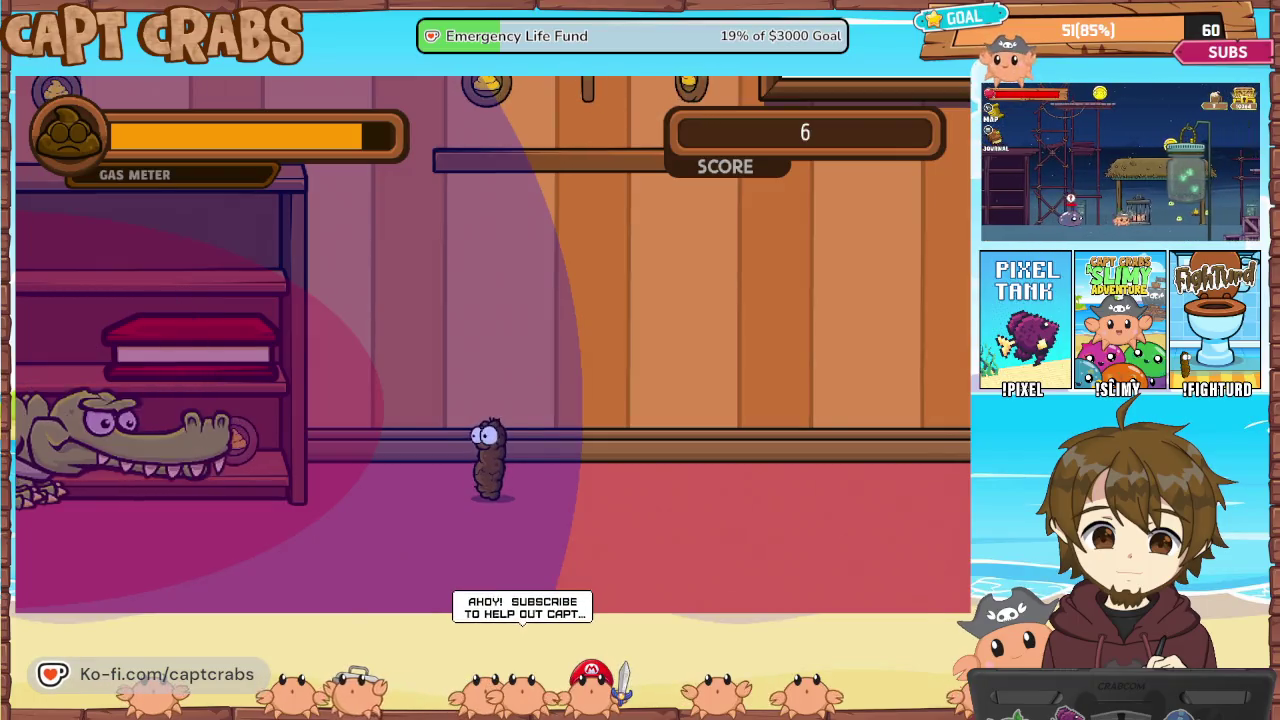
Pause the running test play with Esc and close it to get back to the editor
key(Escape)
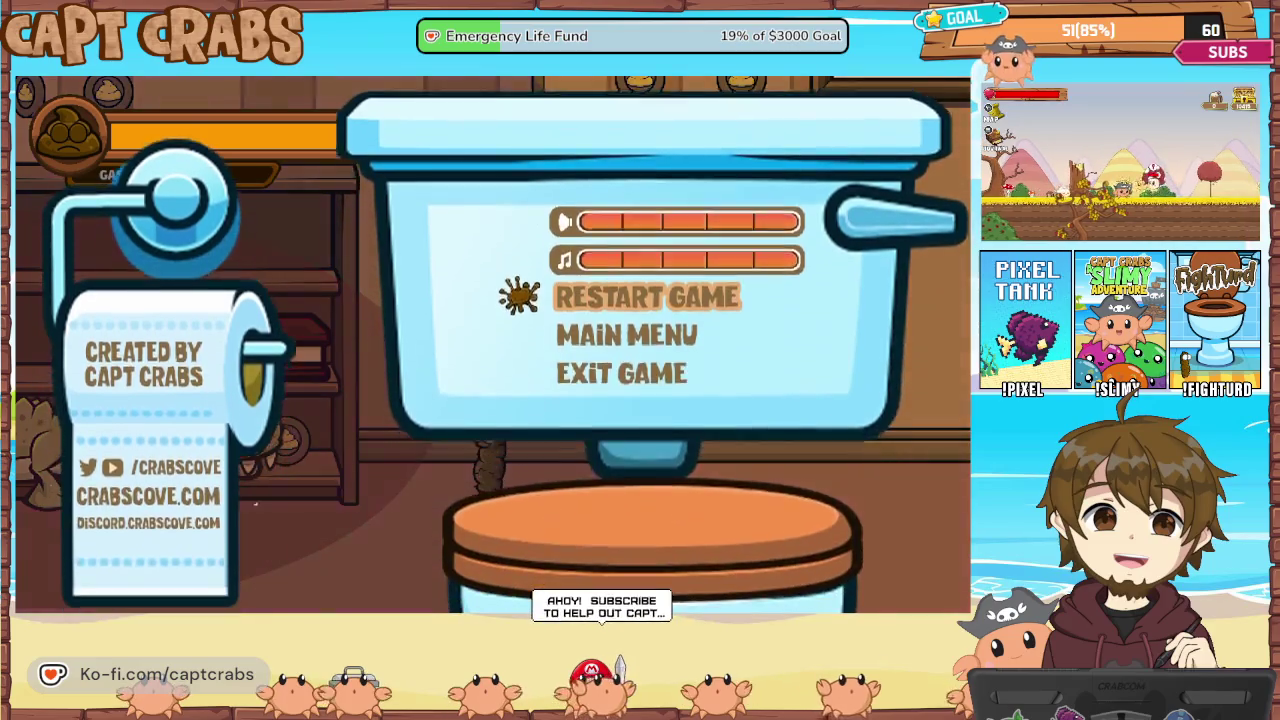
key(alt+F4)
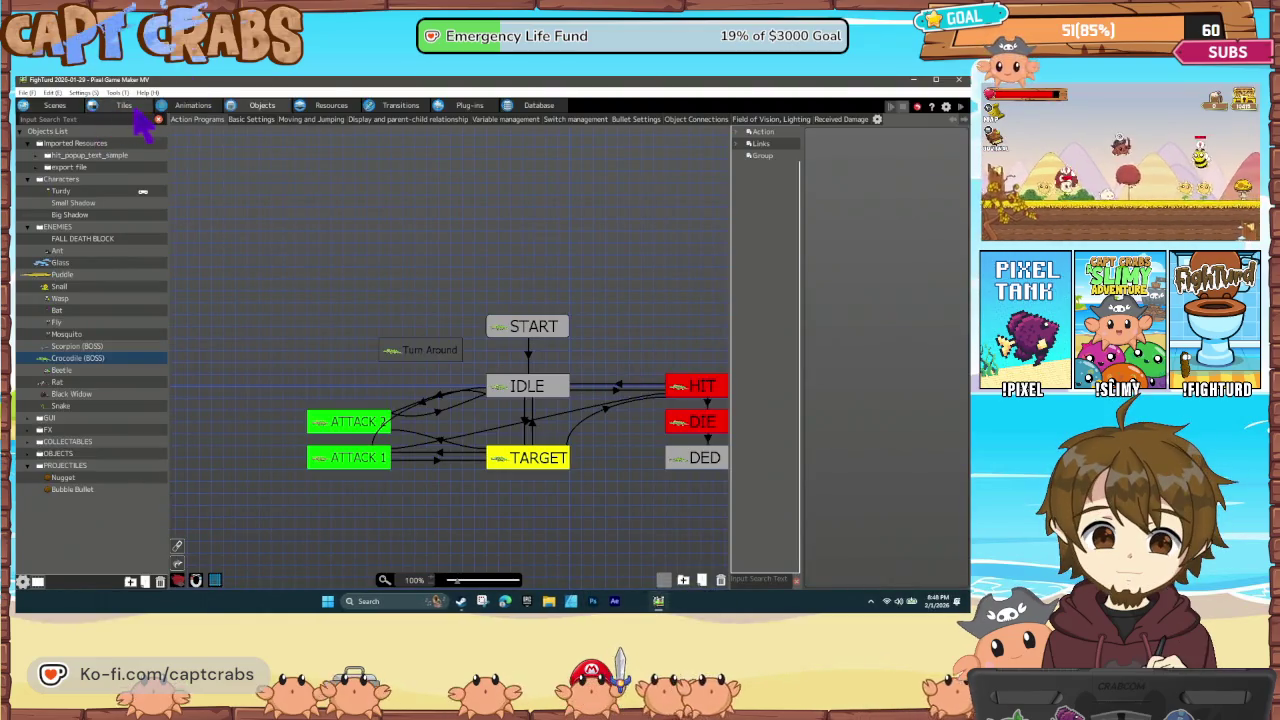
Place the right-facing ATTACK 2 connection point on the crocodile's snout at 128, 230
click(190, 105)
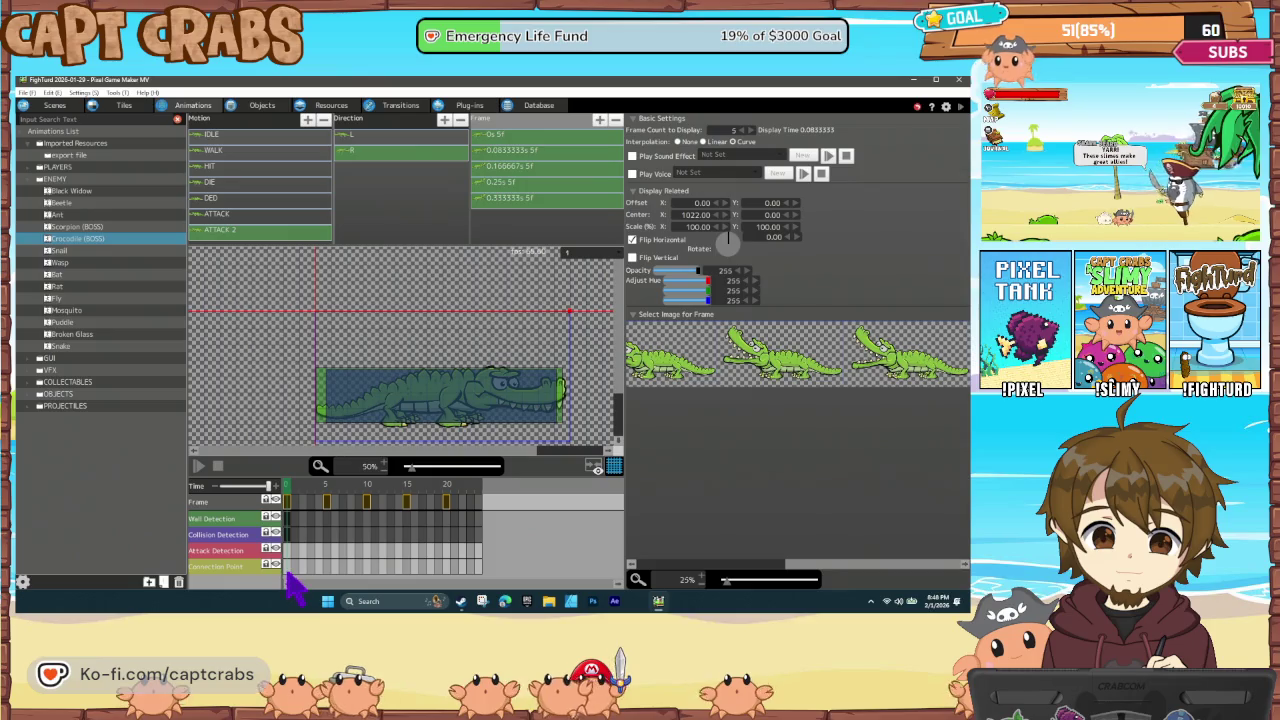
right_click(288, 567)
click(306, 543)
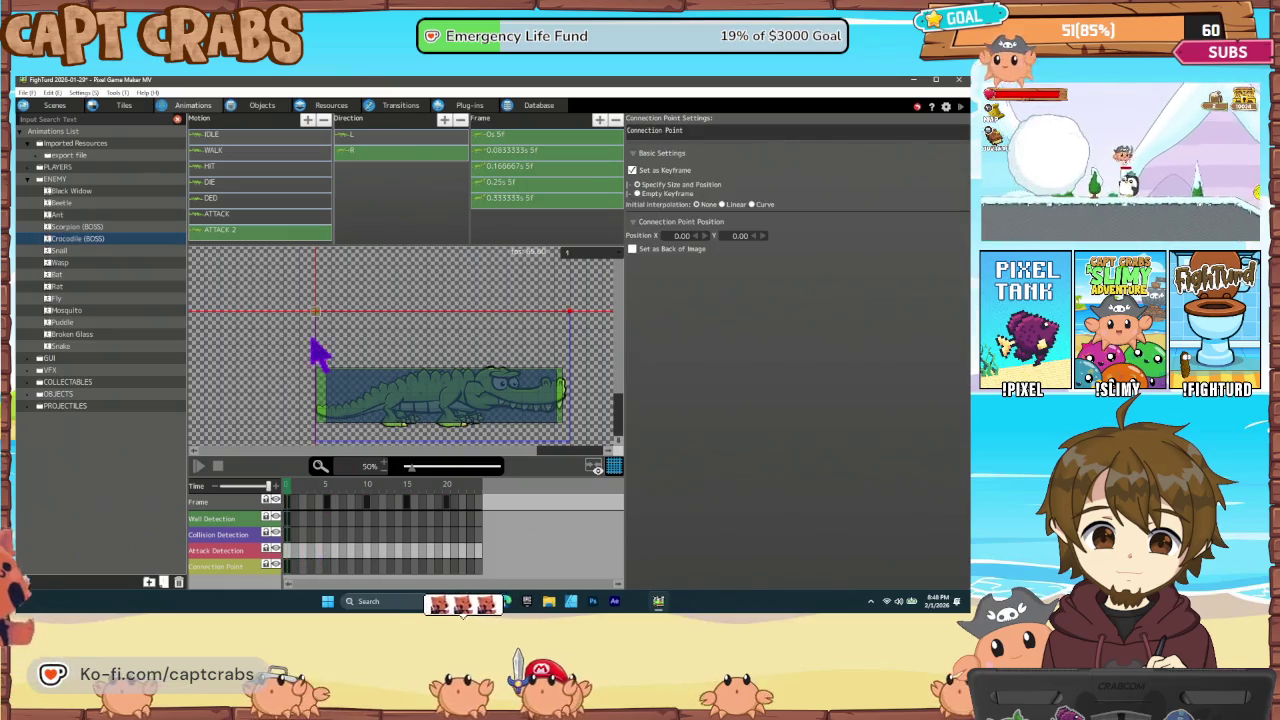
click(526, 394)
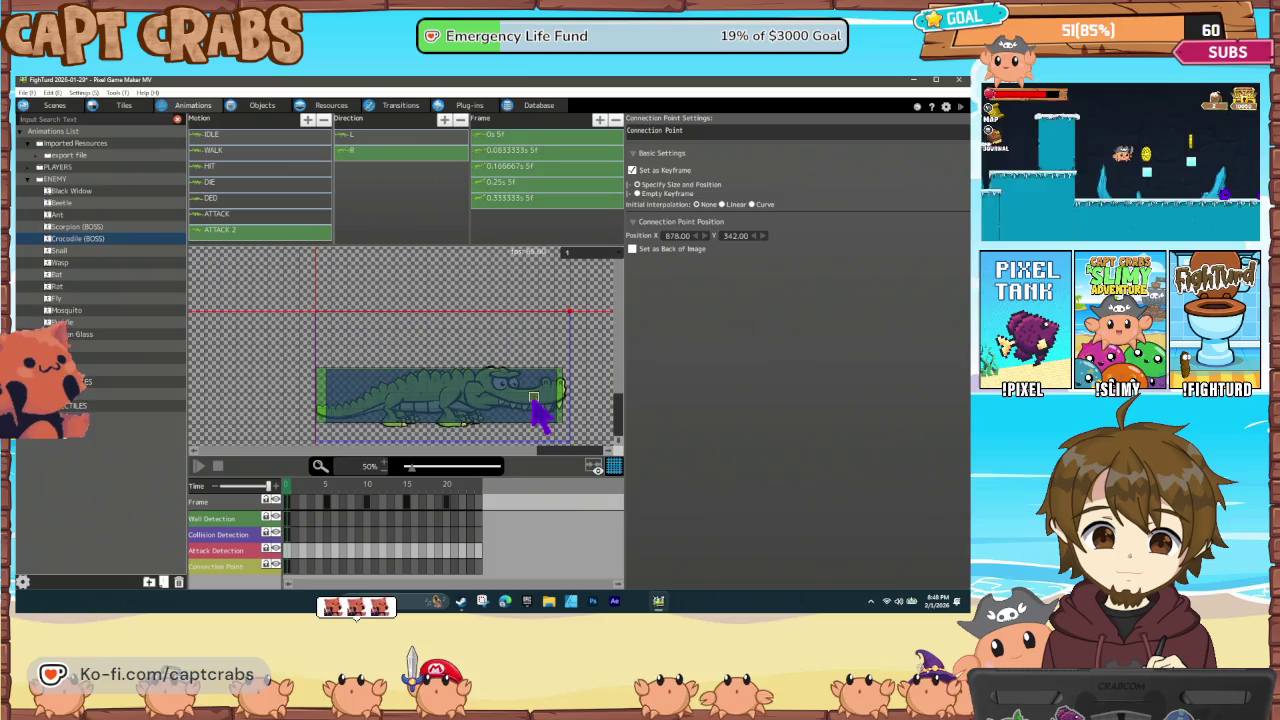
drag(354, 500, 453, 500)
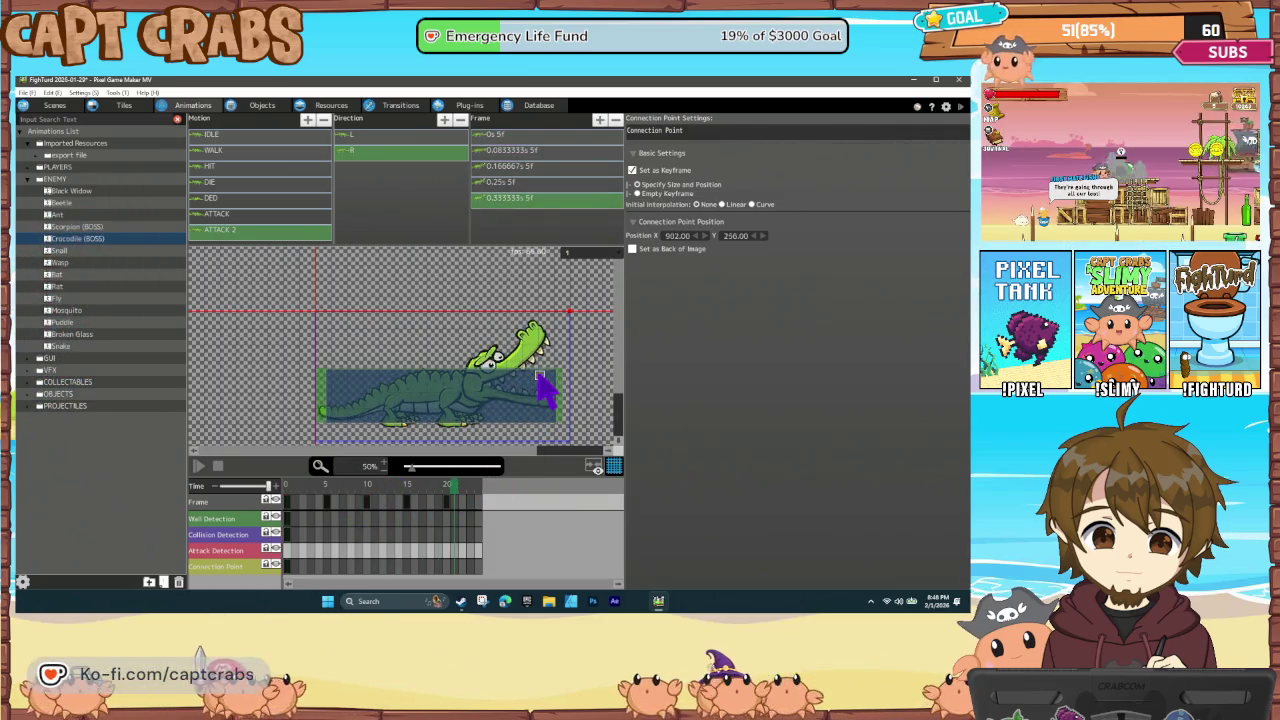
drag(363, 503, 283, 486)
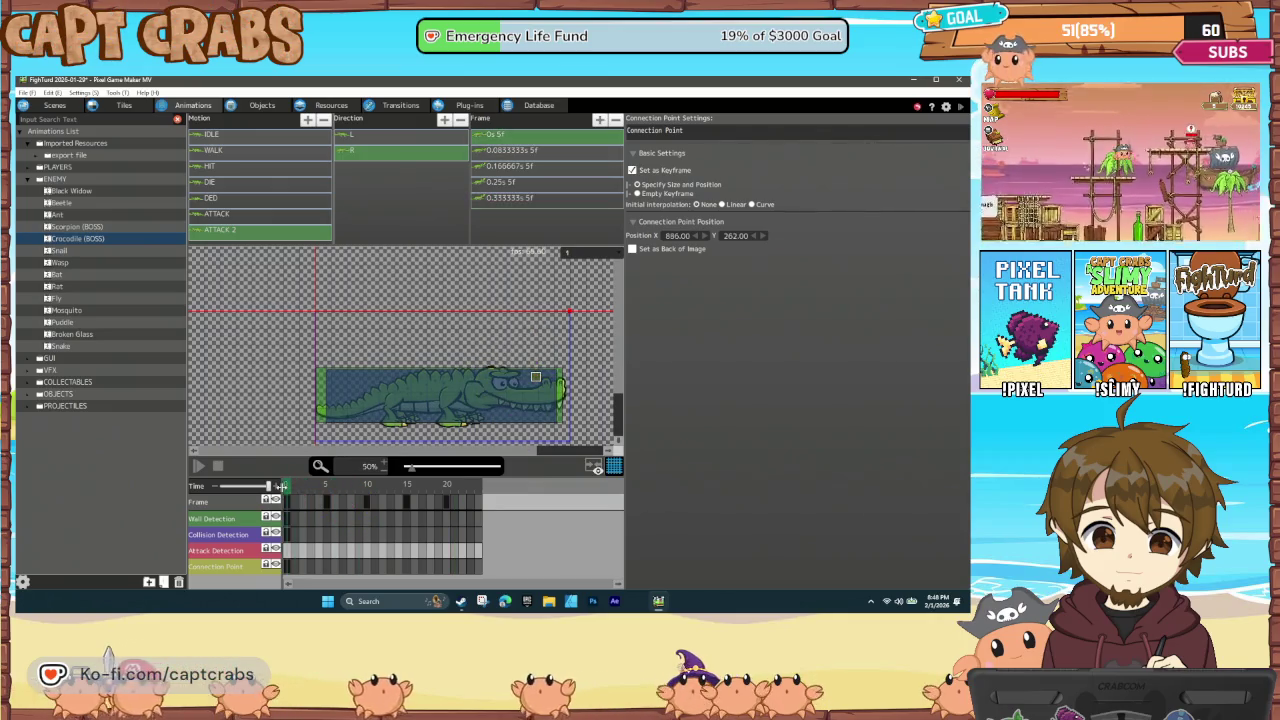
Add the left-facing ATTACK 2 connection point keyframe and check it across the attack frames
click(388, 136)
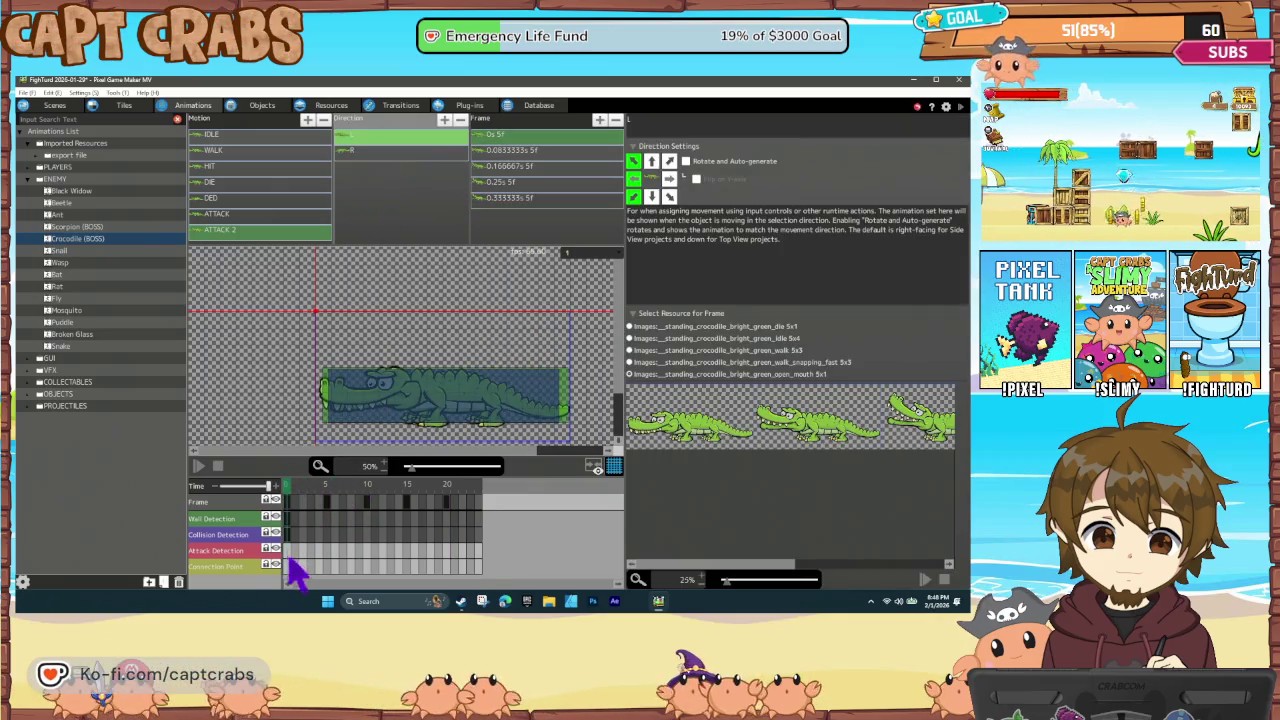
right_click(289, 568)
click(312, 549)
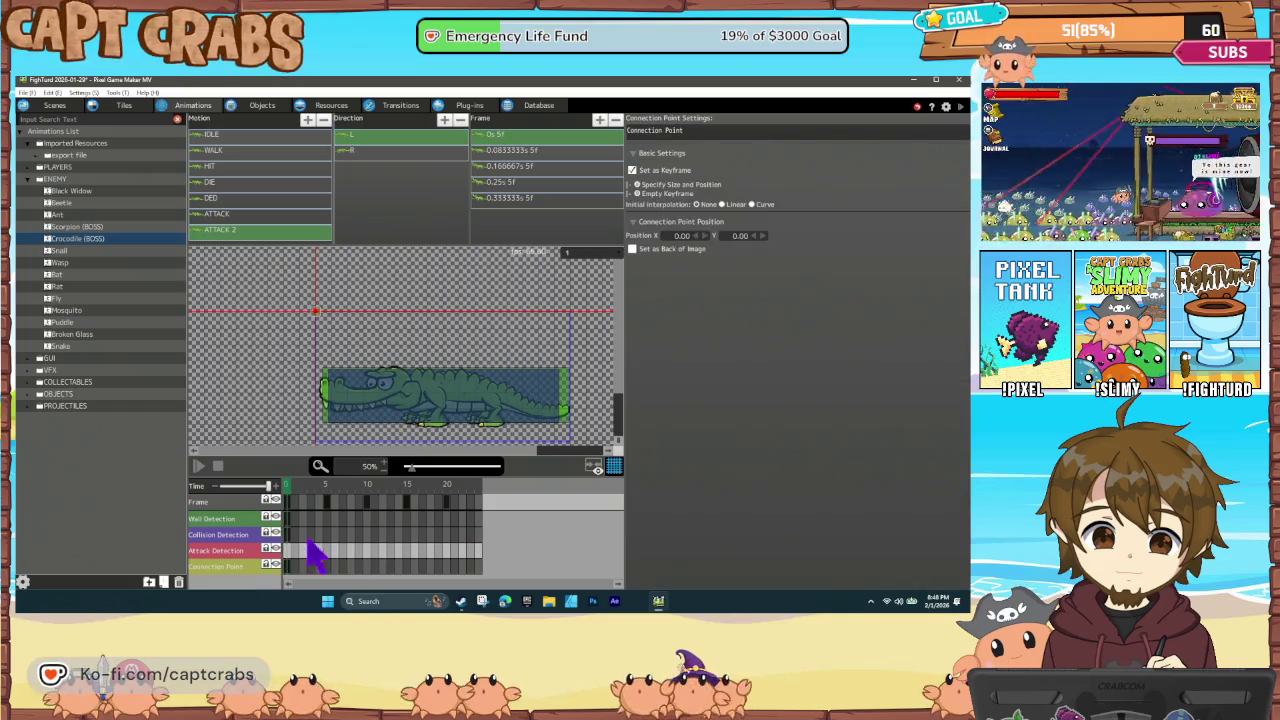
drag(314, 506, 421, 498)
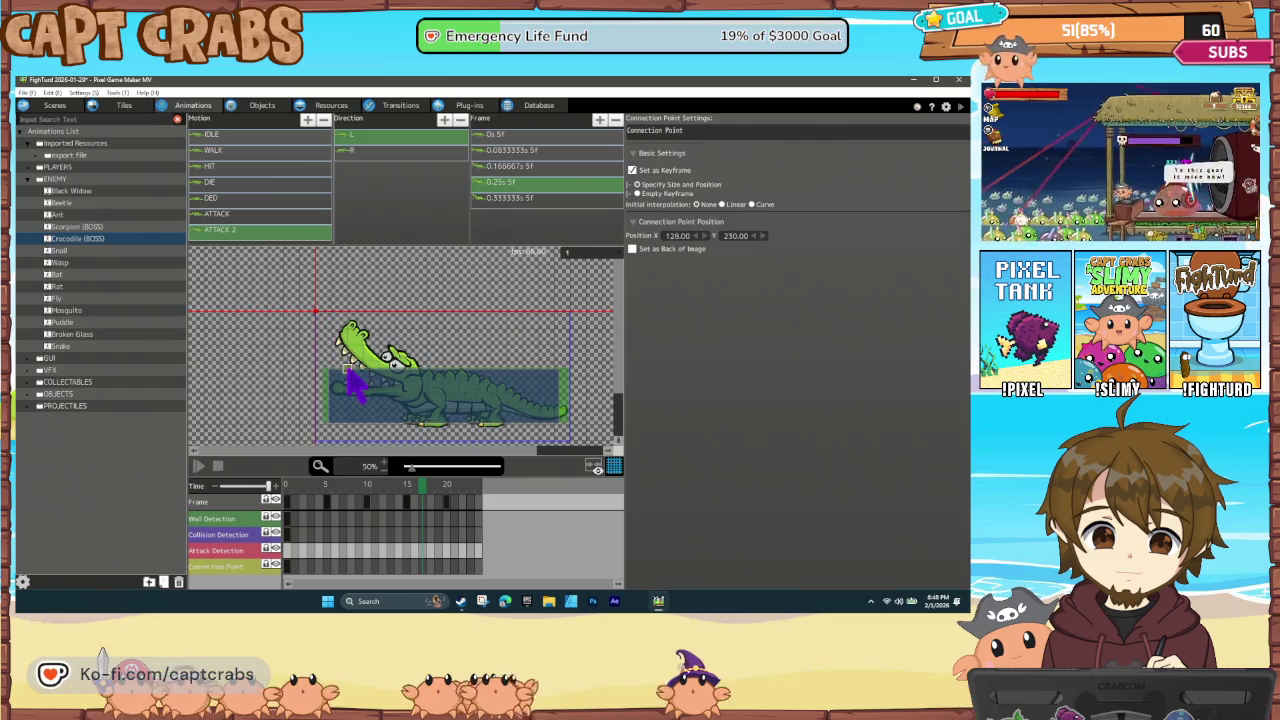
mouse_move(418, 508)
mouse_down()
mouse_move(290, 505)
mouse_move(456, 510)
mouse_move(505, 495)
mouse_up()
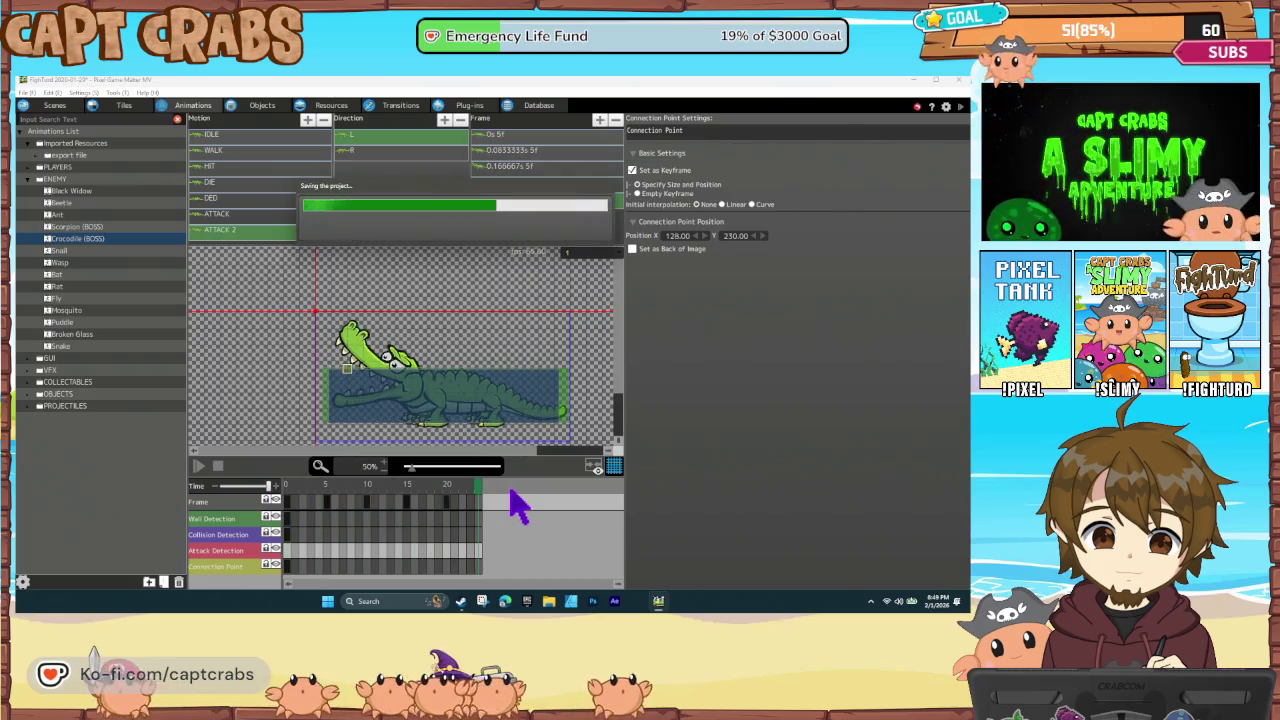
click(262, 105)
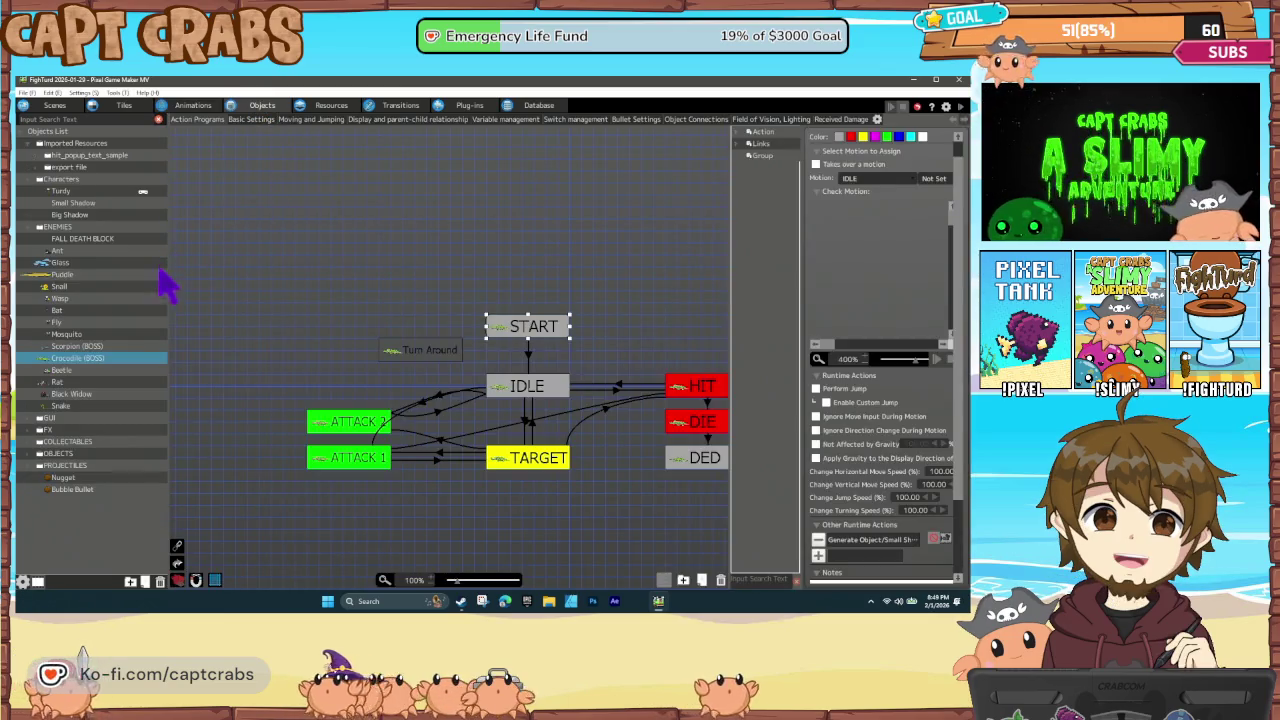
Set the crocodile's Moving and Jumping horizontal movement and acceleration to 4.00, then start a test play
click(262, 119)
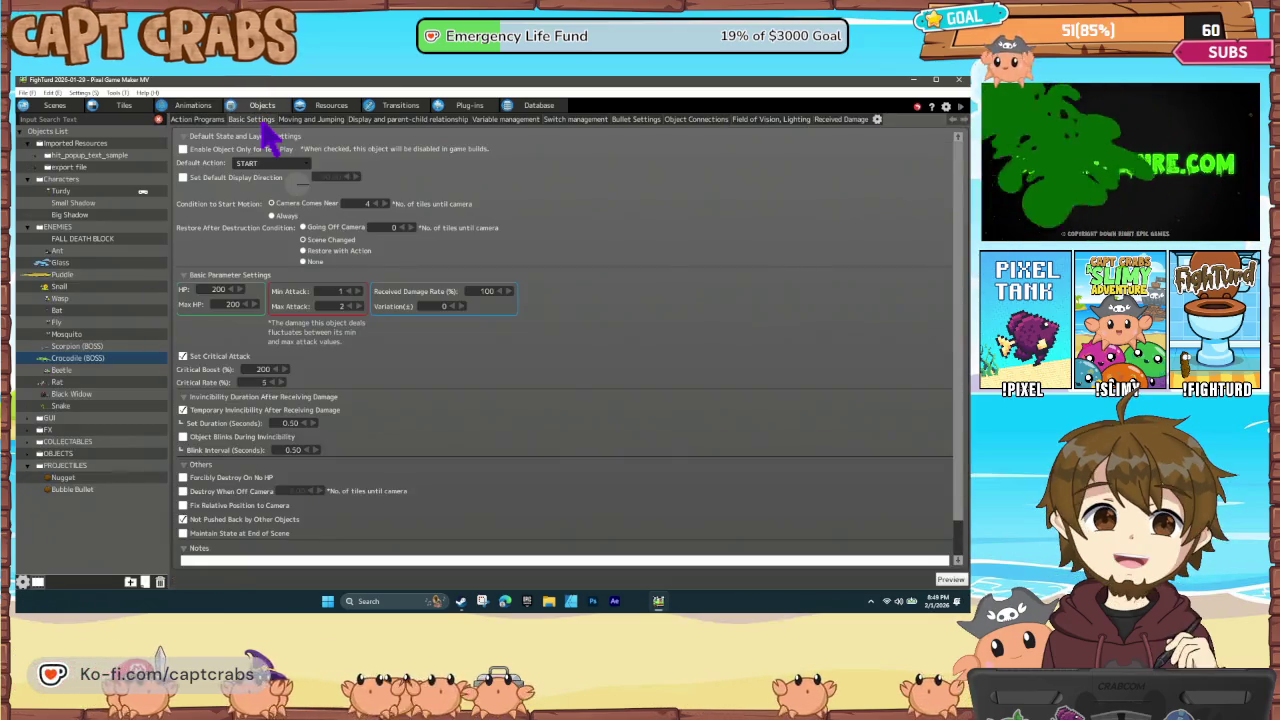
click(310, 119)
scroll(300, 280, down, 5)
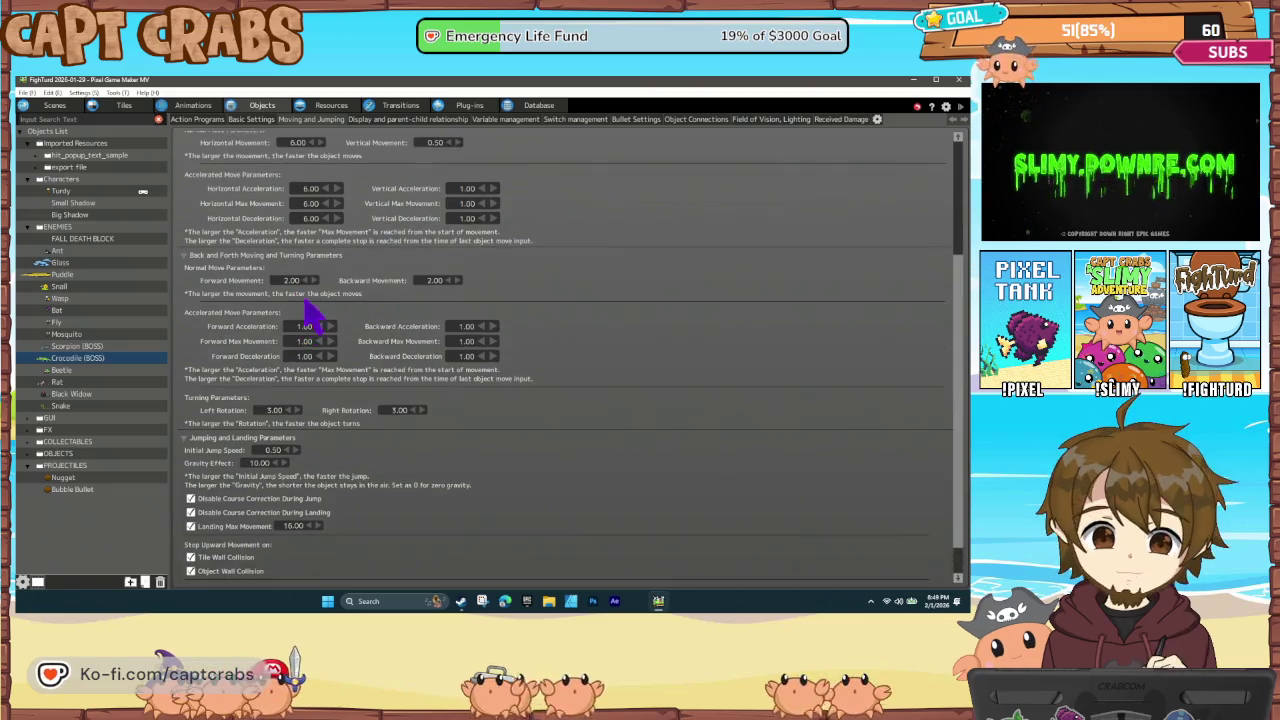
scroll(300, 330, up, 1)
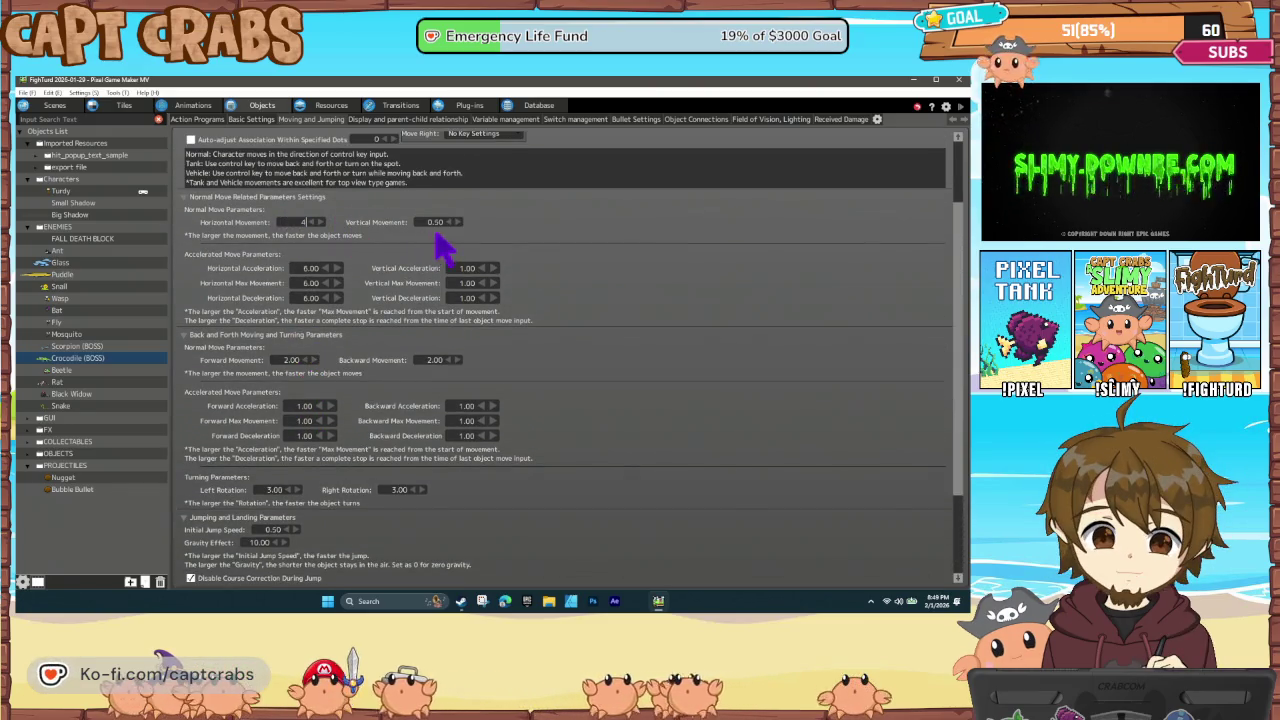
click(311, 268)
text(4)
click(311, 283)
text(4)
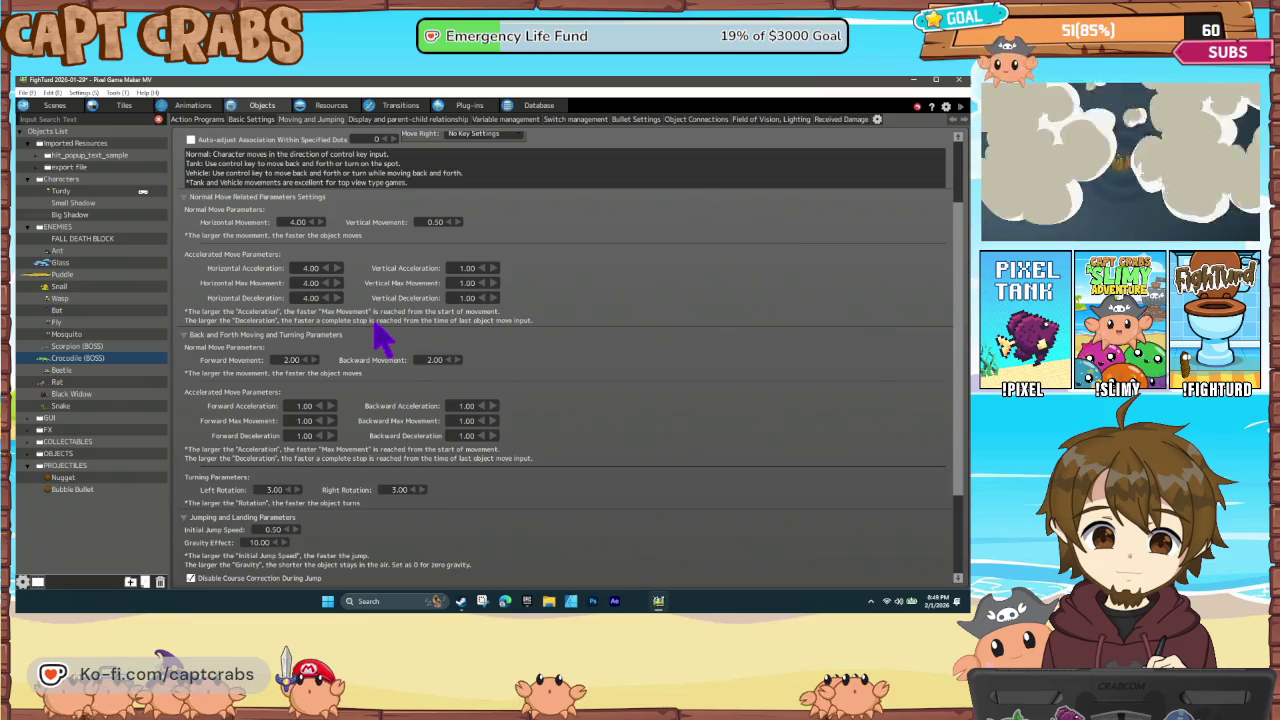
key(ctrl+s)
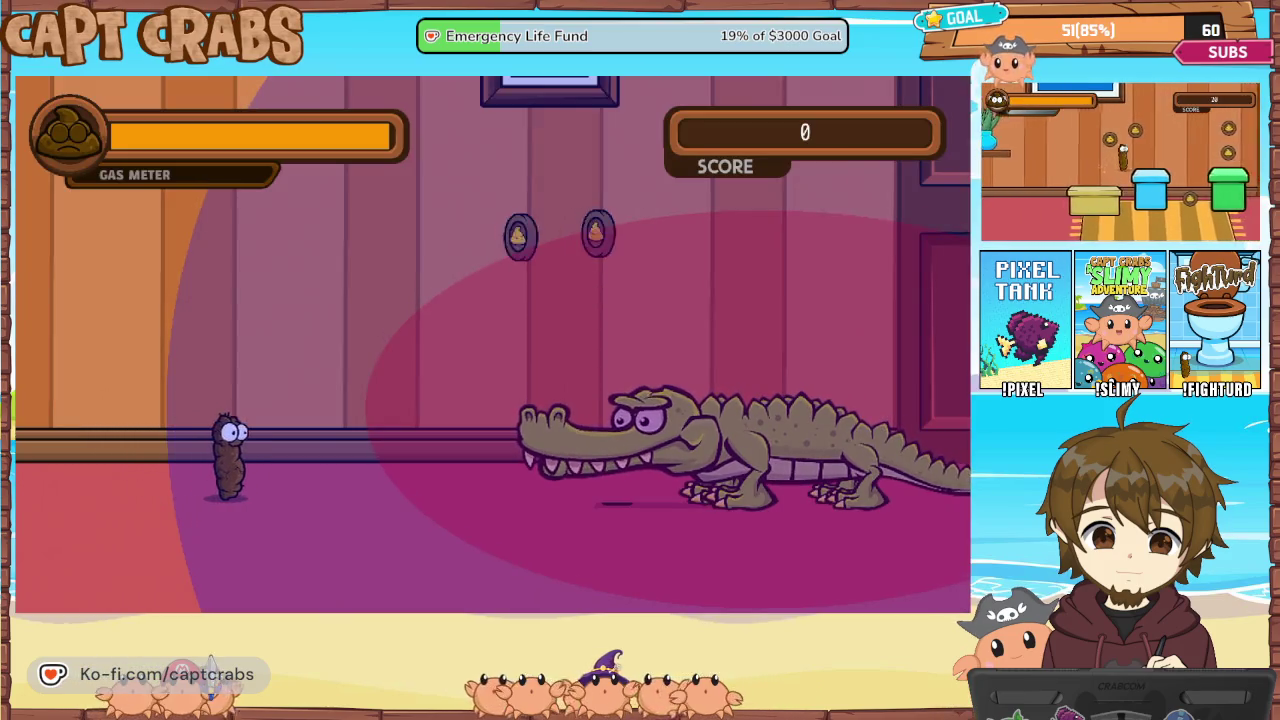
Jump and gas-attack near the crocodile, then fly right across the room collecting coins
key(space)
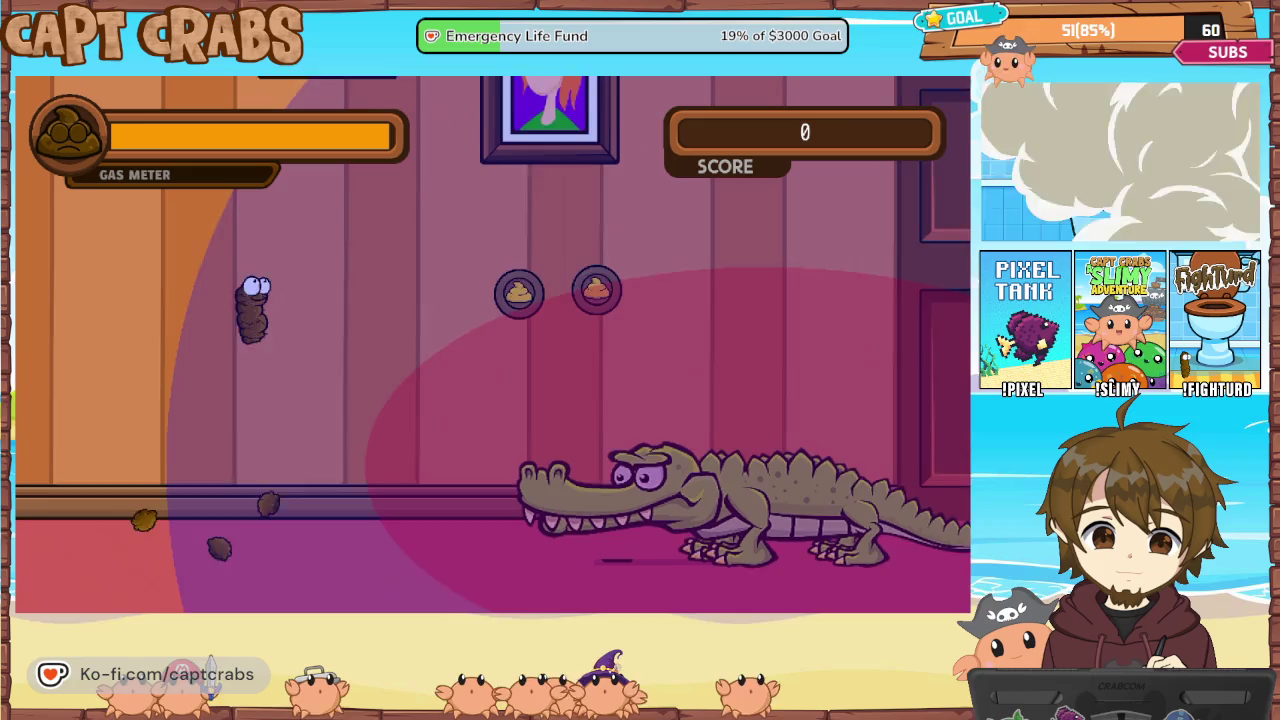
key(space)
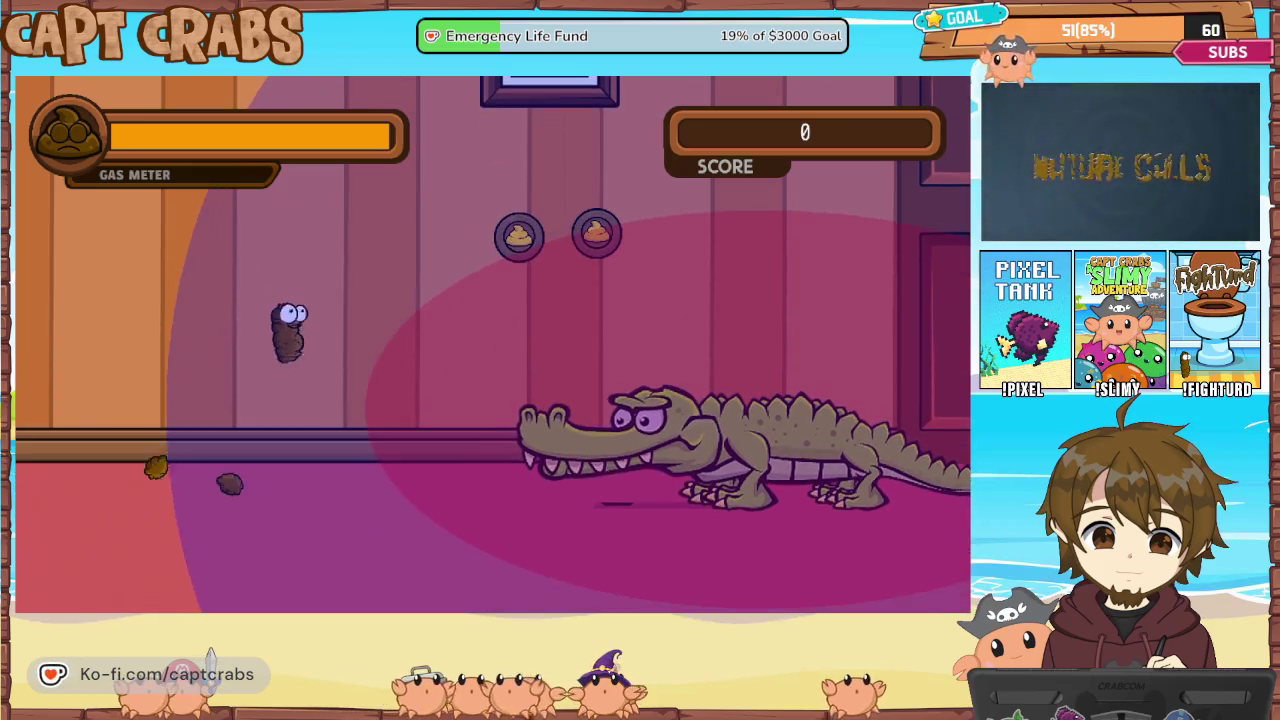
key(Right)
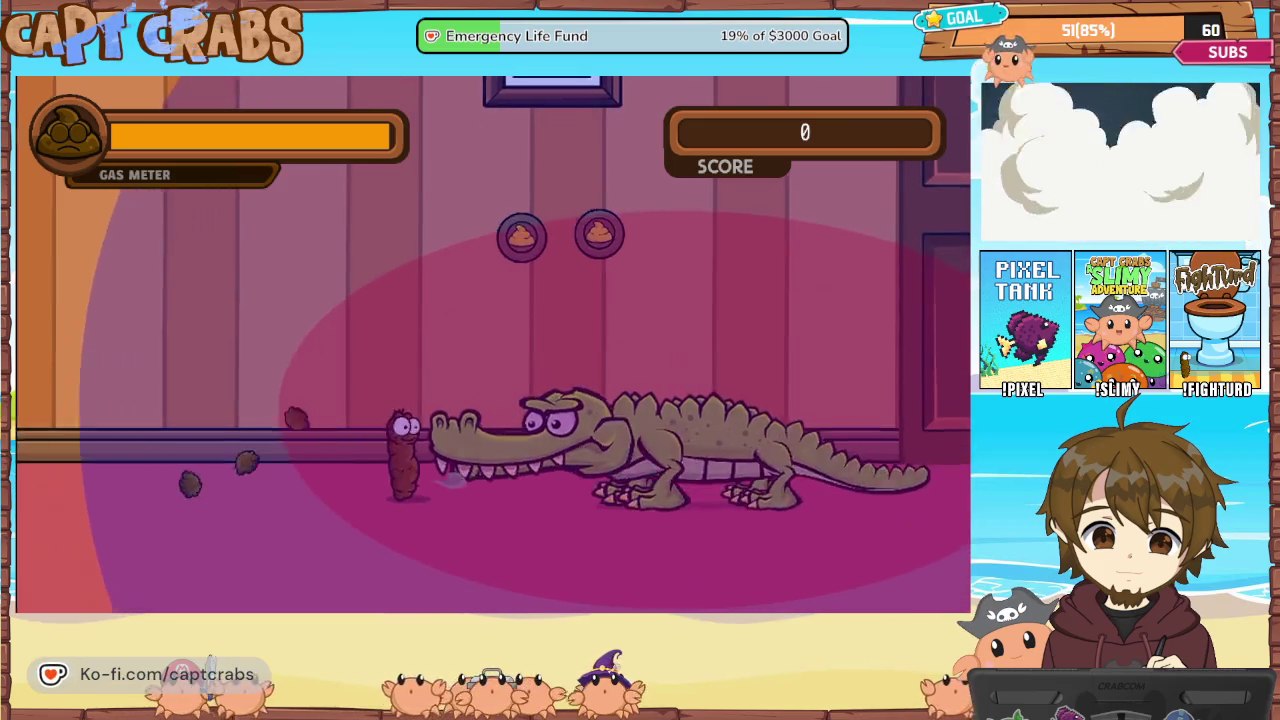
key(Left)
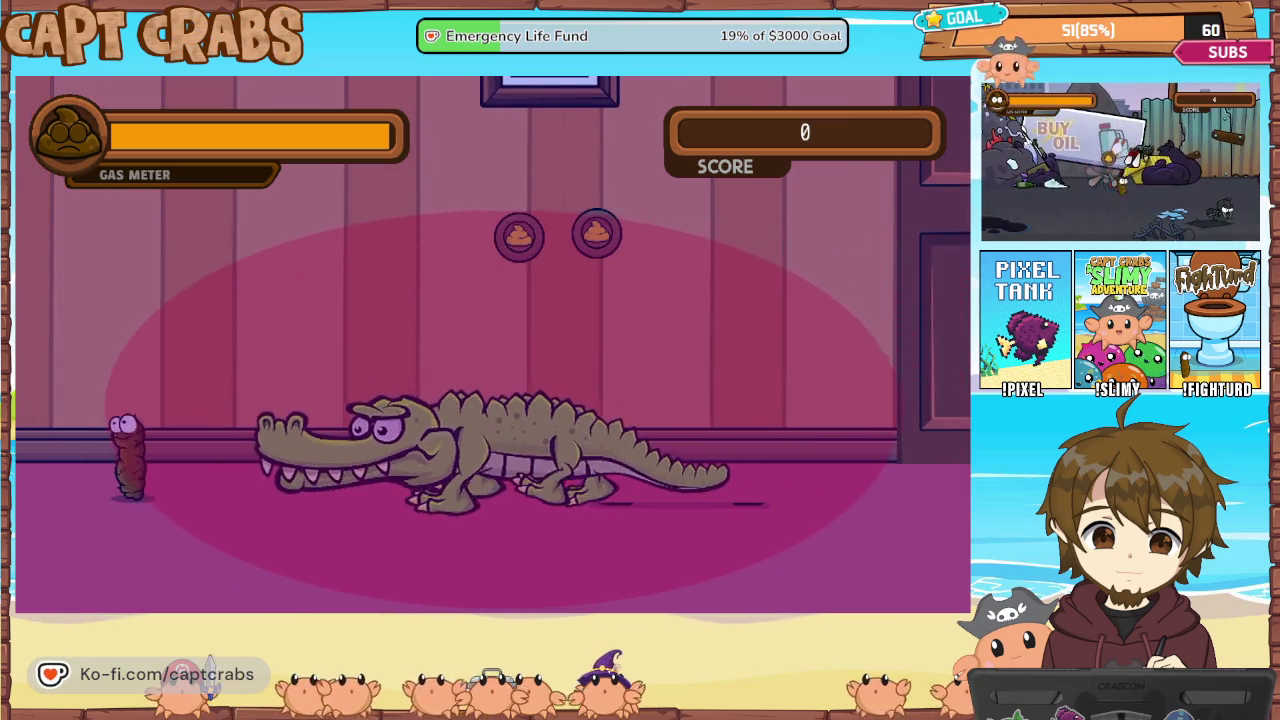
key(Right)
key(space)
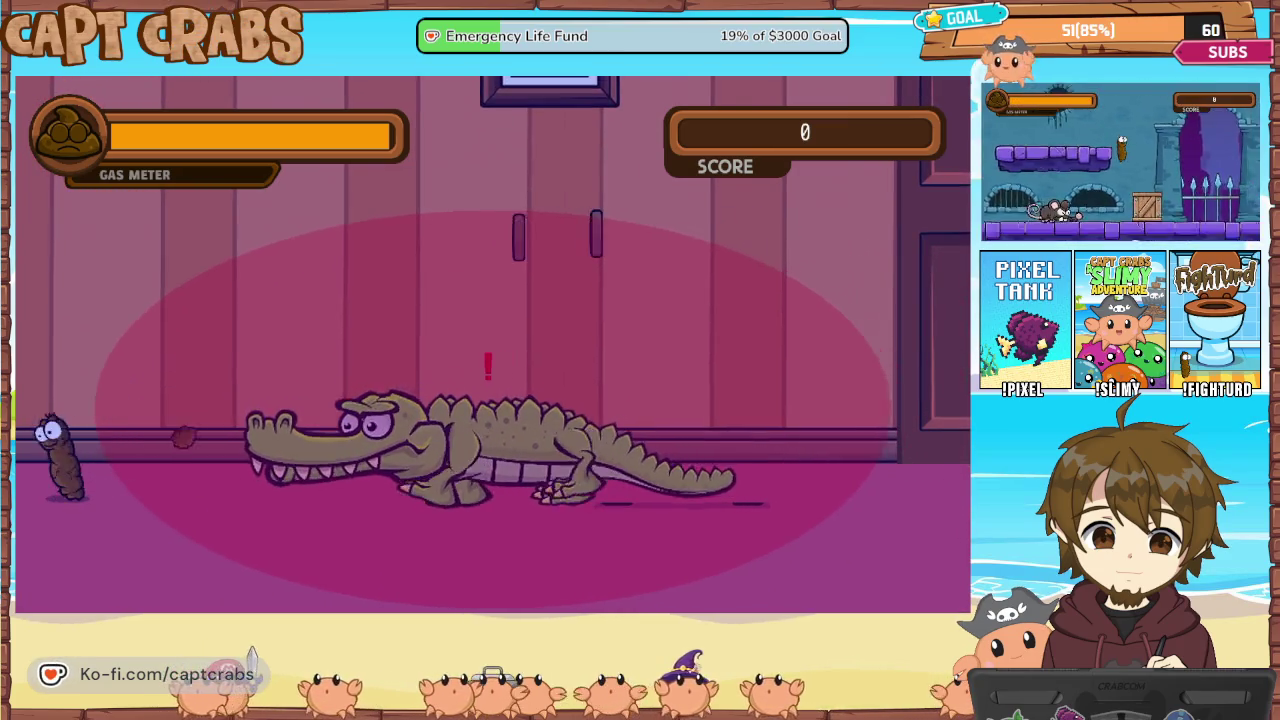
key(Up)
key(Right)
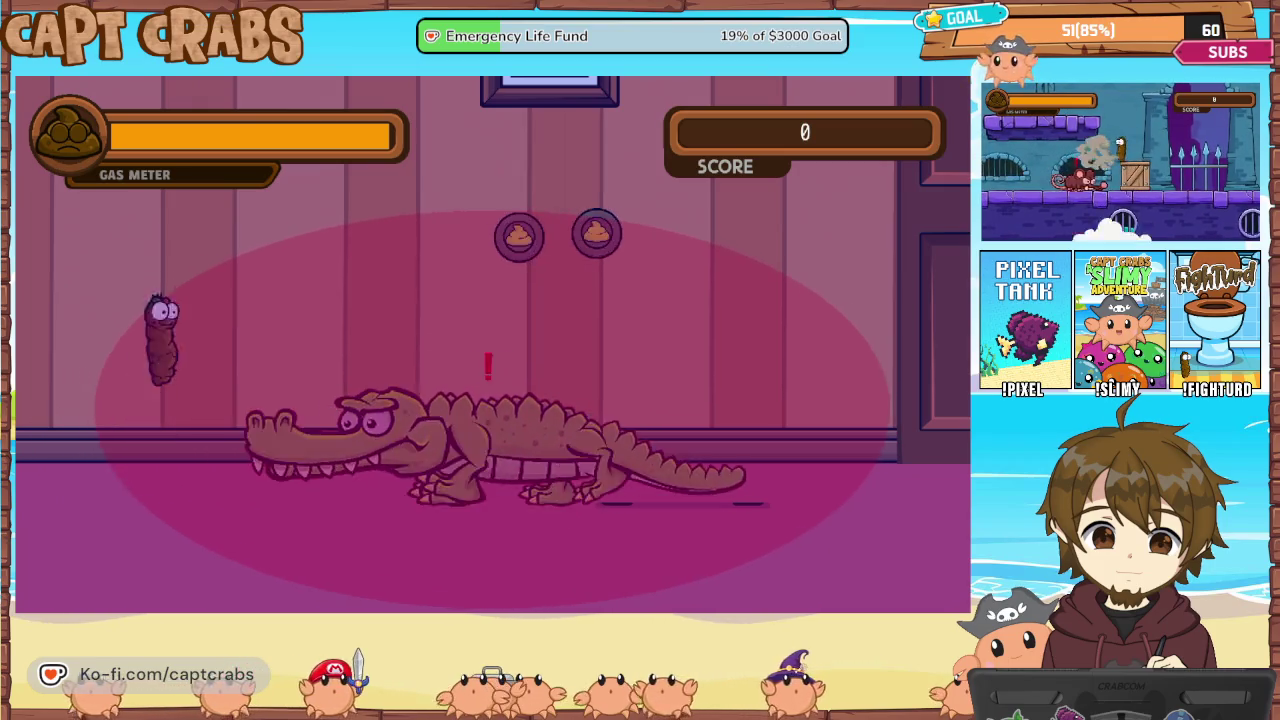
key(Right)
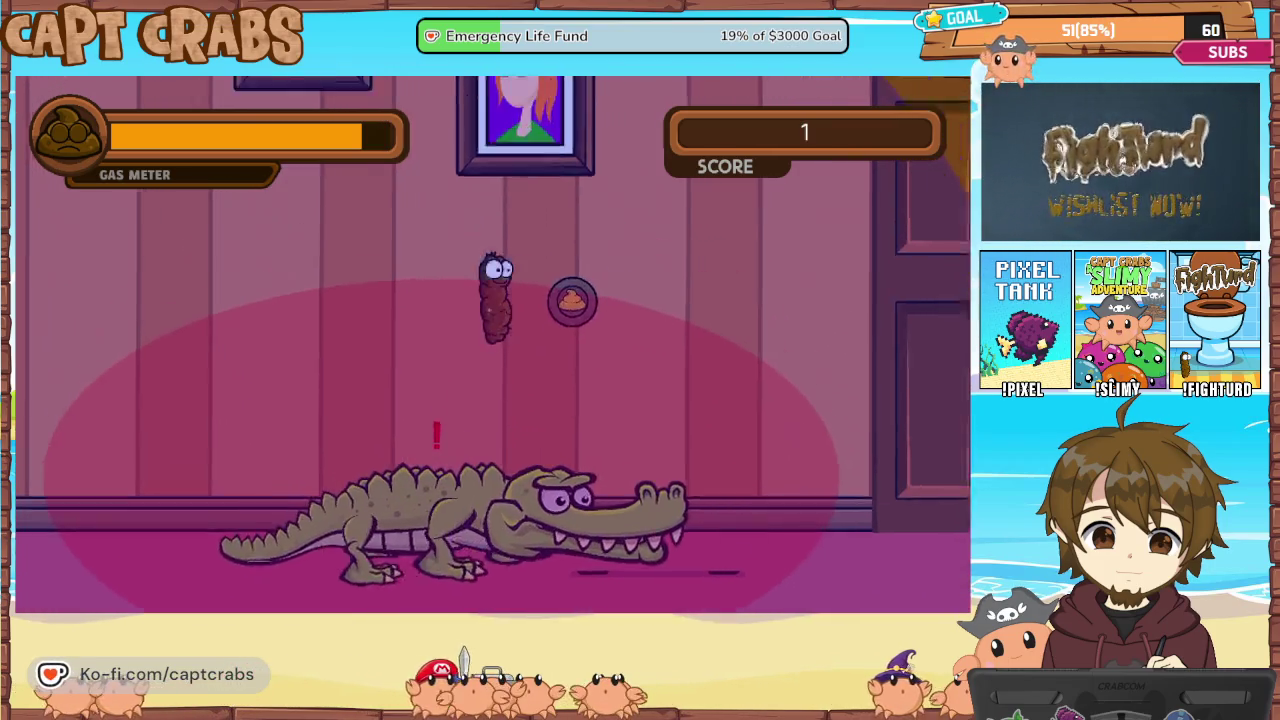
key(Right)
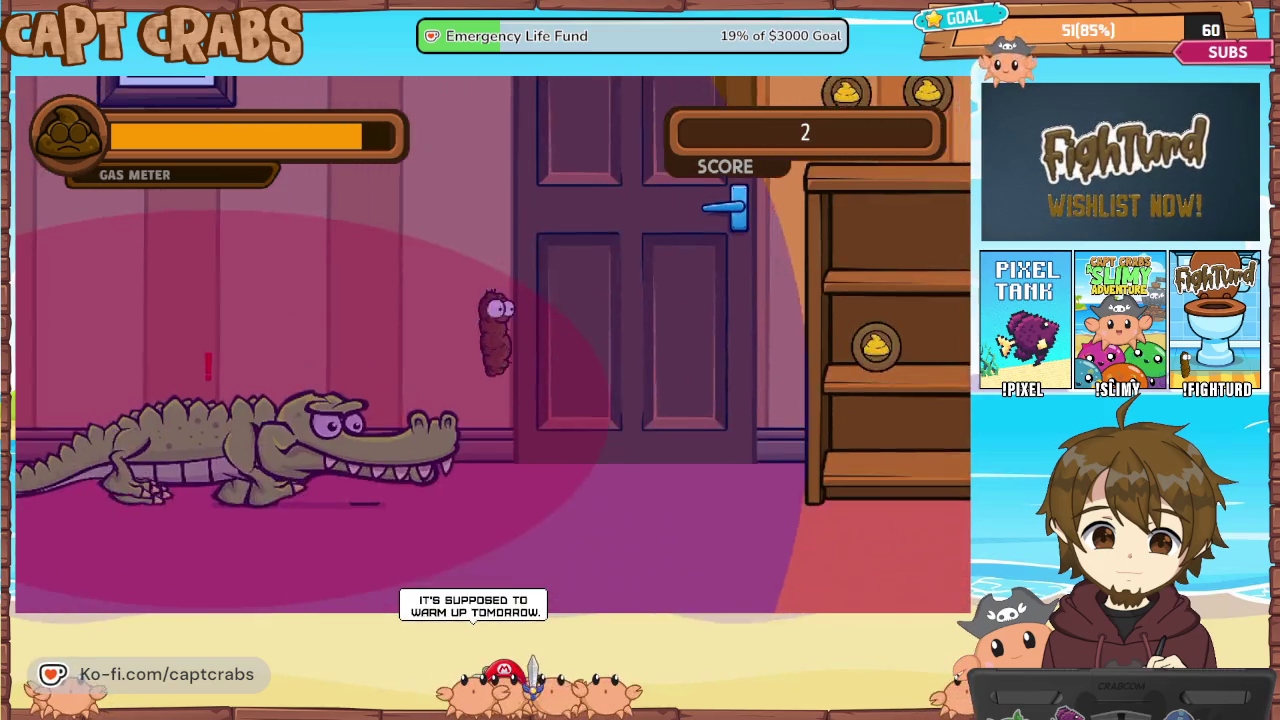
key(Right)
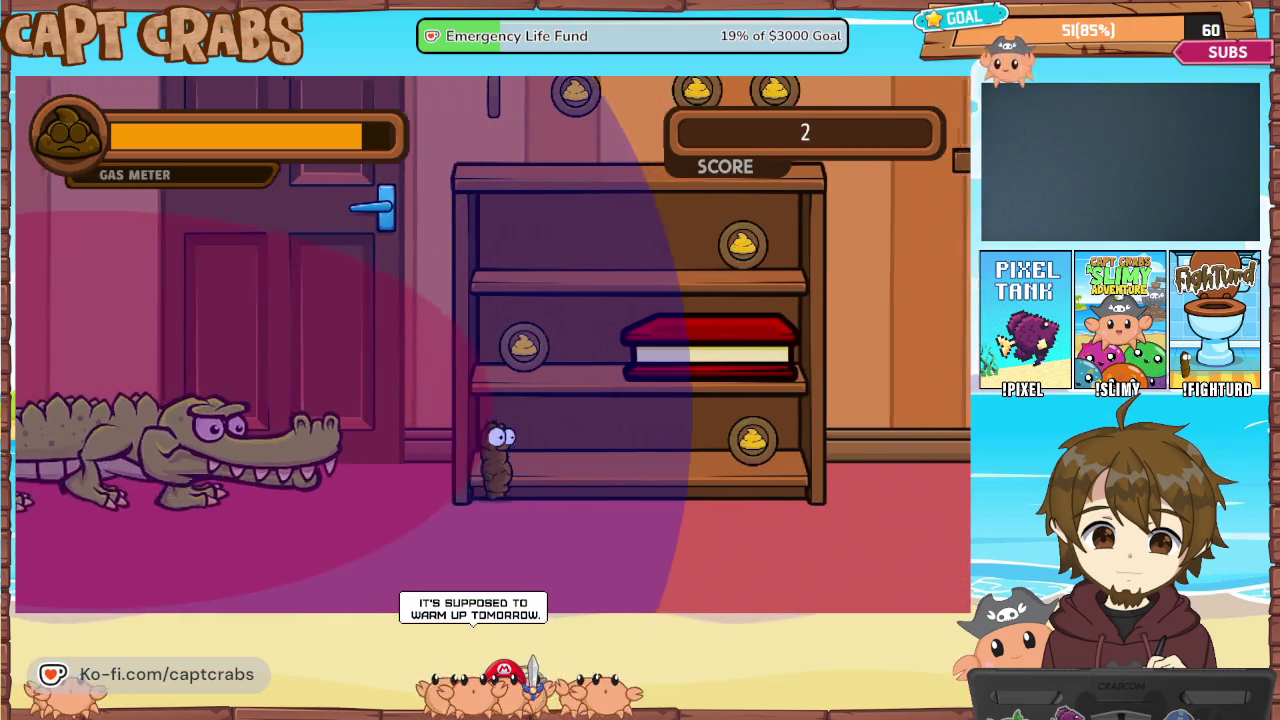
Grab the top-shelf coin, then run left, dodging the crocodile's projectiles with a gas attack
key(Left)
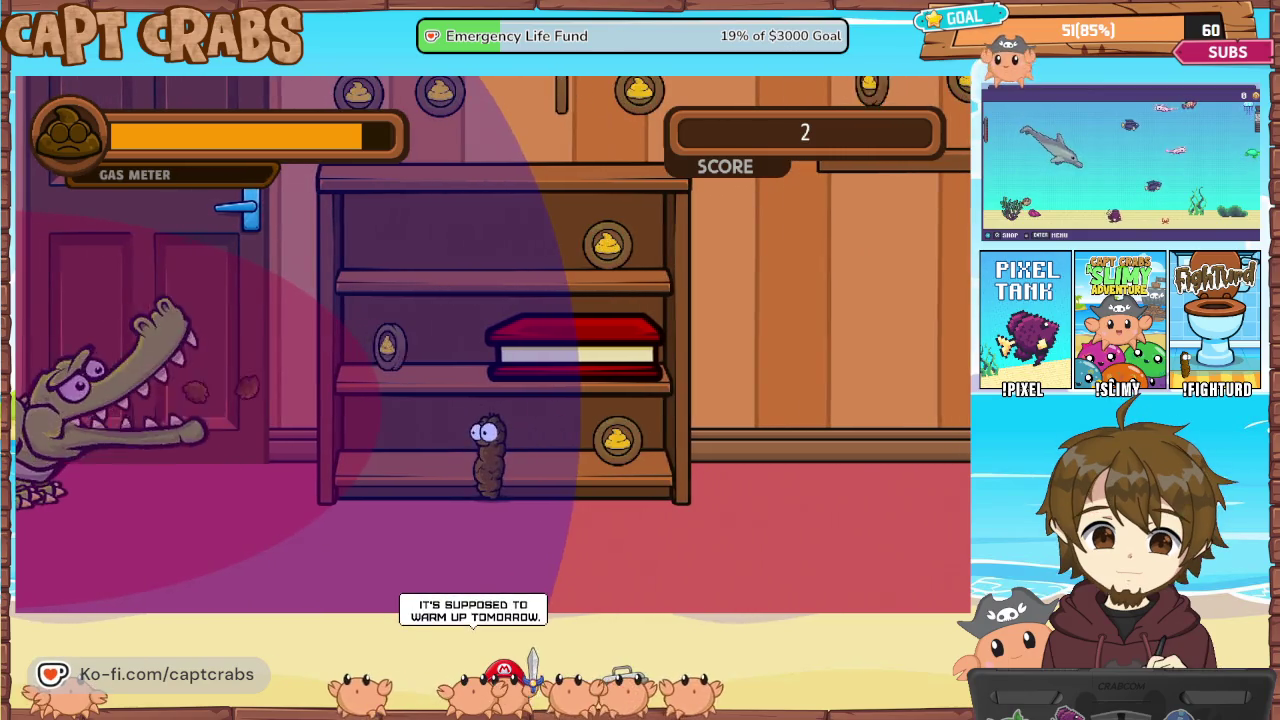
key(Up)
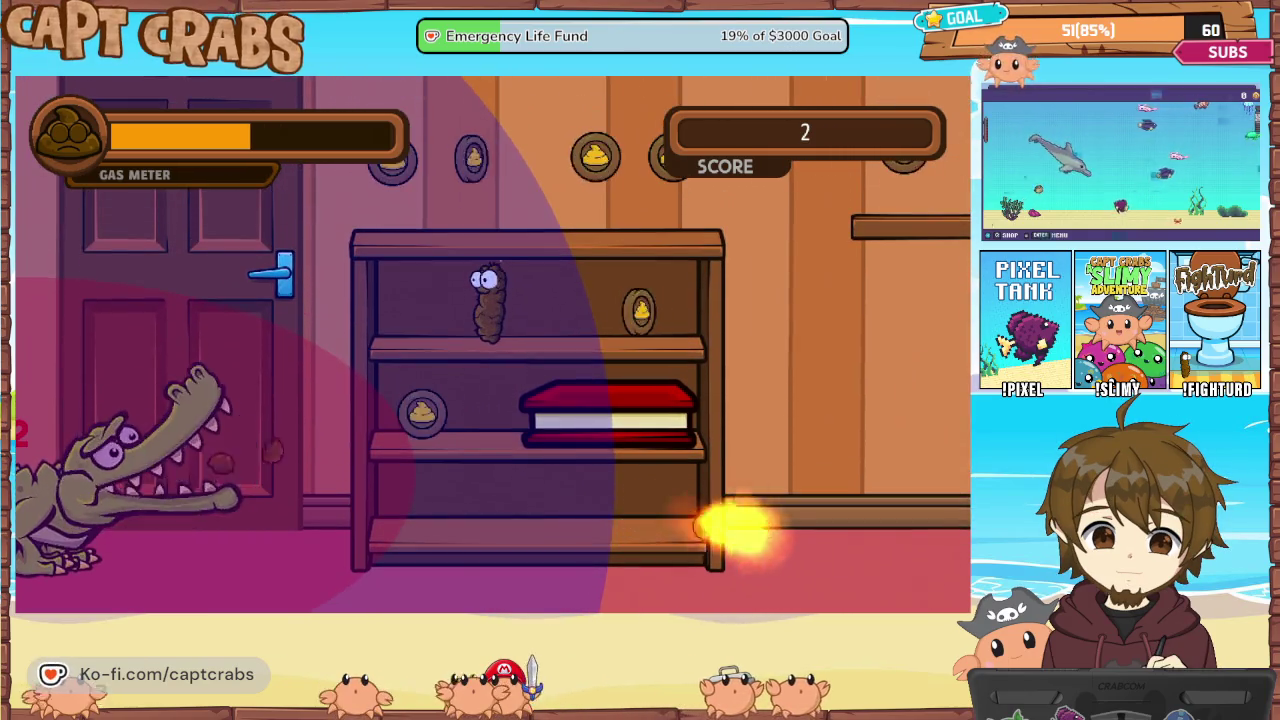
key(Left)
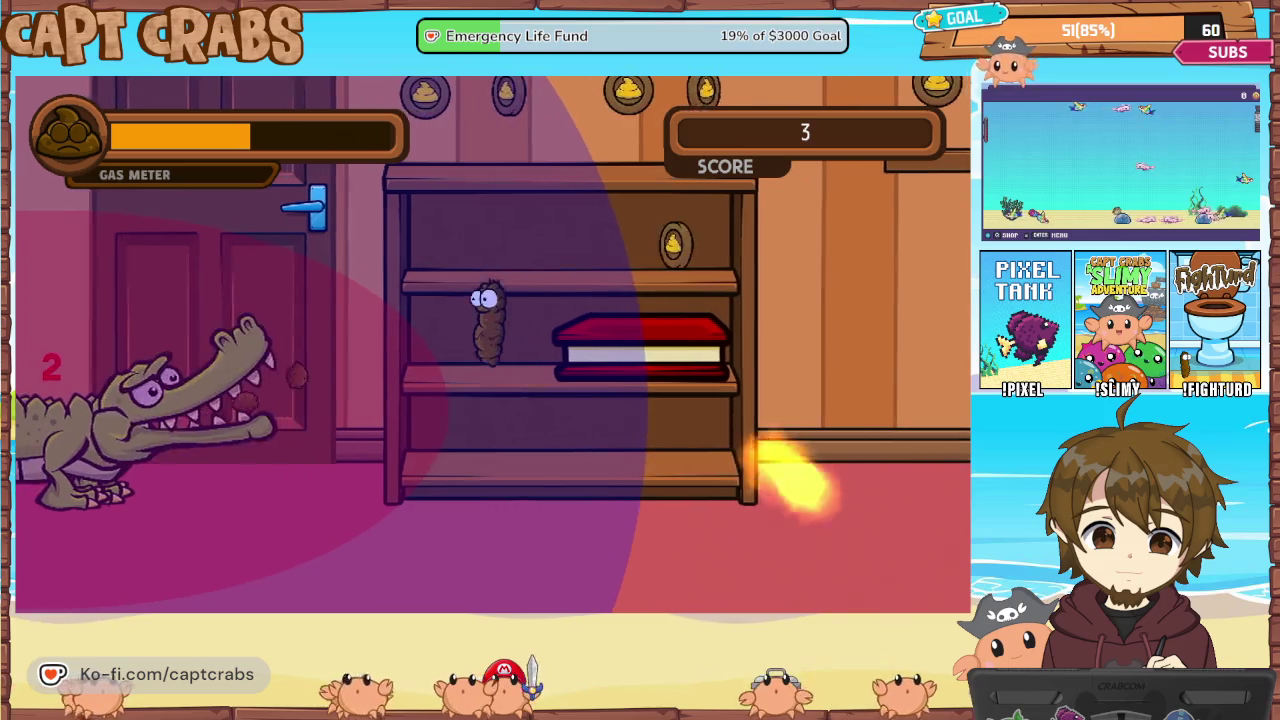
key(Right)
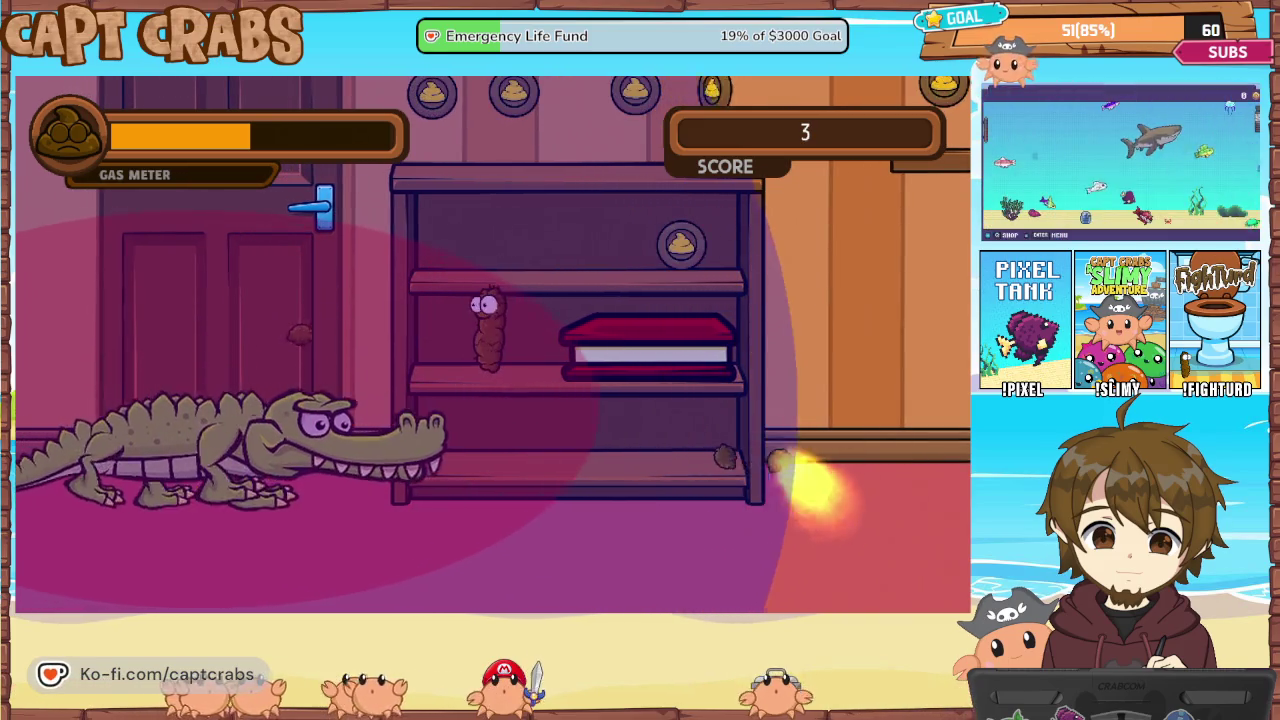
key(Left)
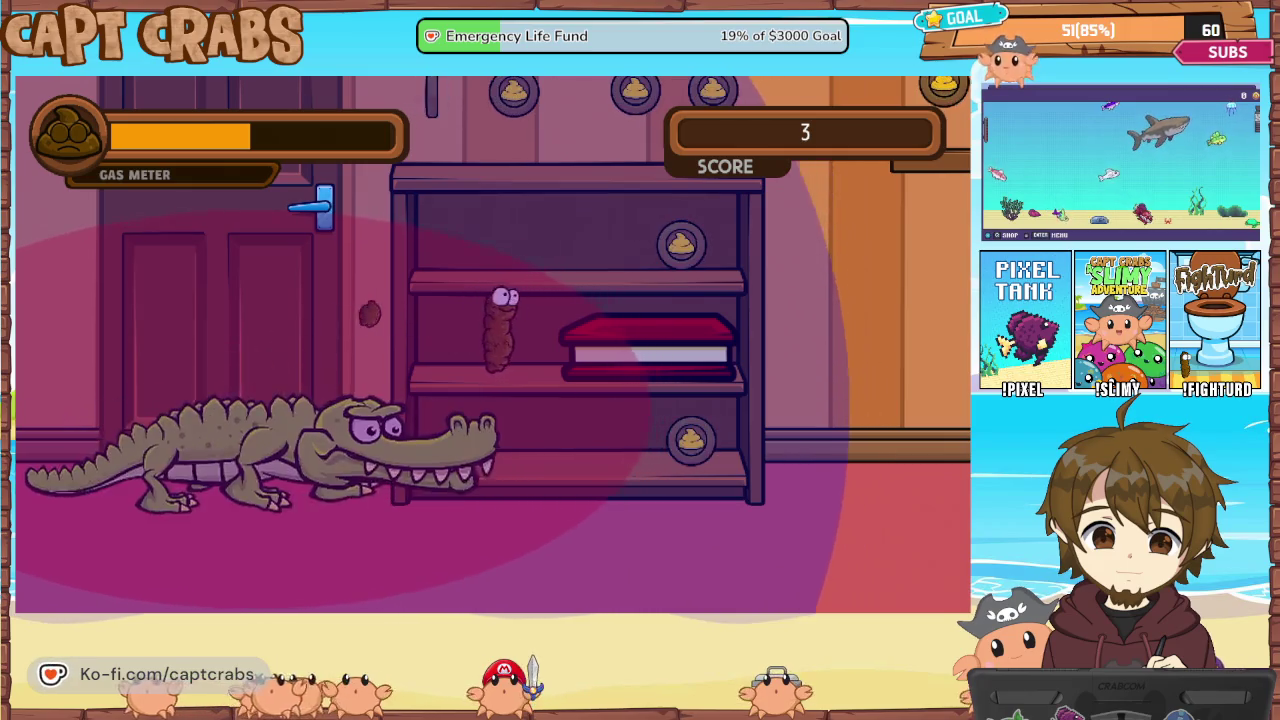
key(Left)
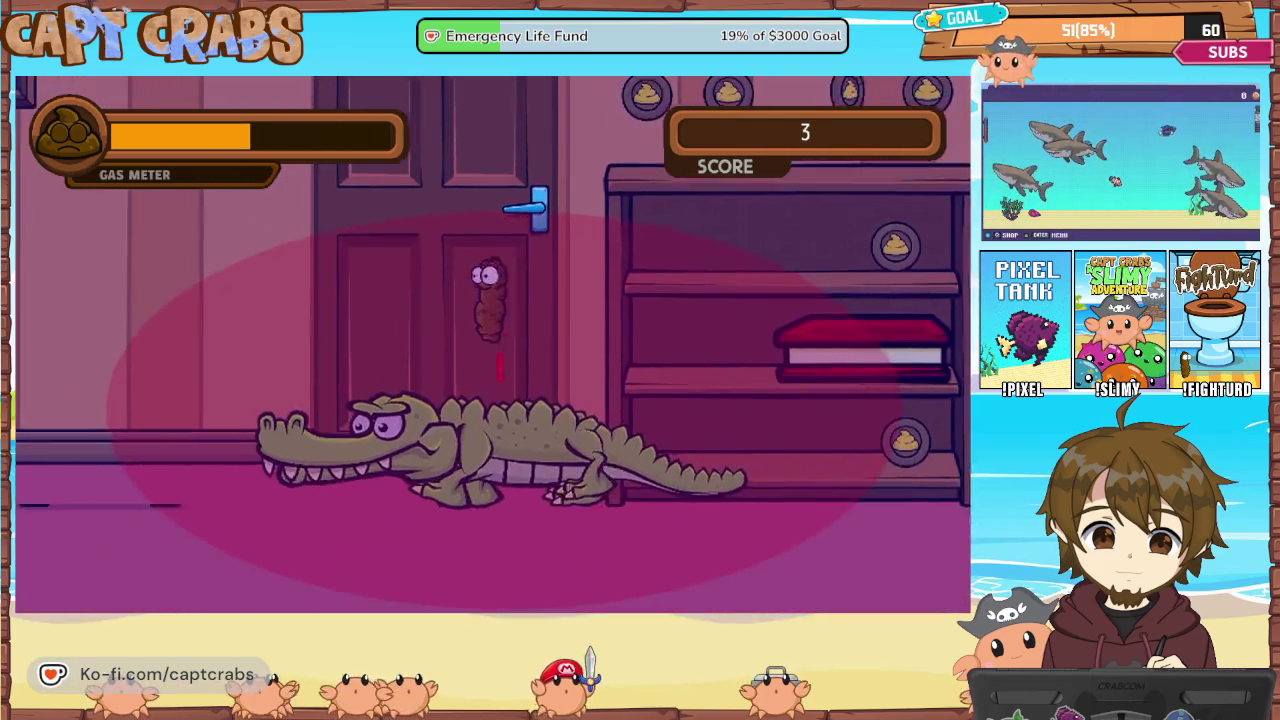
key(Left)
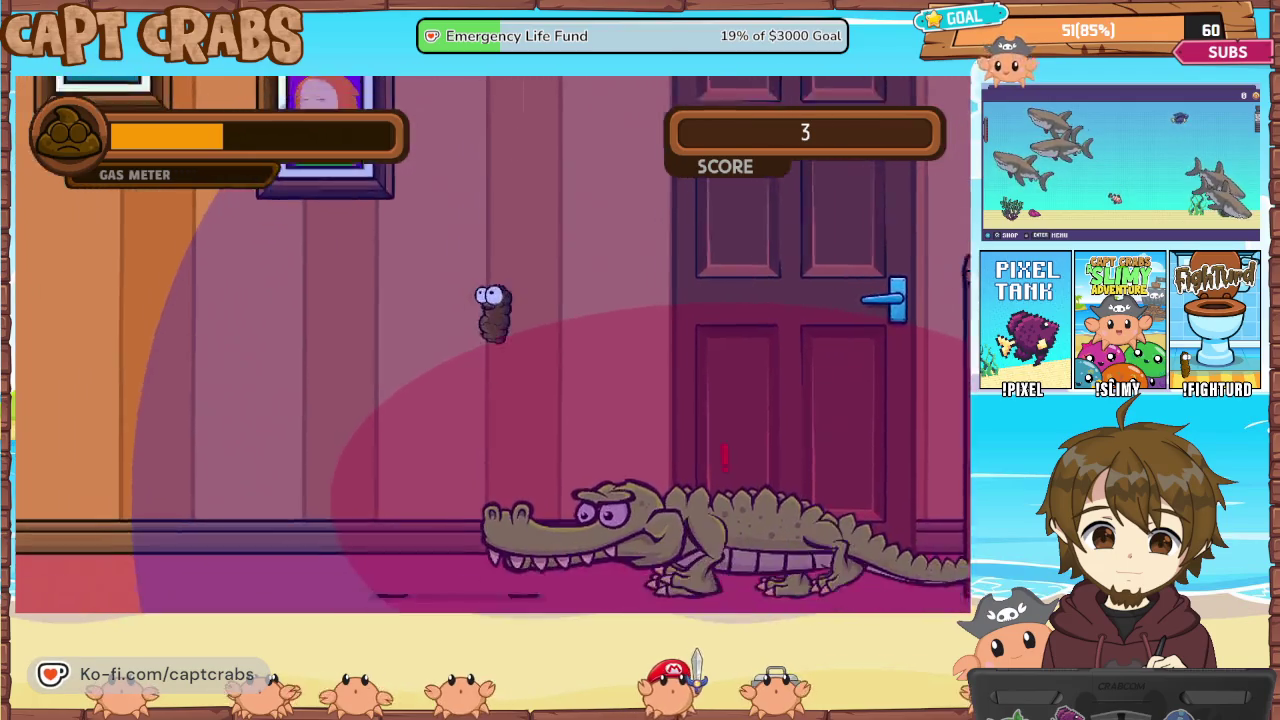
key(Left)
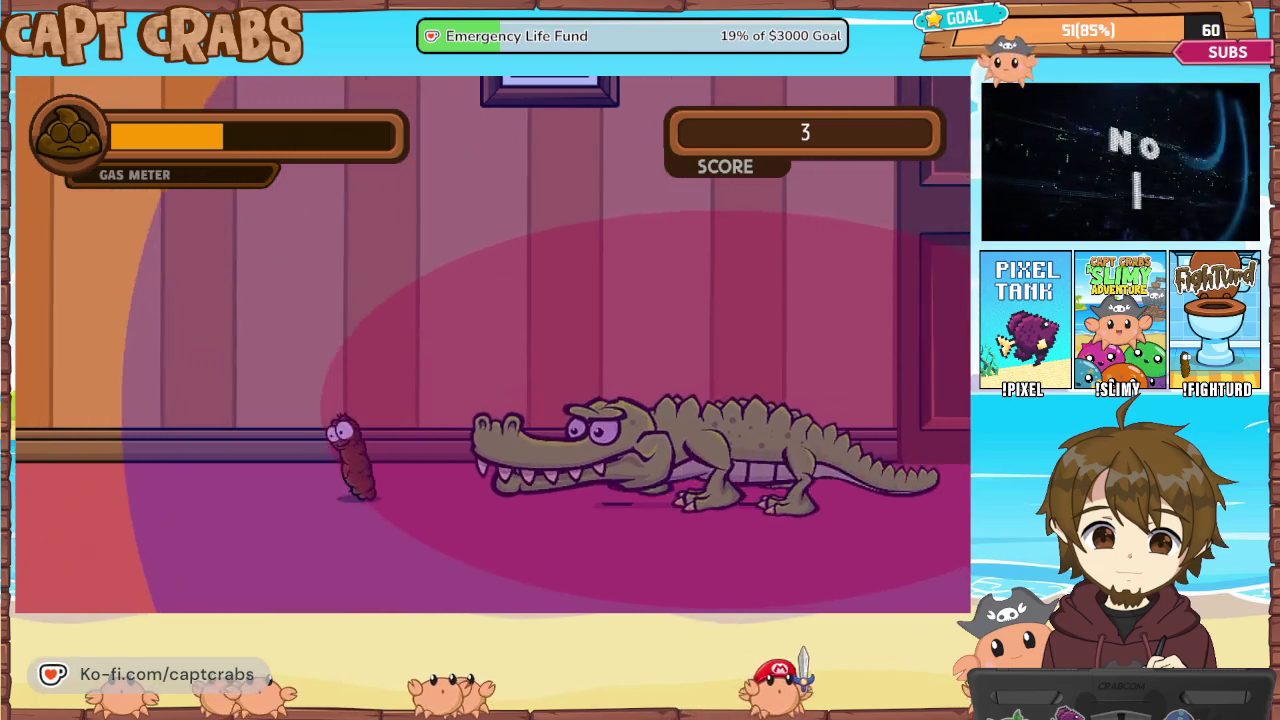
key(Left)
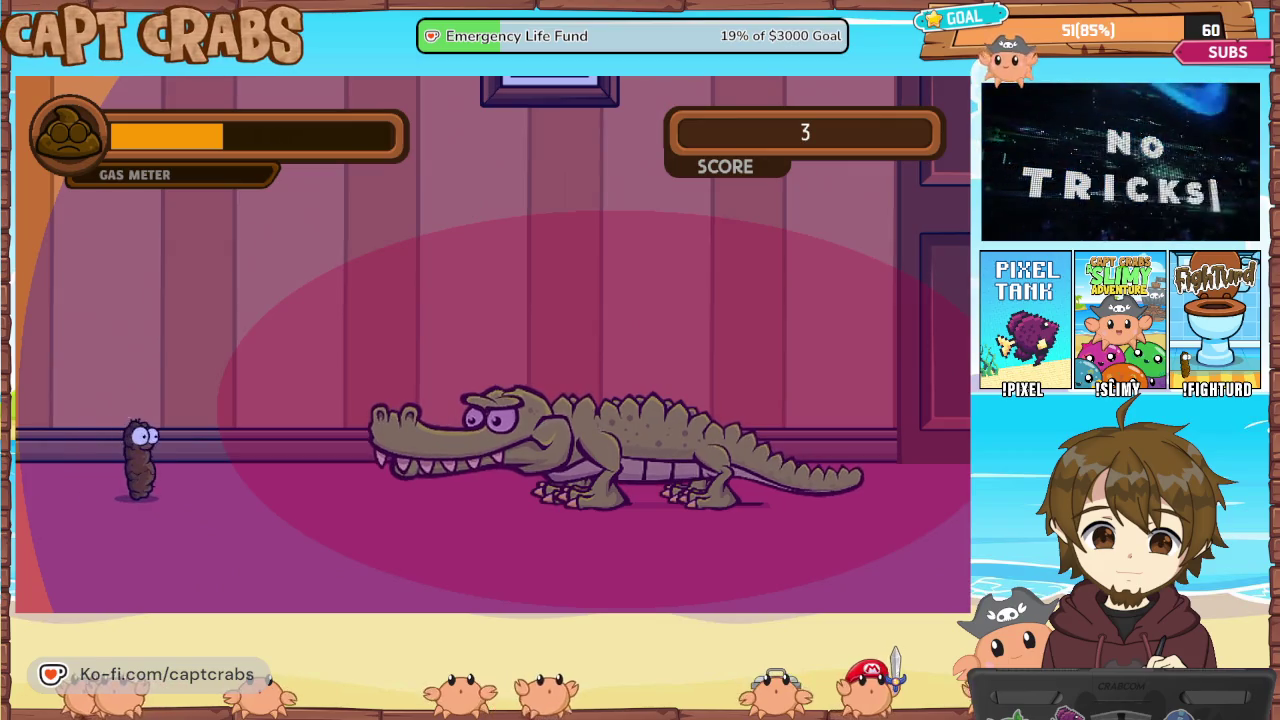
key(Up)
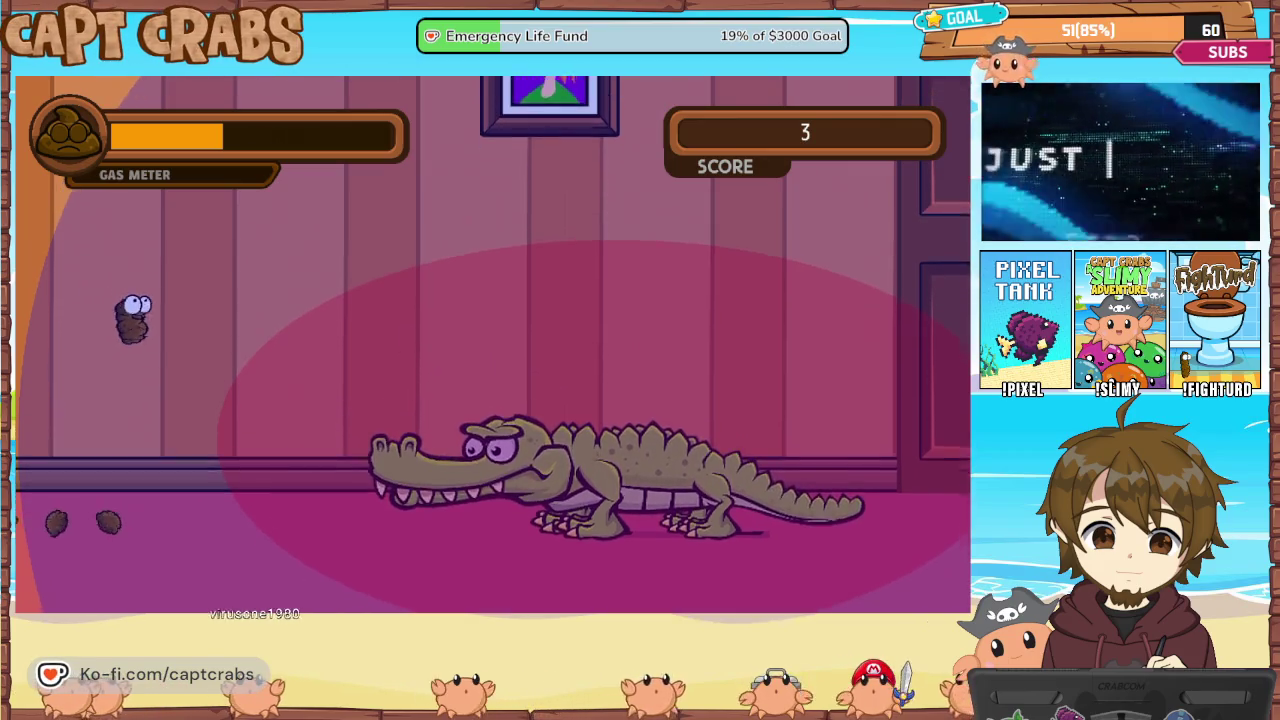
key(space)
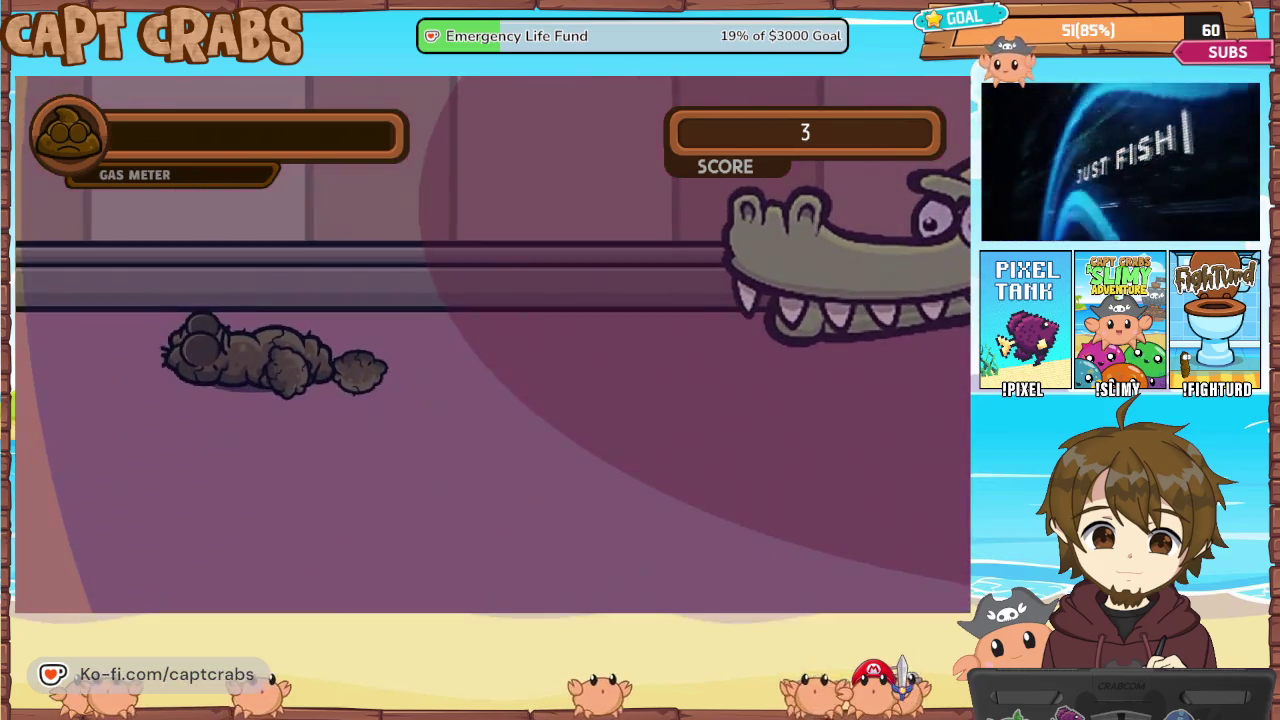
Pause the game and choose Exit Game to return to the editor
key(Escape)
key(Down)
key(Down)
key(Down)
key(Return)
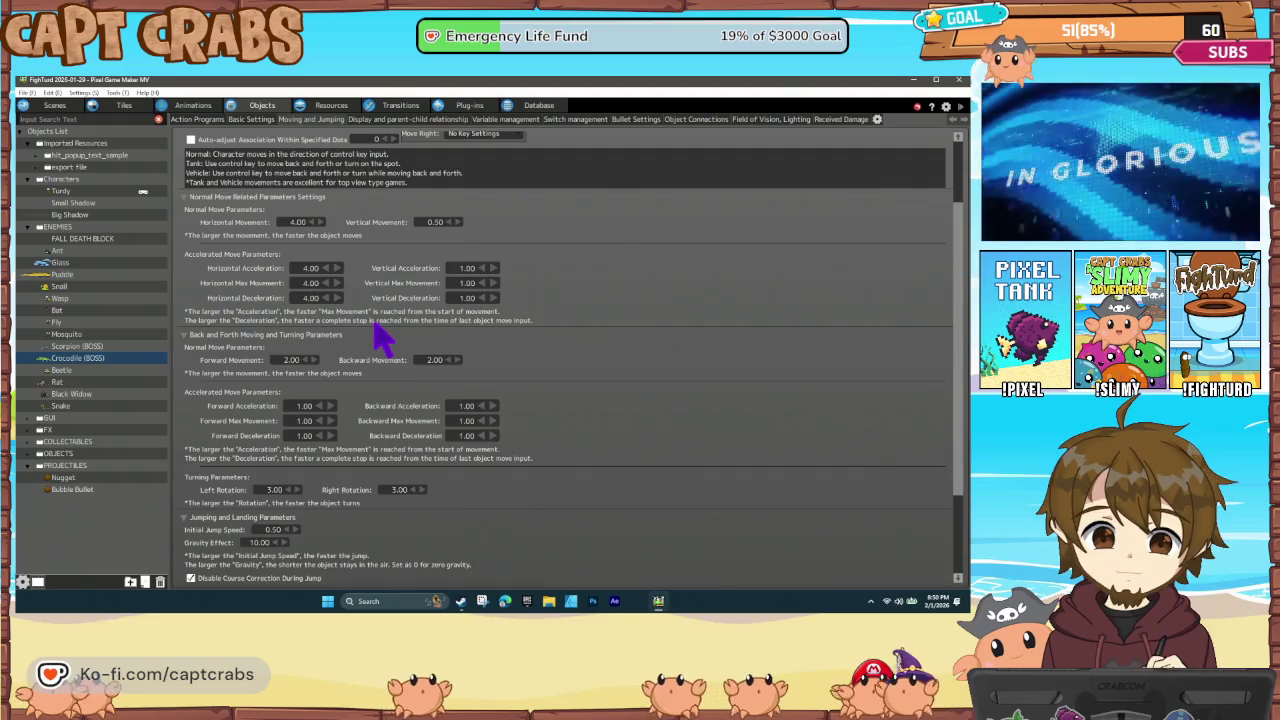
Lower the crocodile's horizontal movement, acceleration, max and deceleration to 3.00 and save
click(310, 222)
click(305, 268)
text(3)
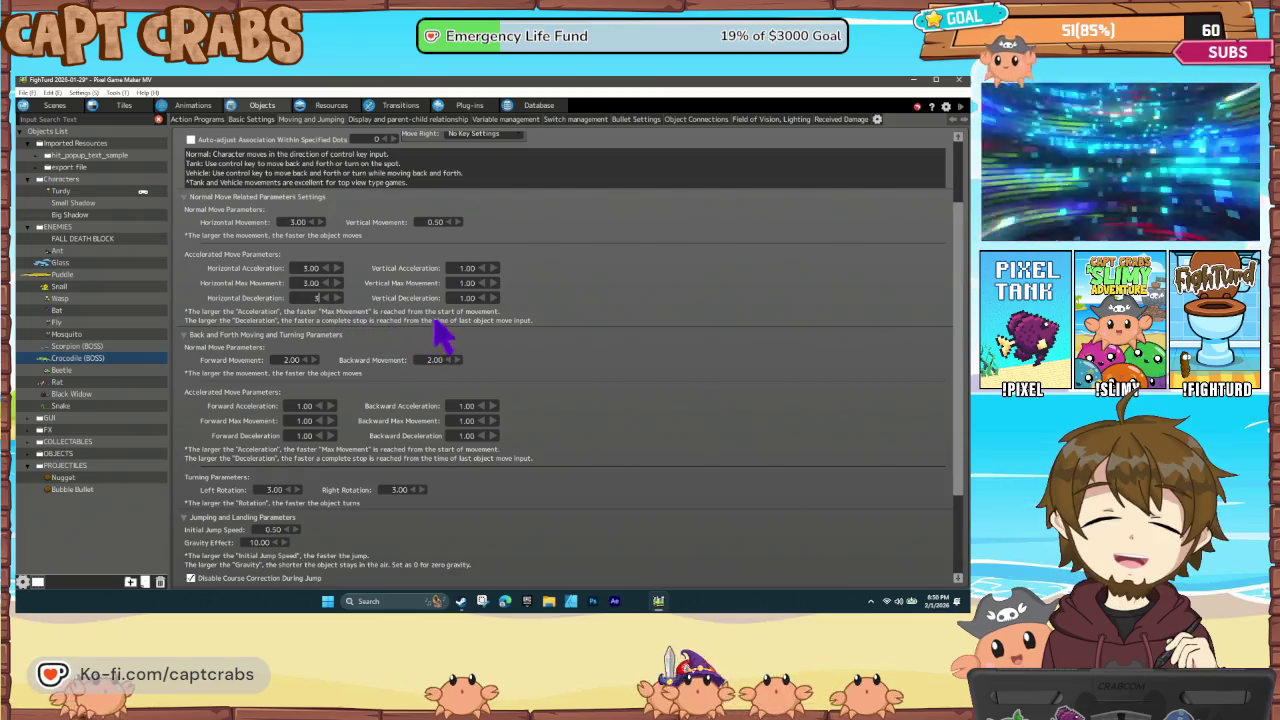
key(ctrl+s)
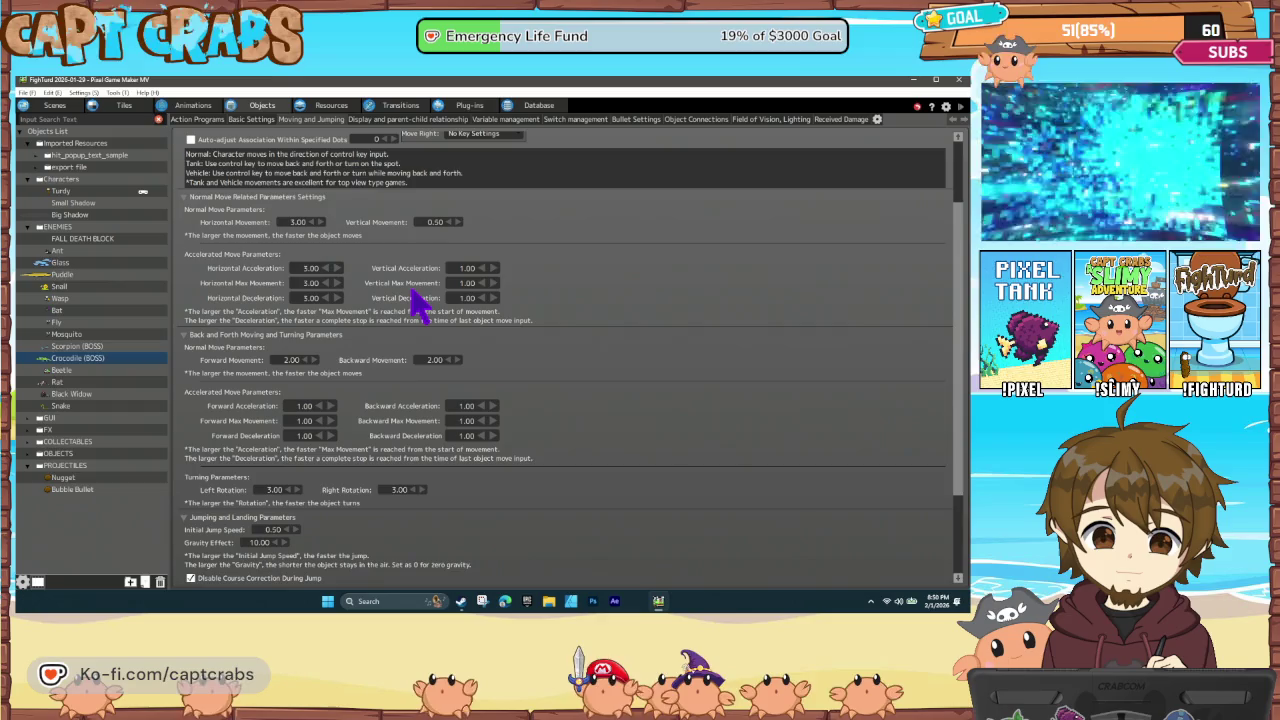
click(203, 120)
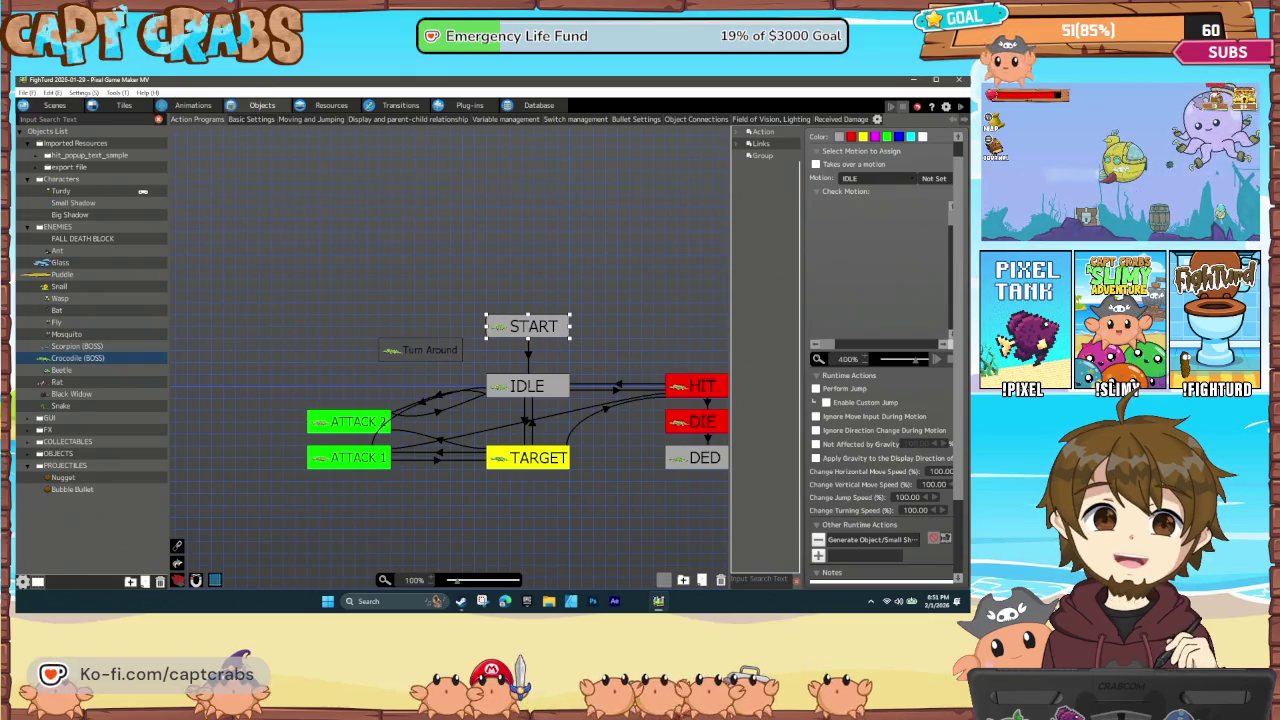
In image resources, start adding an image to ENEMIES, then cancel and collapse that folder
click(318, 105)
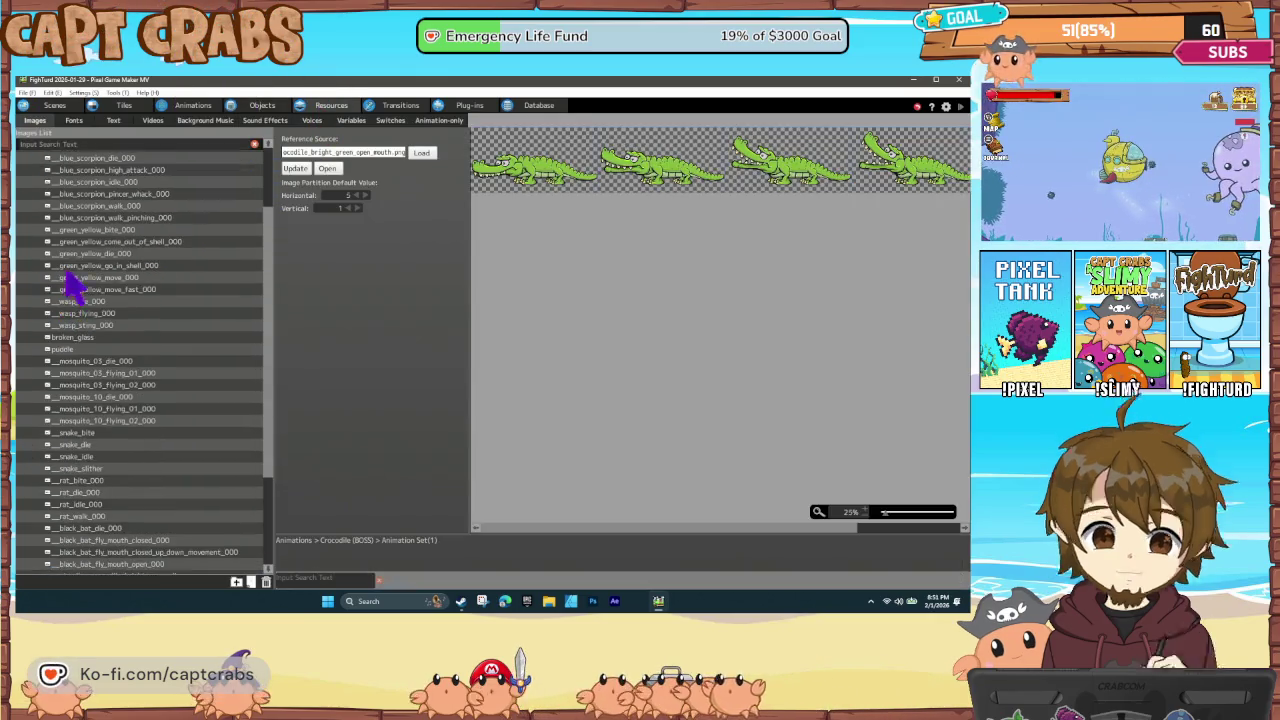
scroll(80, 270, up, 5)
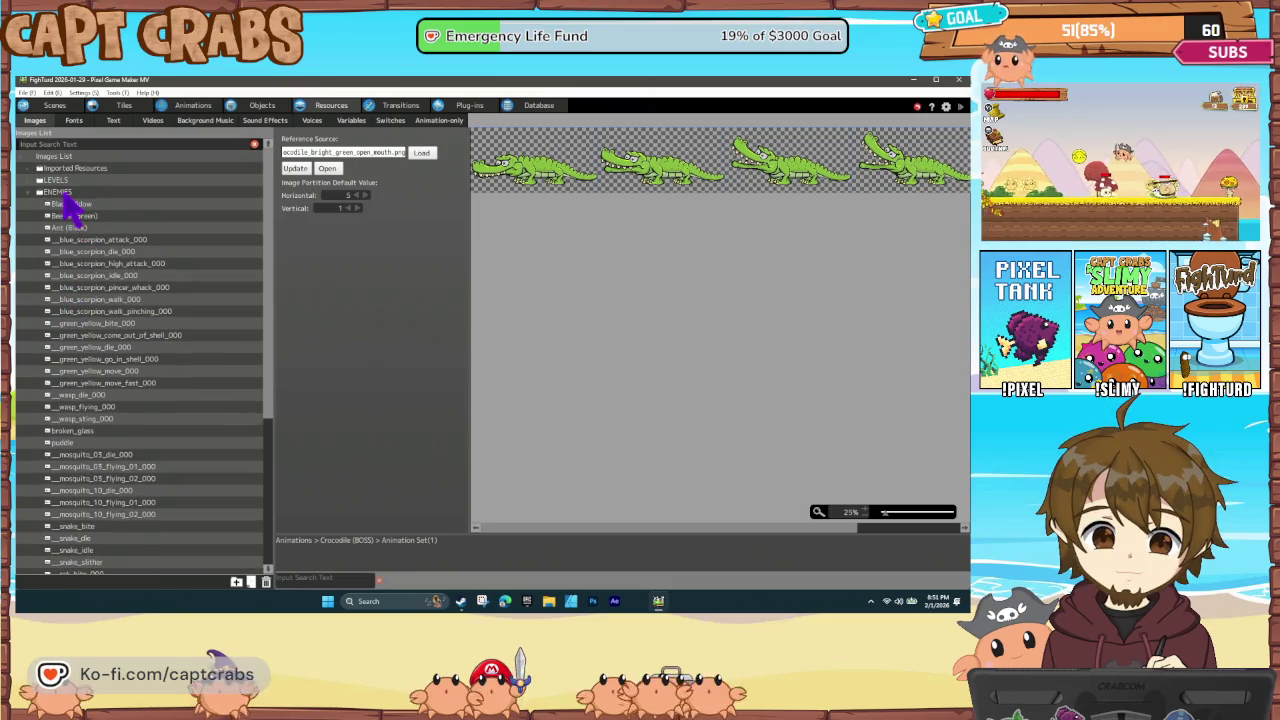
right_click(68, 208)
click(88, 216)
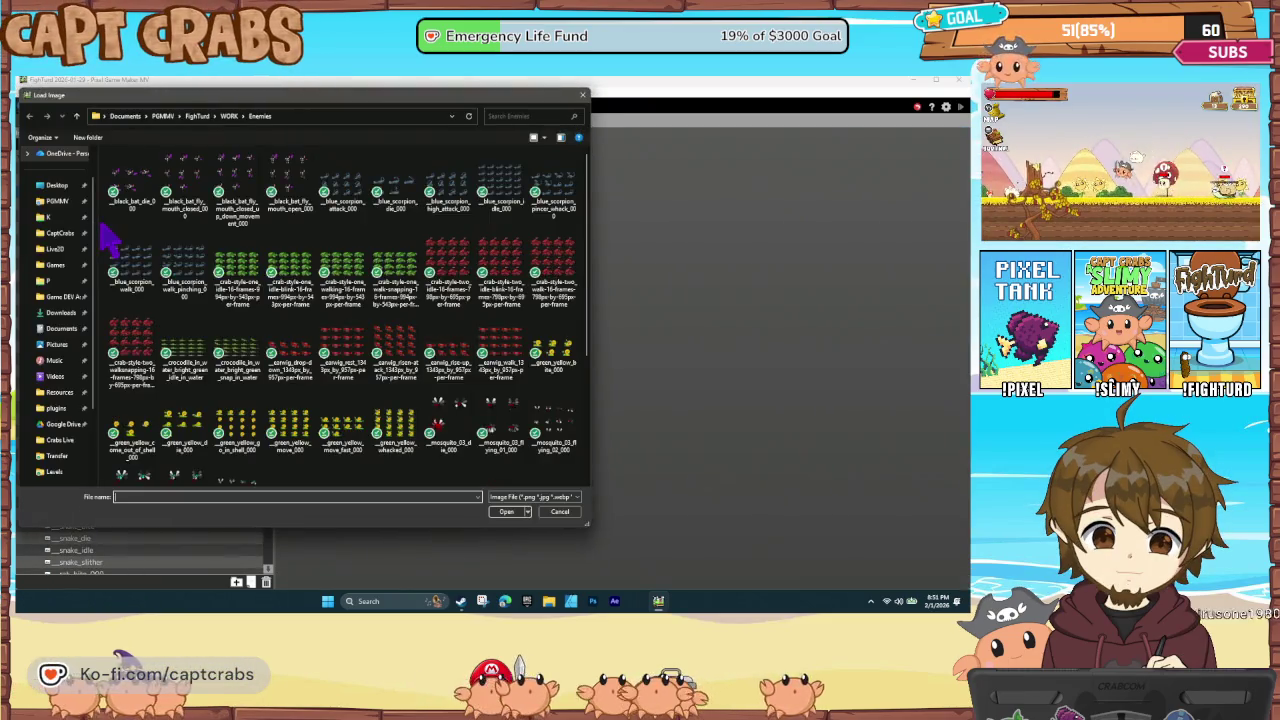
click(558, 511)
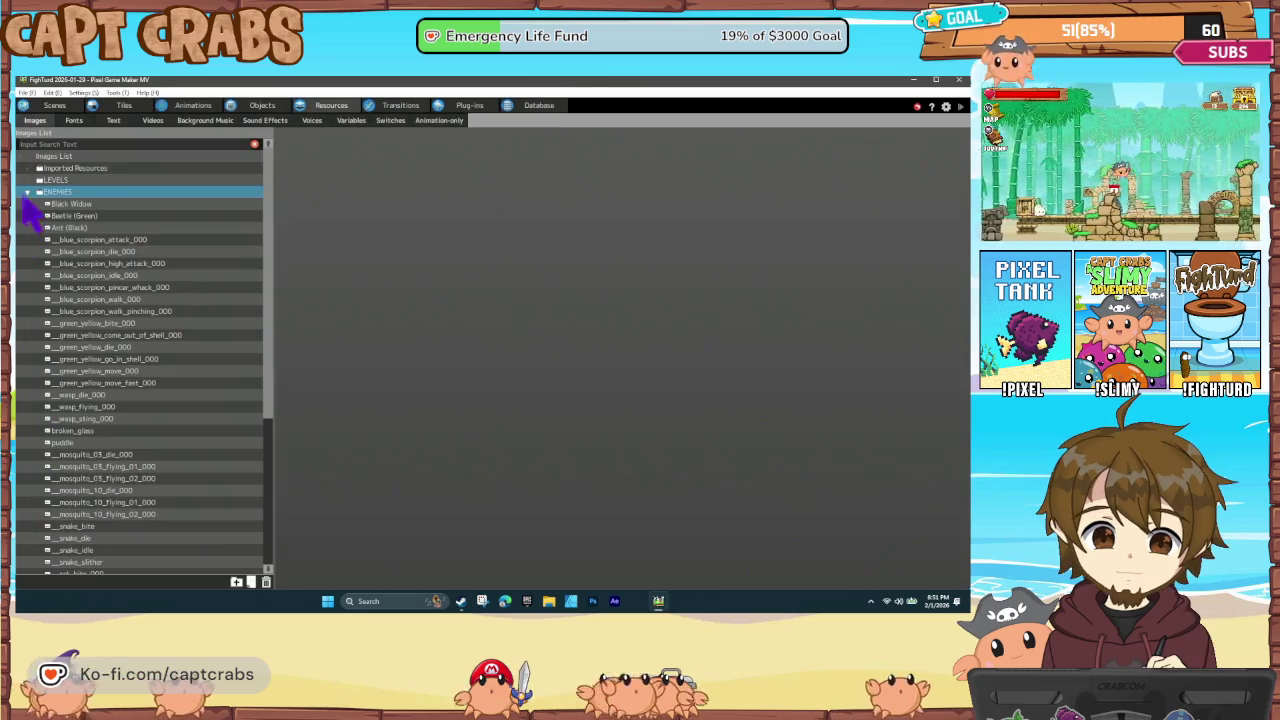
click(27, 193)
Add the bubble-256px image to the PROJECTILES image folder and check its partition setting
click(66, 264)
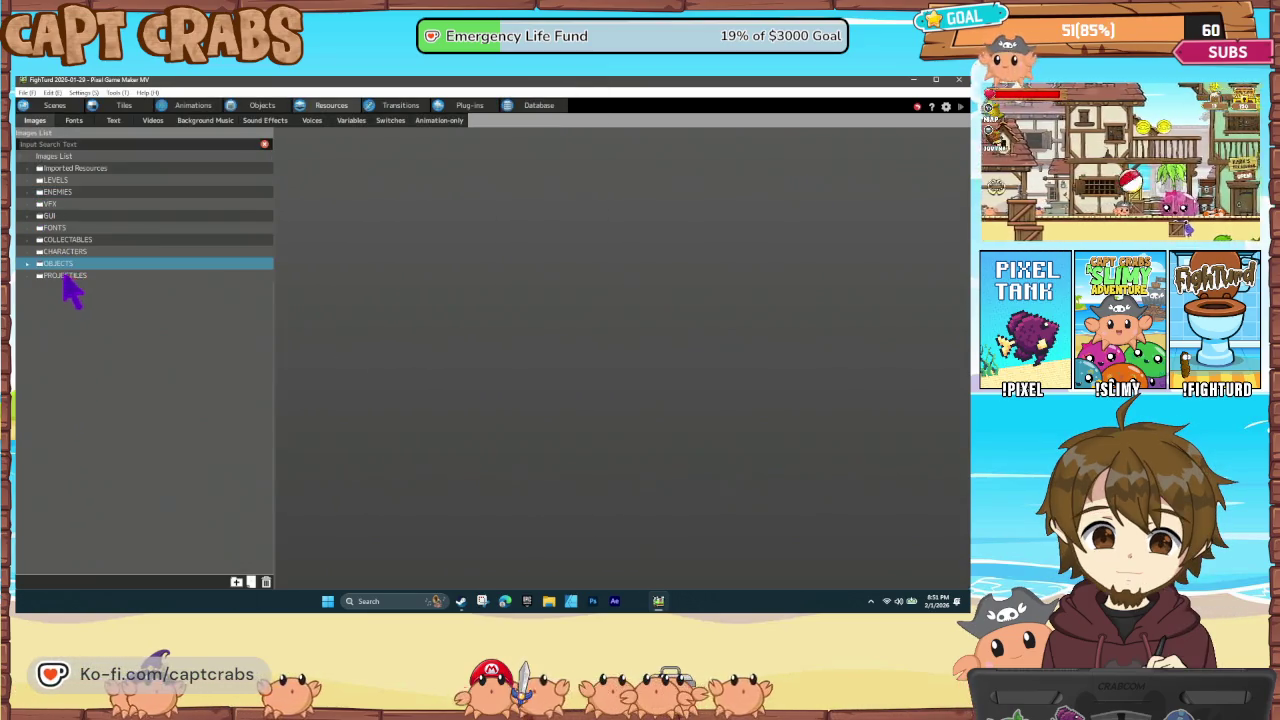
click(27, 276)
right_click(70, 278)
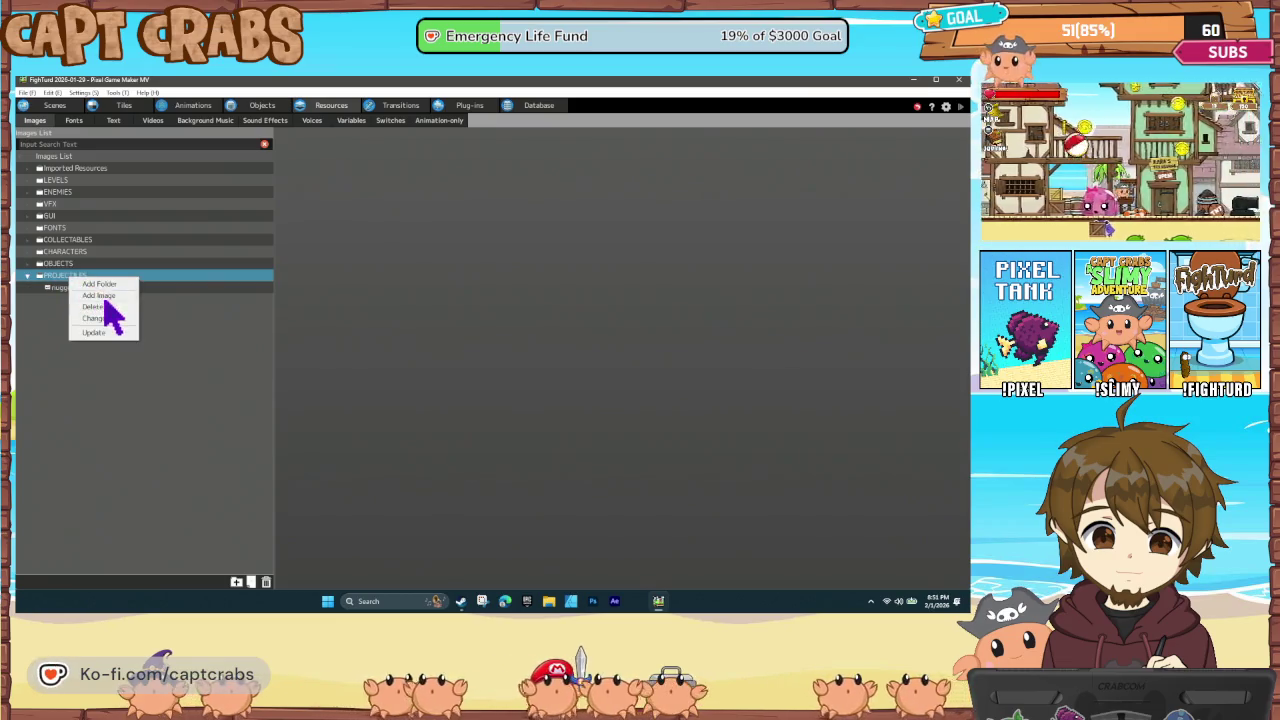
click(102, 295)
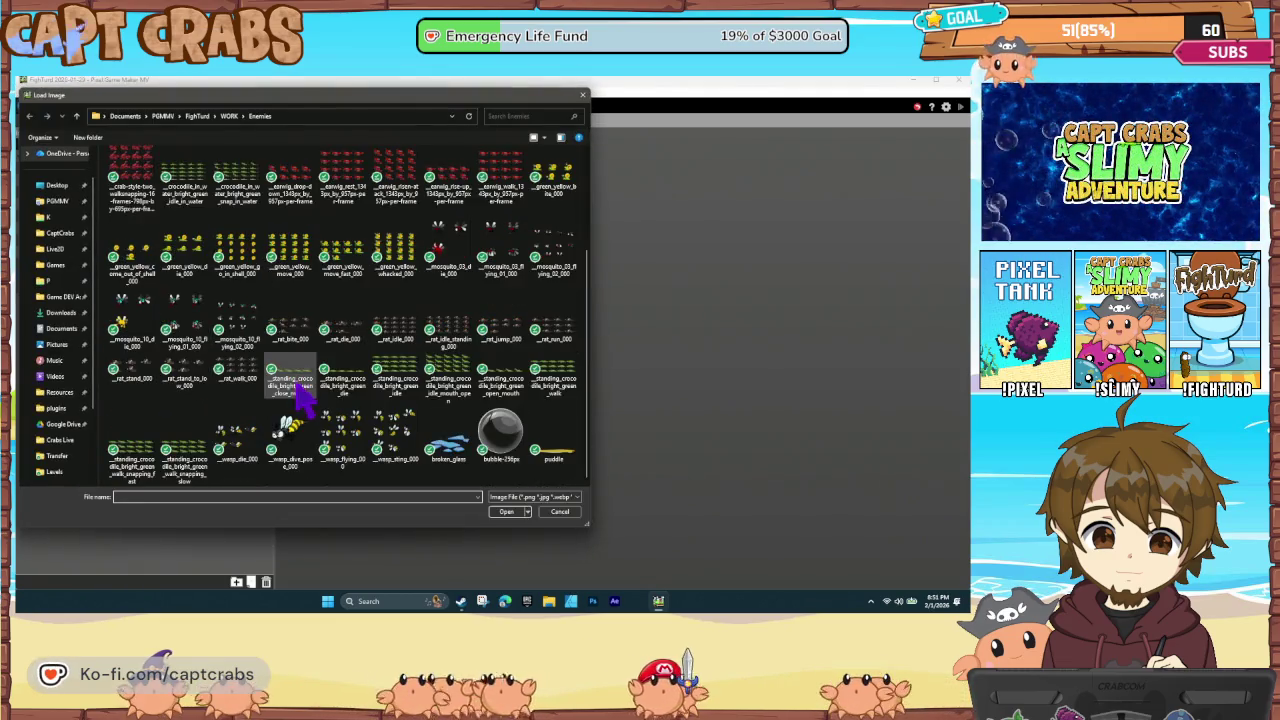
double_click(514, 436)
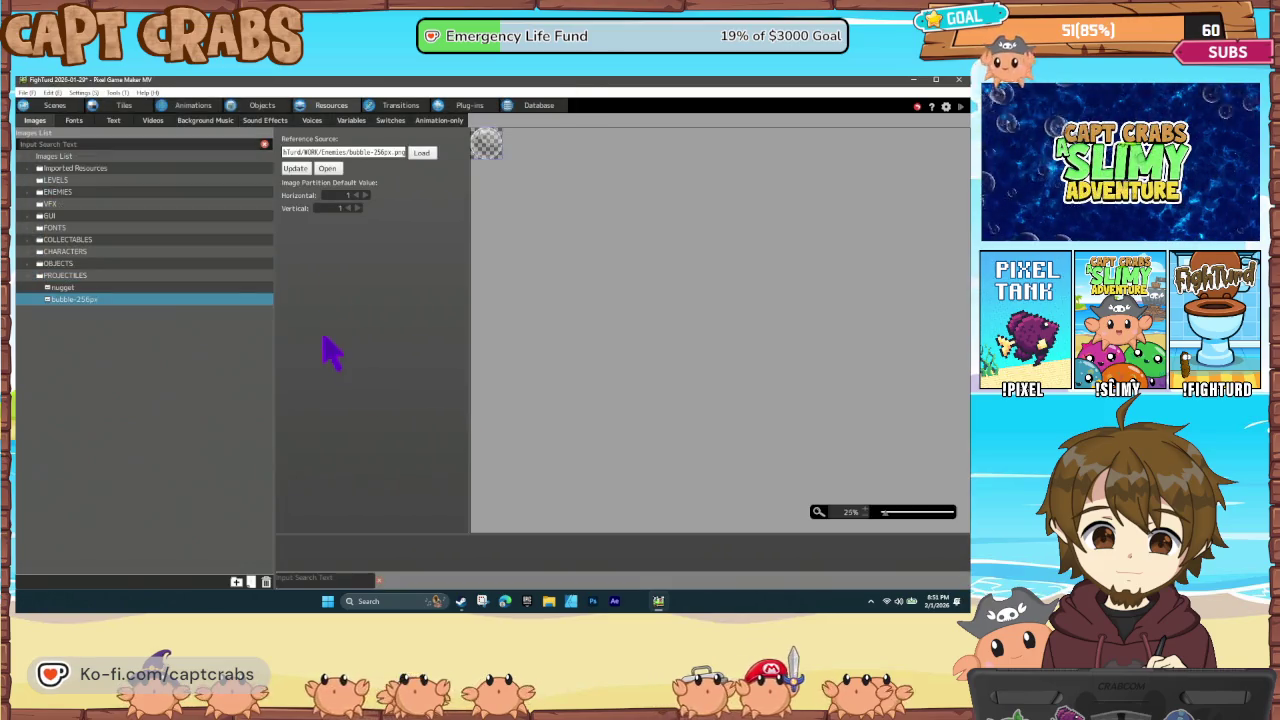
click(340, 195)
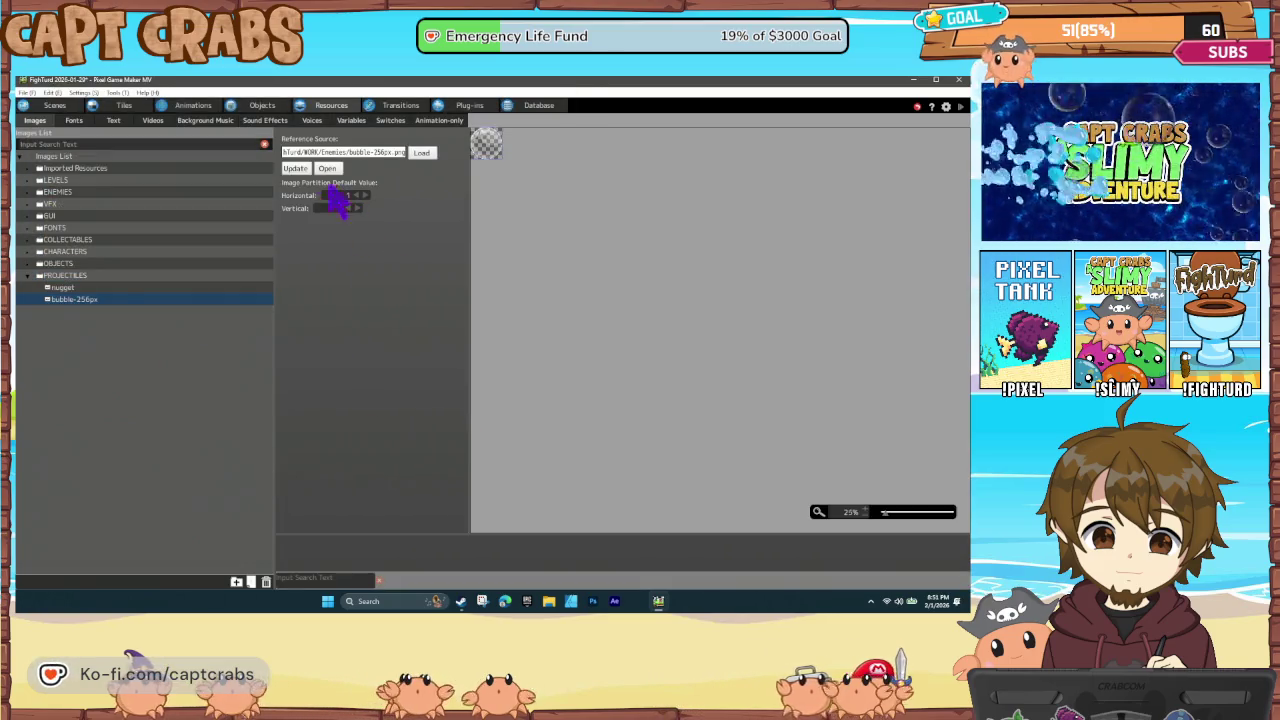
click(200, 107)
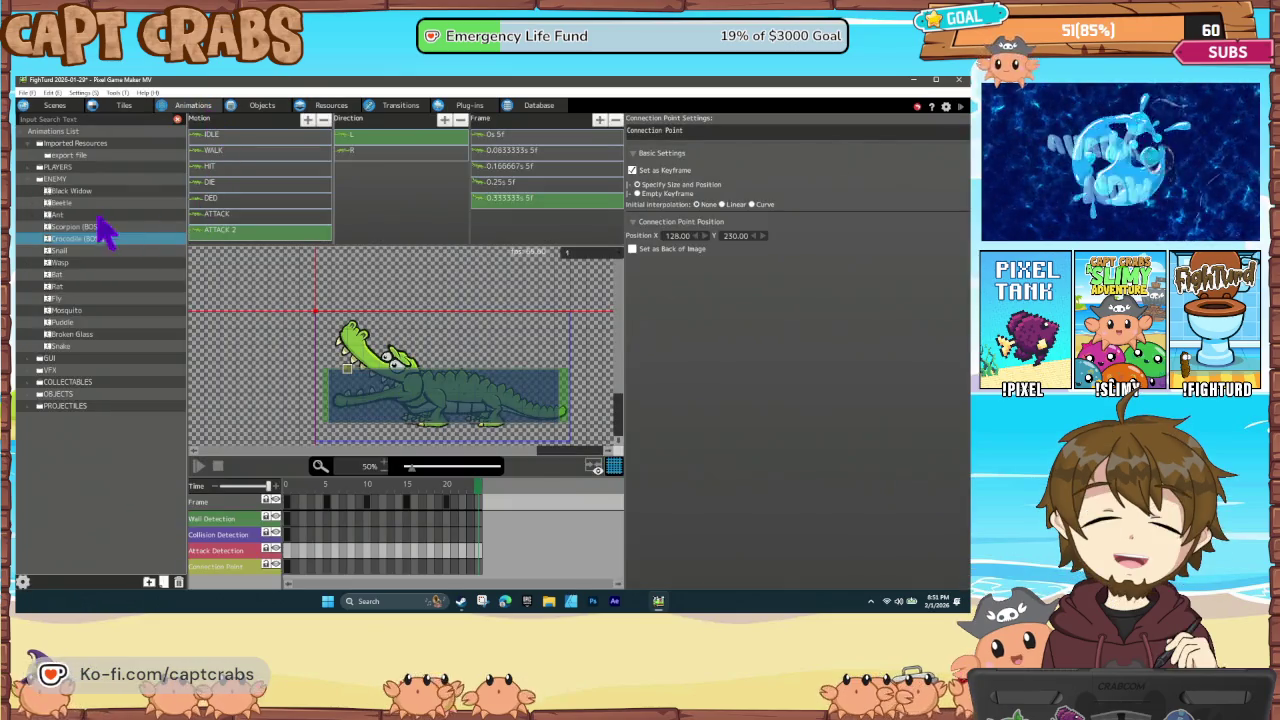
Duplicate the Nugget animation in the PROJECTILES animation folder
click(38, 179)
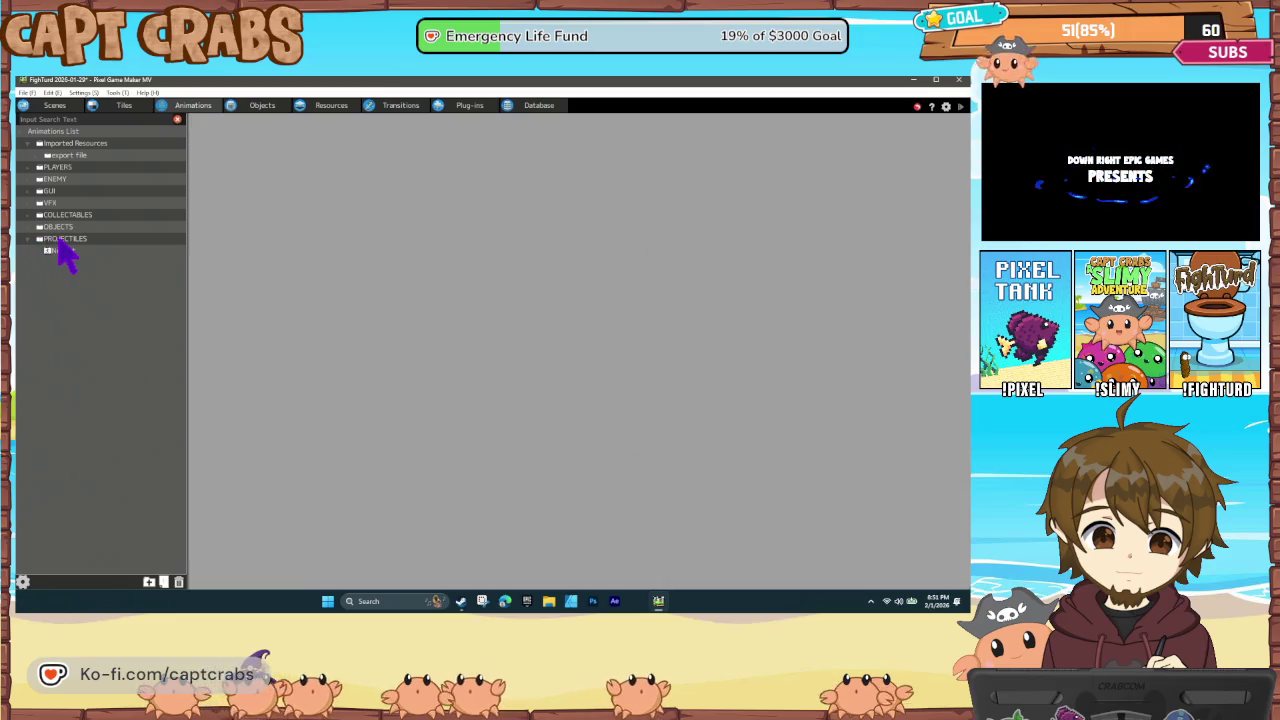
right_click(59, 240)
click(44, 256)
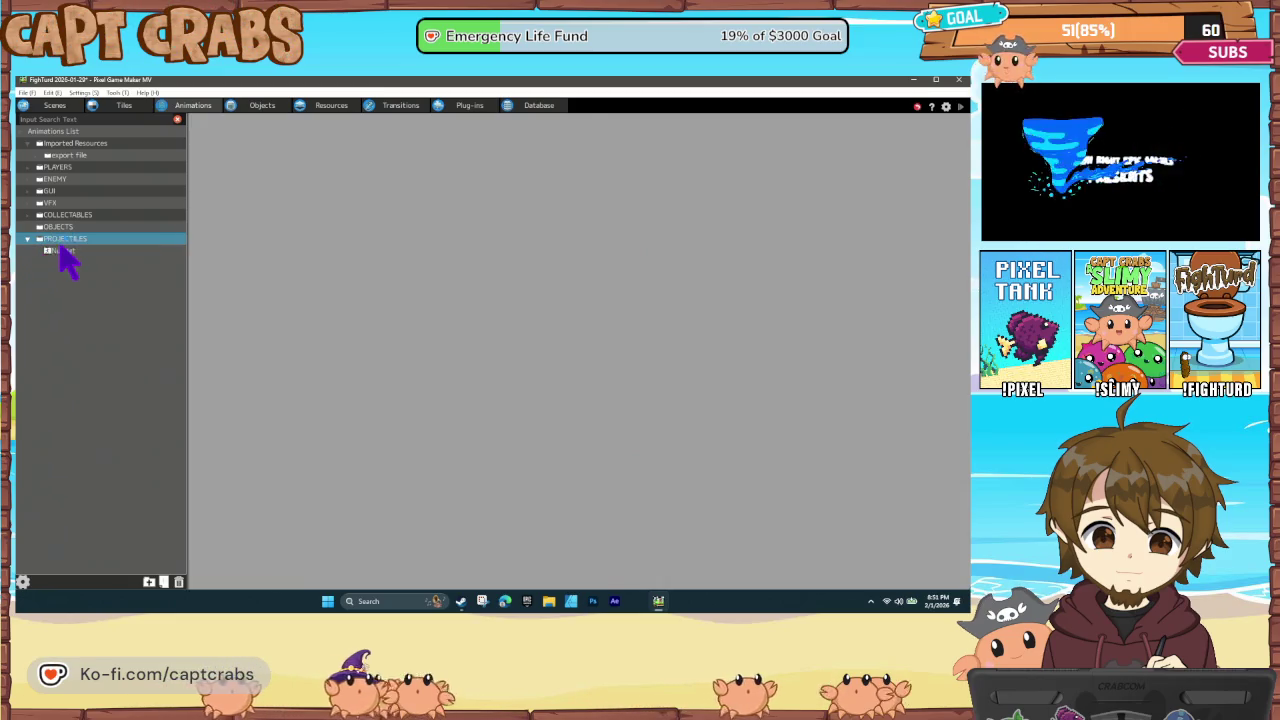
click(74, 253)
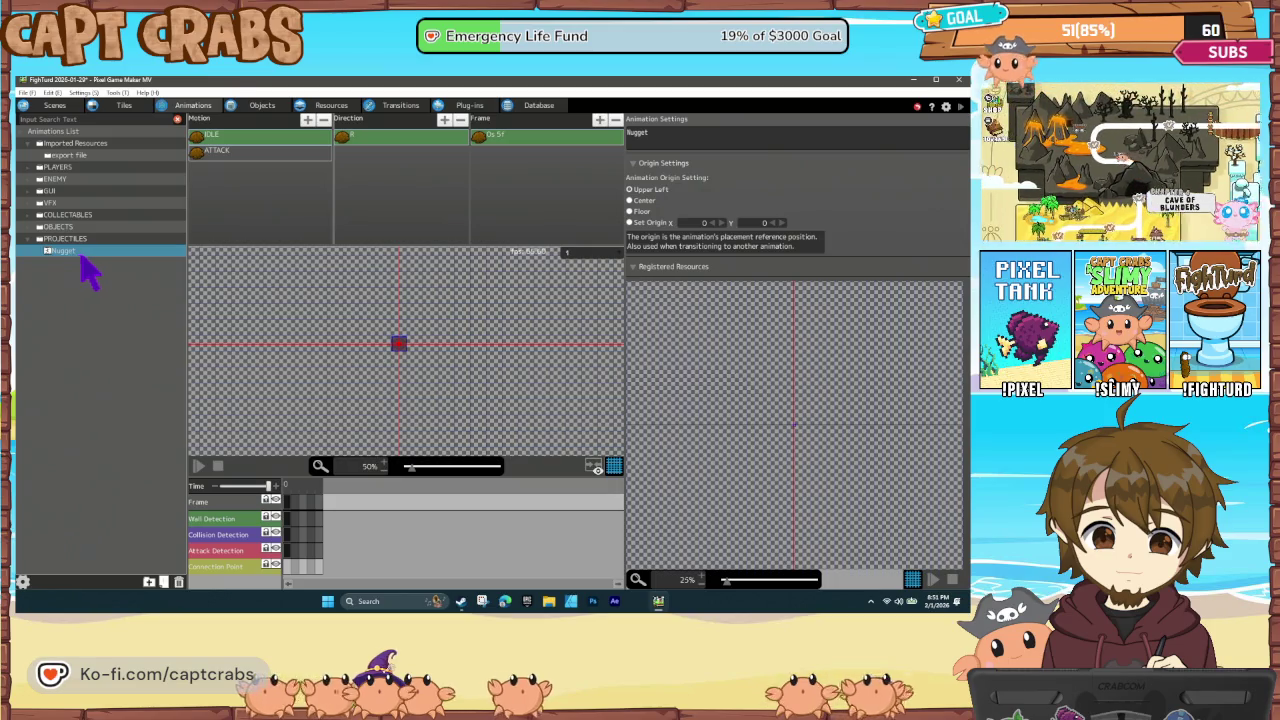
key(ctrl+v)
Rename the Nugget(1) copy to 'Bubble'
right_click(85, 266)
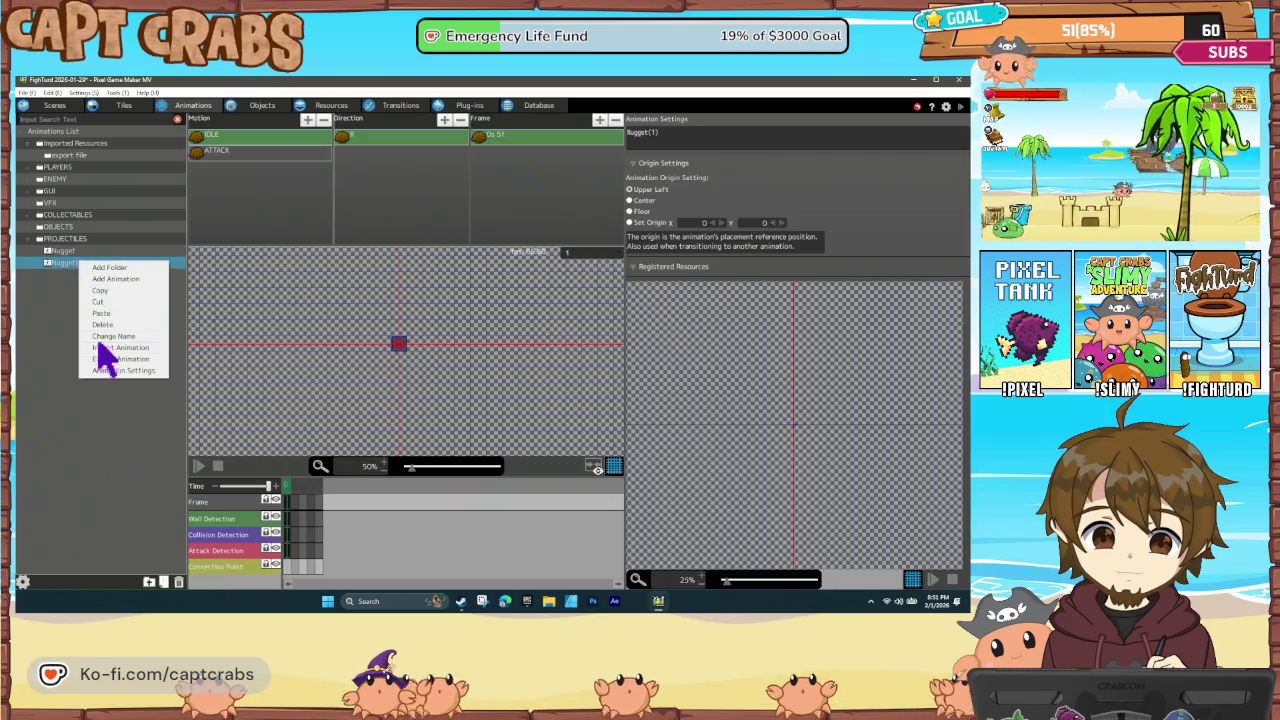
click(106, 347)
text(Bubbl)
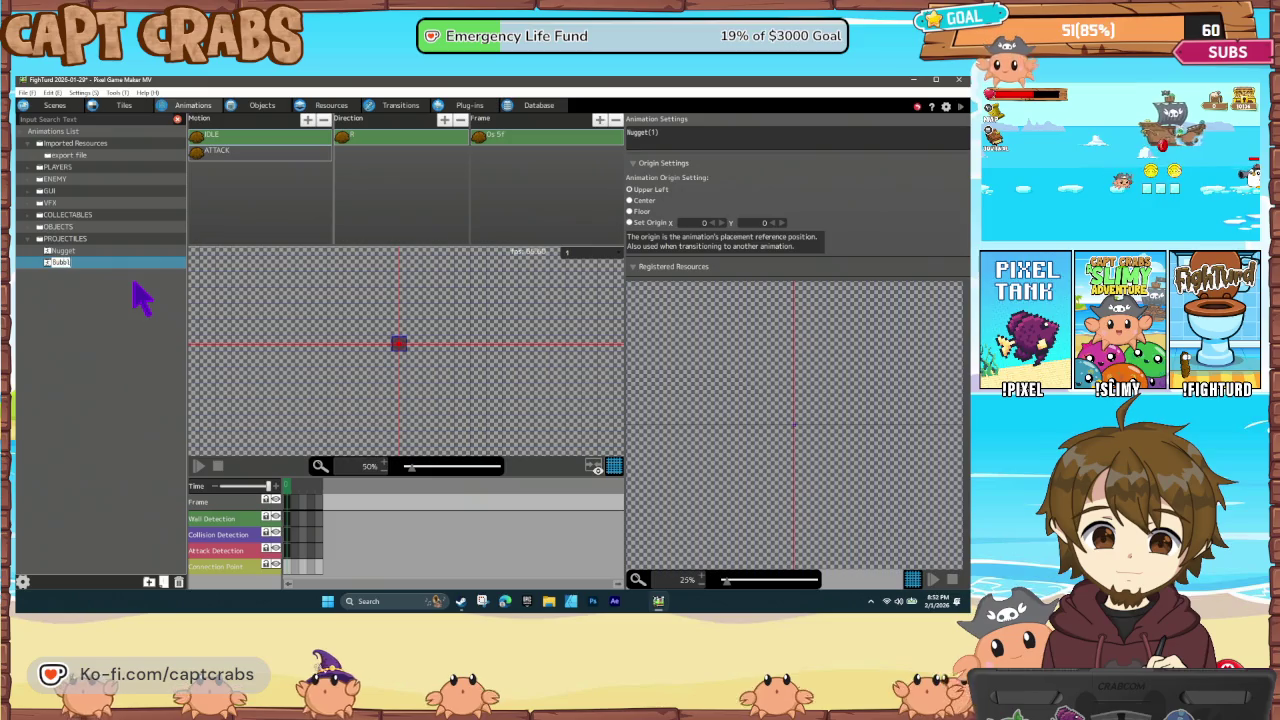
text(e)
key(Return)
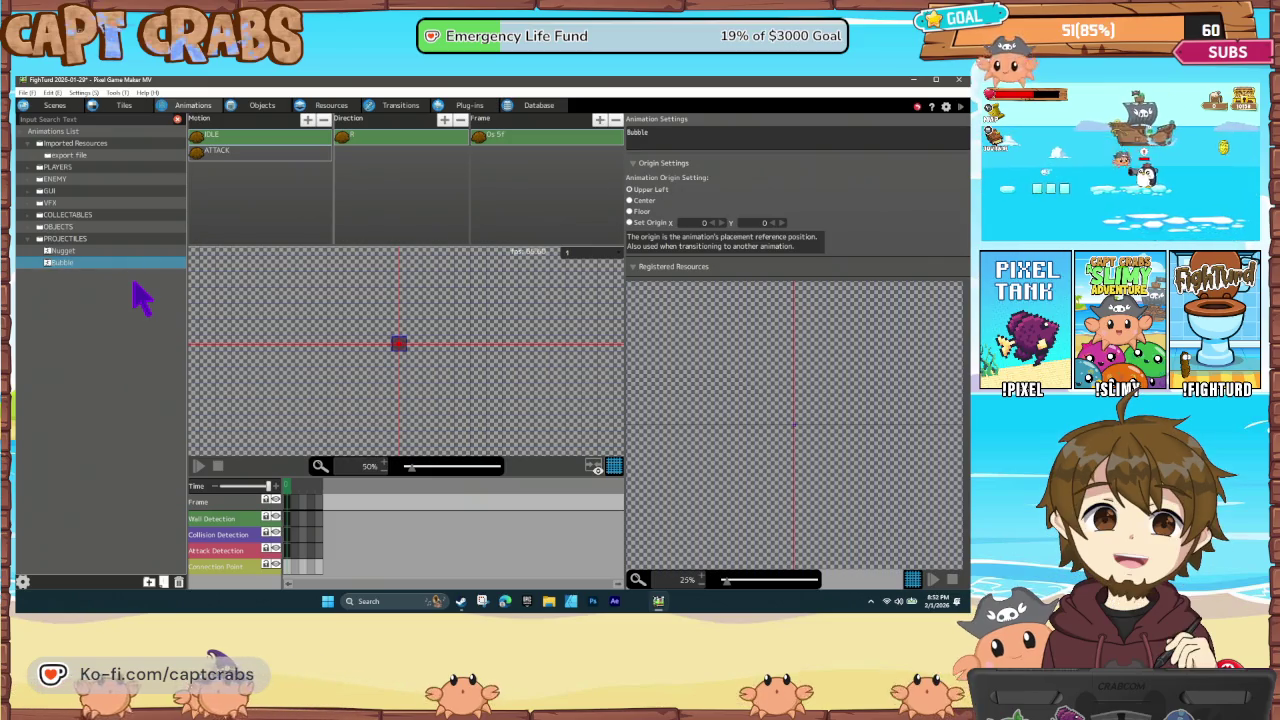
right_click(128, 282)
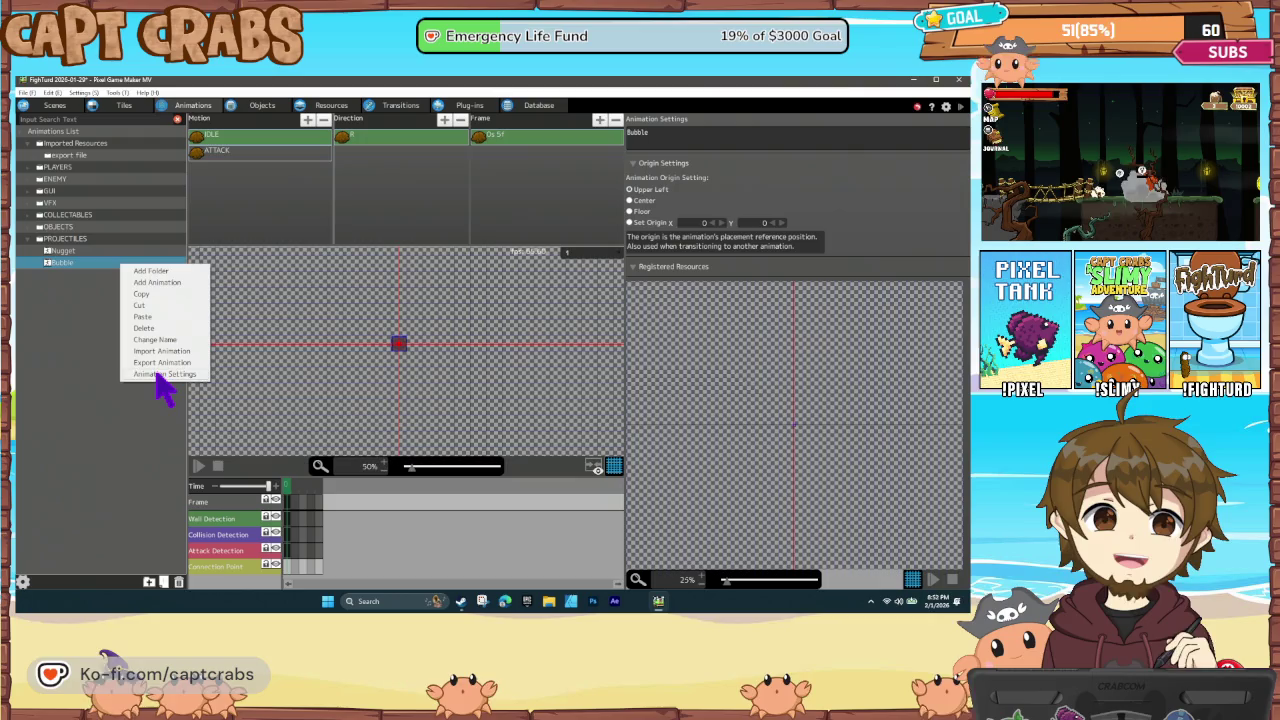
click(163, 374)
Switch the Bubble animation's image resource to PROJECTILES > bubble-256px and apply the settings
double_click(318, 214)
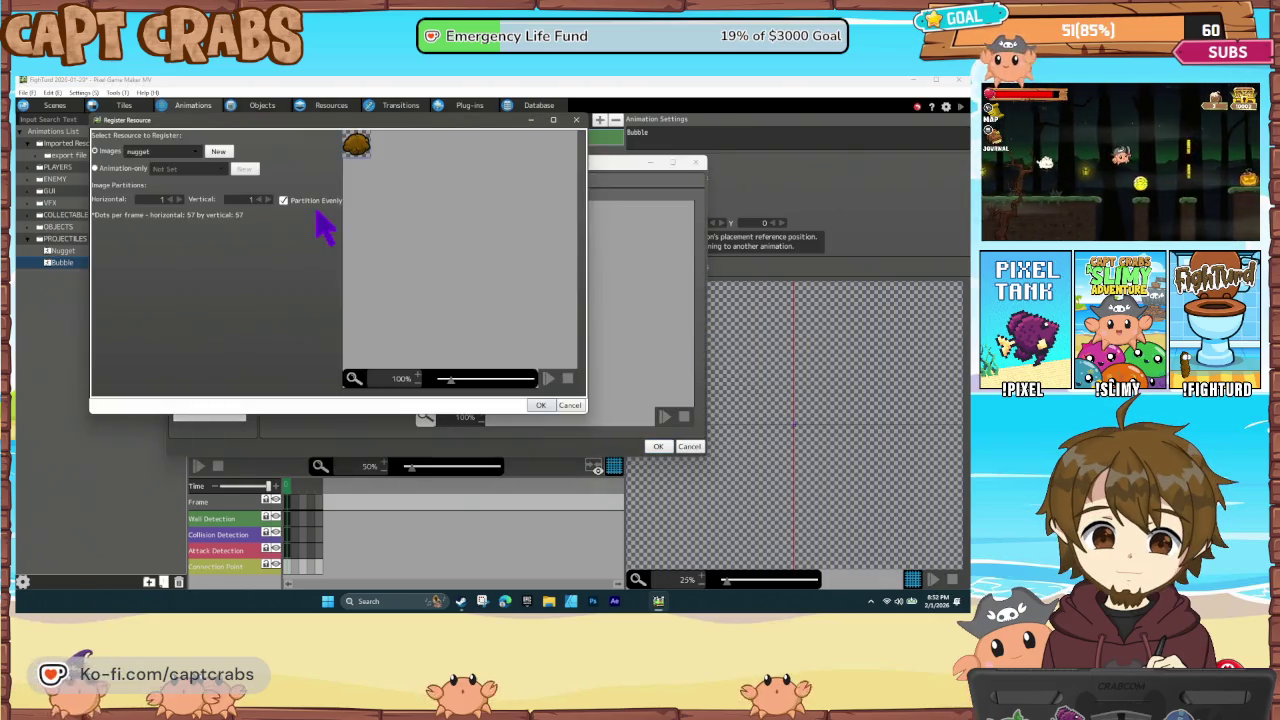
click(181, 150)
mouse_move(185, 191)
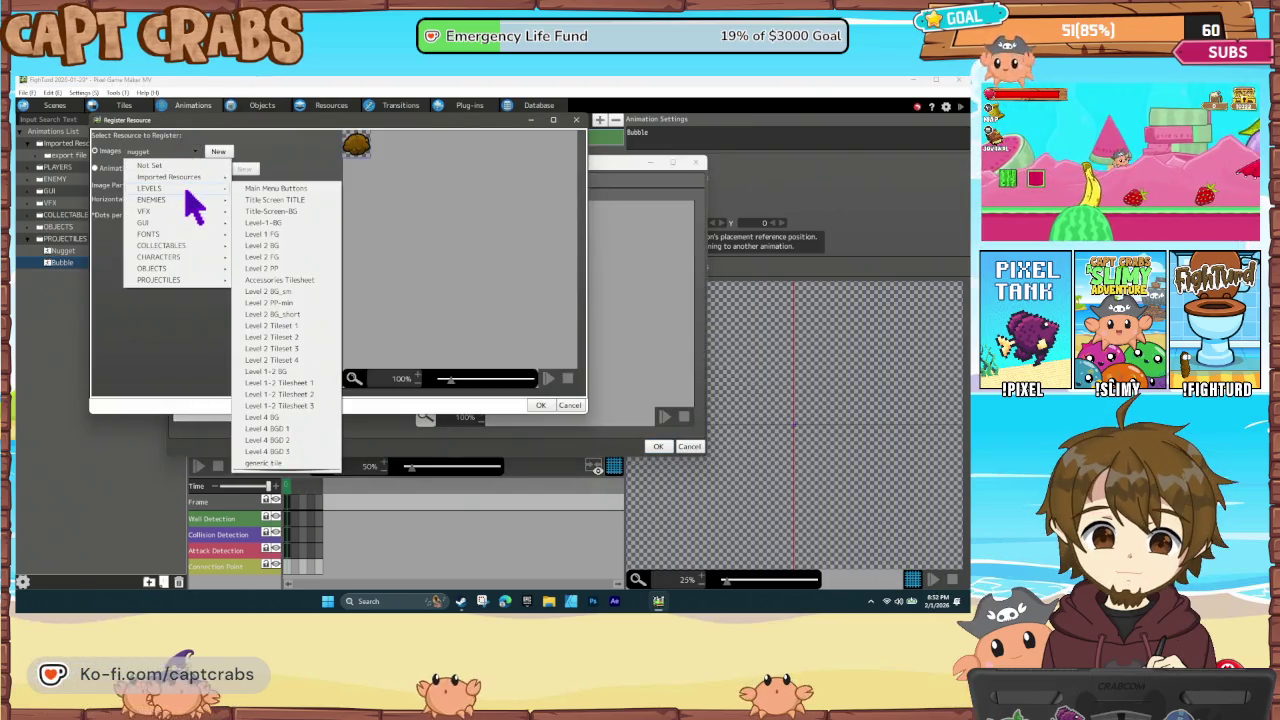
mouse_move(191, 280)
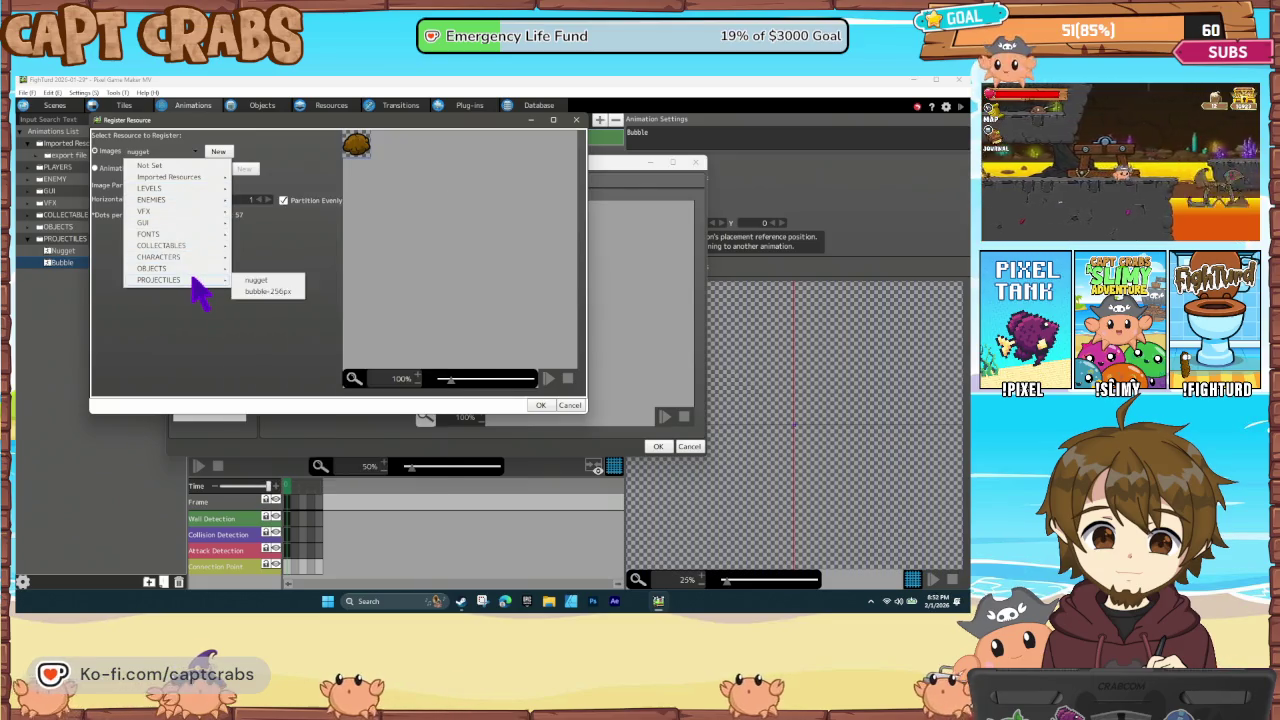
click(265, 291)
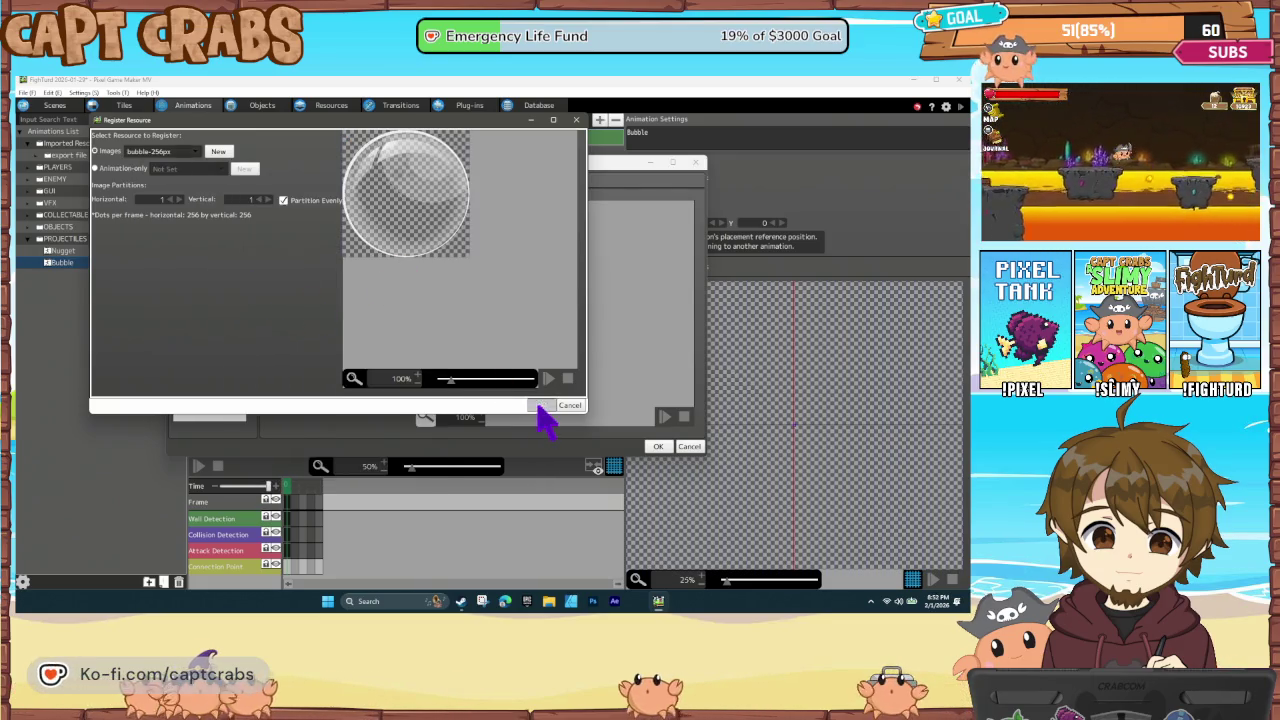
click(540, 405)
click(471, 343)
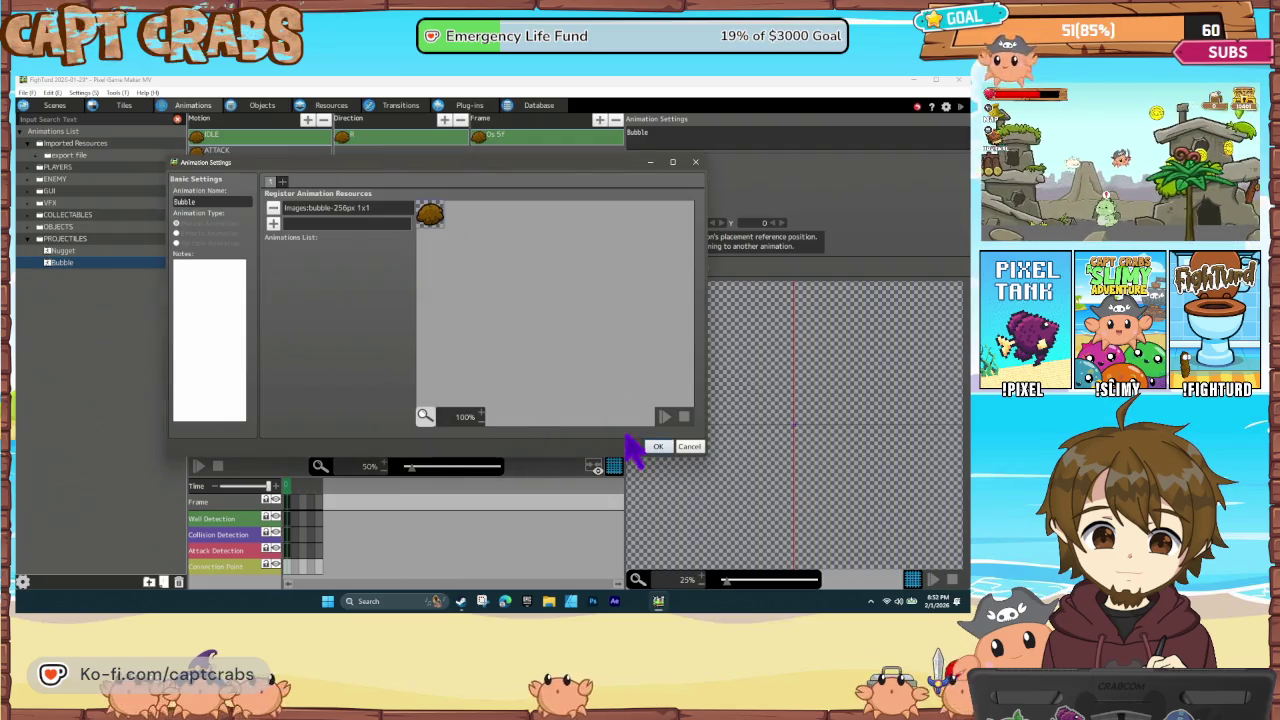
click(658, 446)
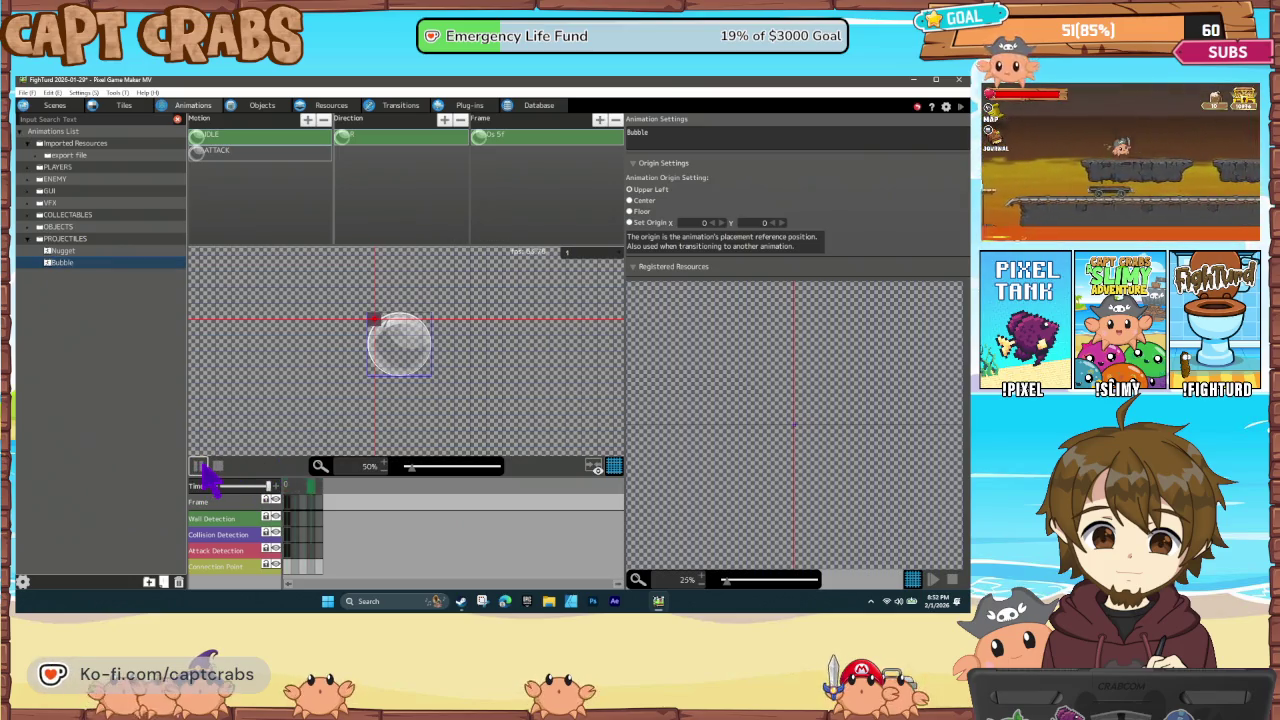
Preview the Bubble's ATTACK motion and reset it to frame 0
click(237, 155)
click(199, 466)
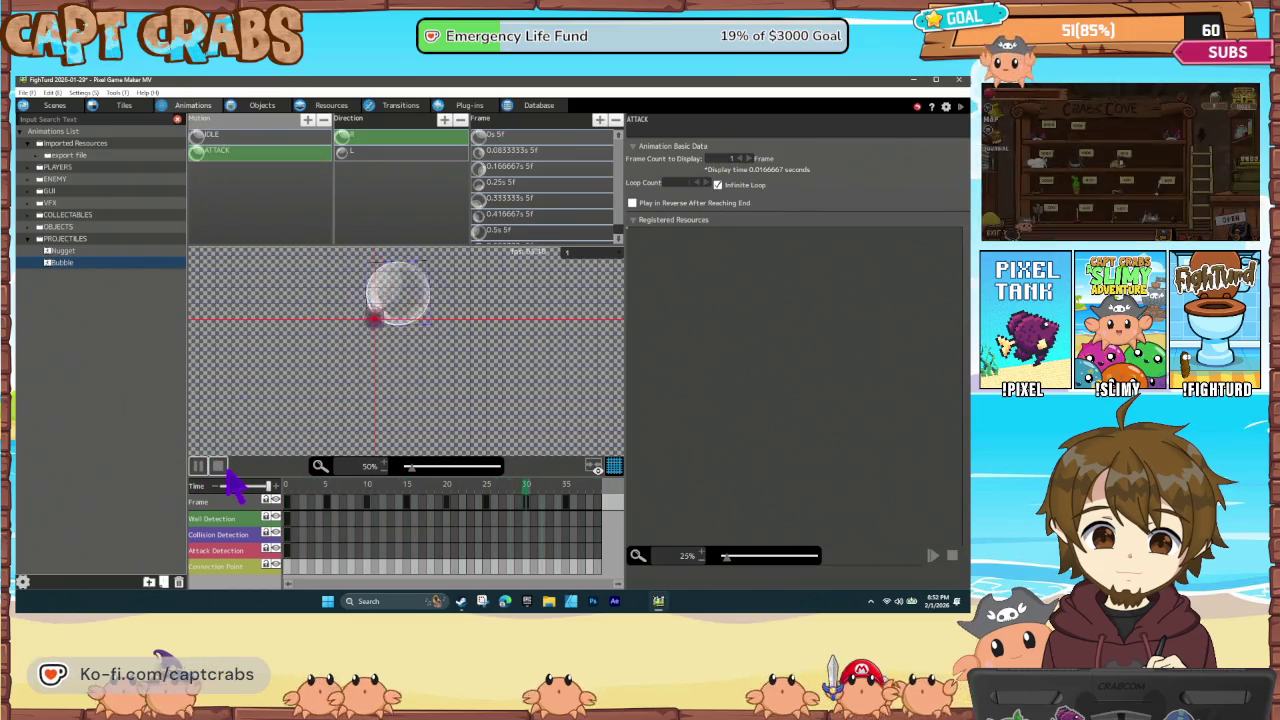
click(200, 470)
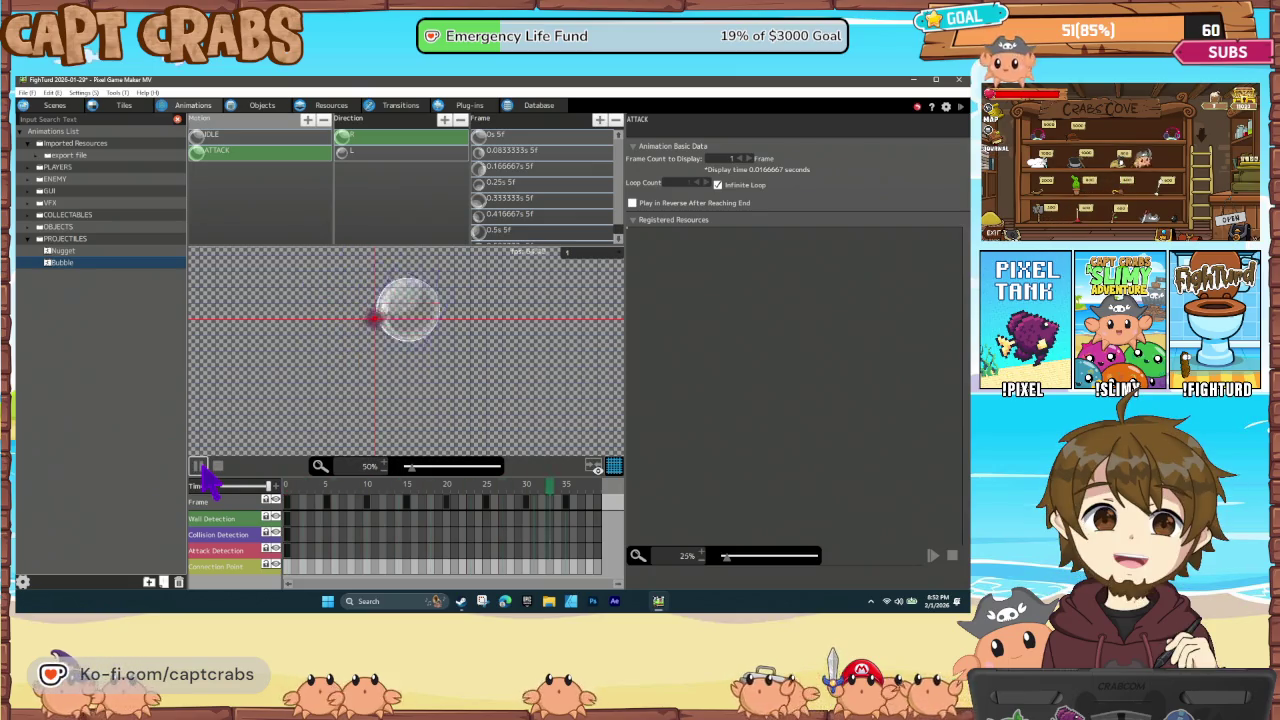
click(226, 474)
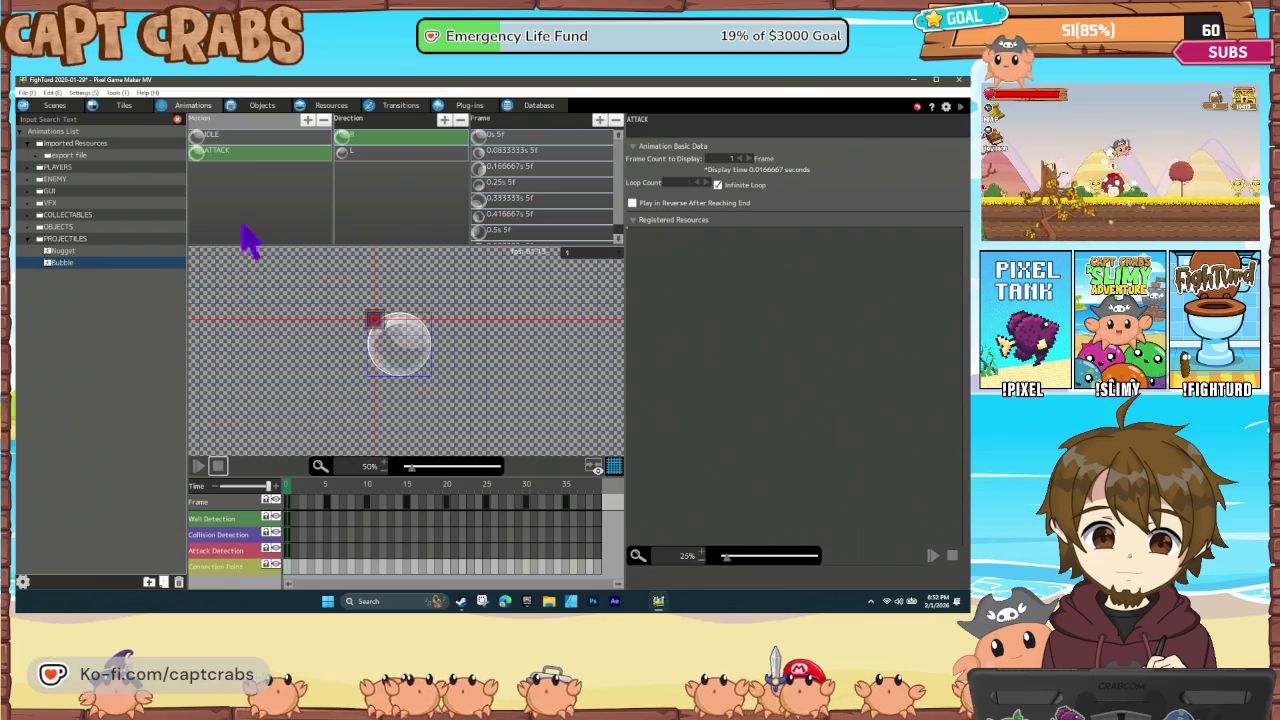
Set the IDLE frame's scale X and Y to 50%
click(240, 134)
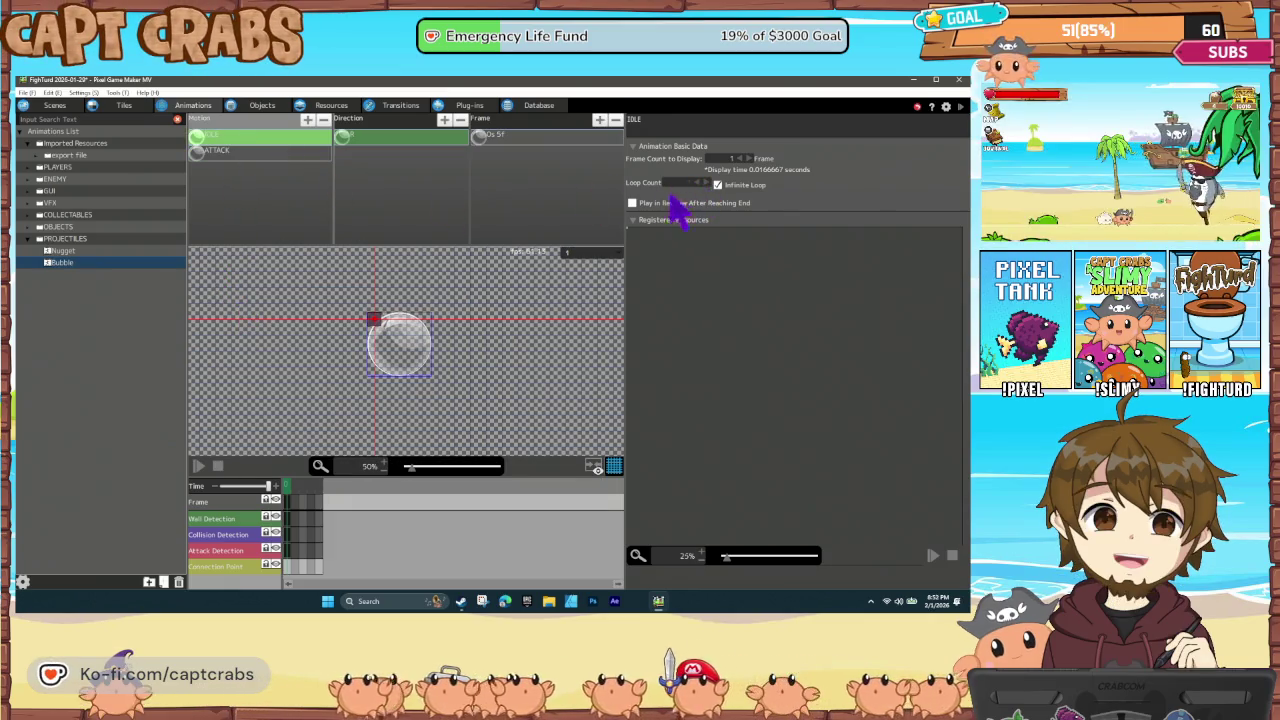
click(517, 139)
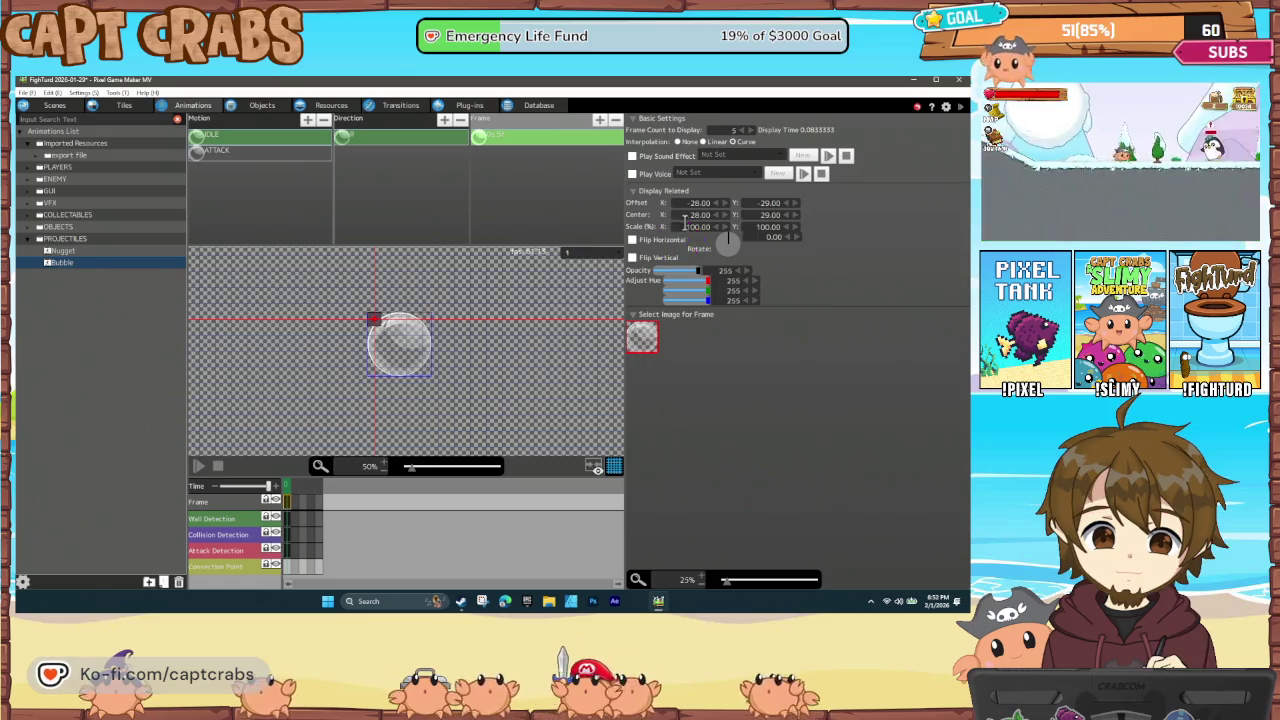
text(50)
click(760, 226)
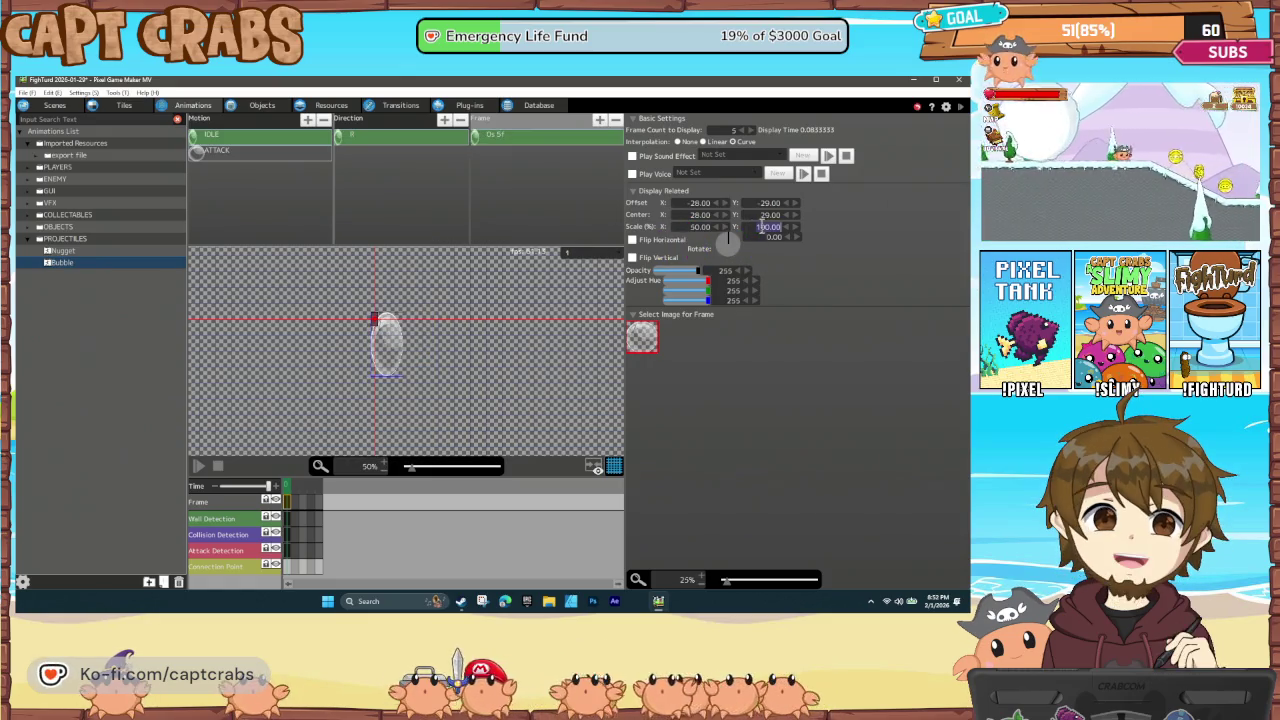
text(50)
key(Return)
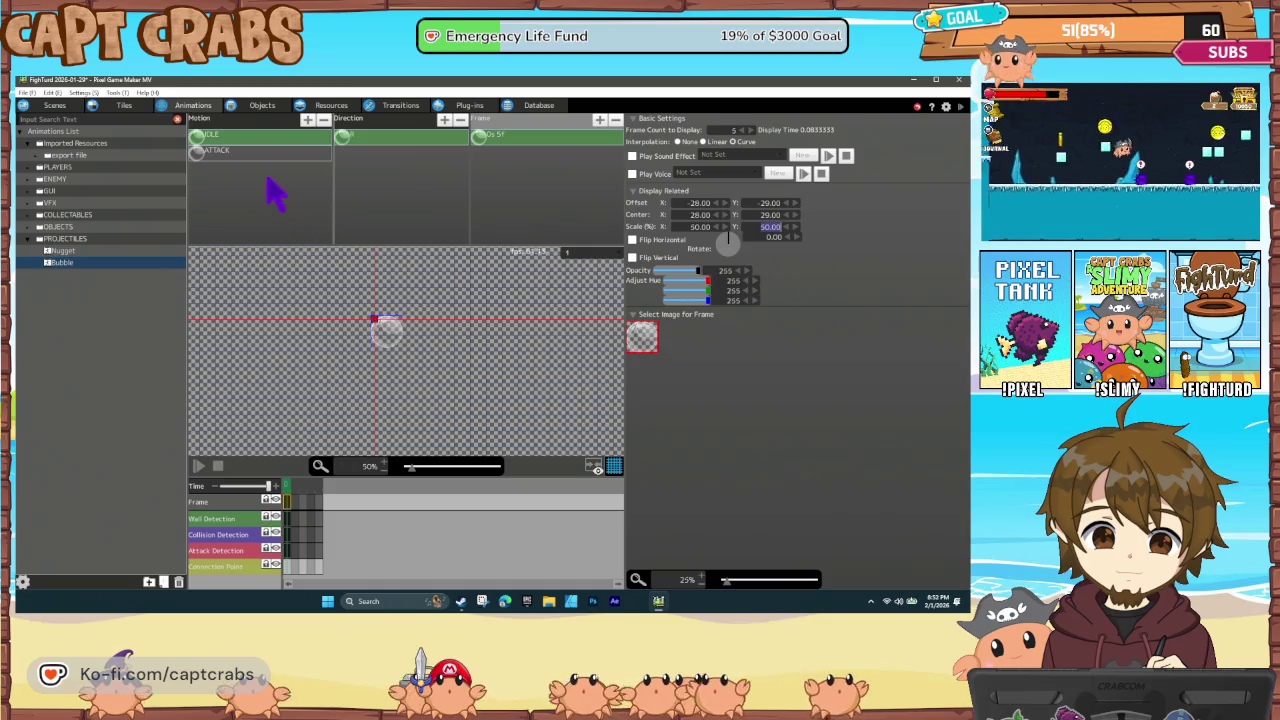
Scale all right-facing ATTACK frames to 50%
click(270, 155)
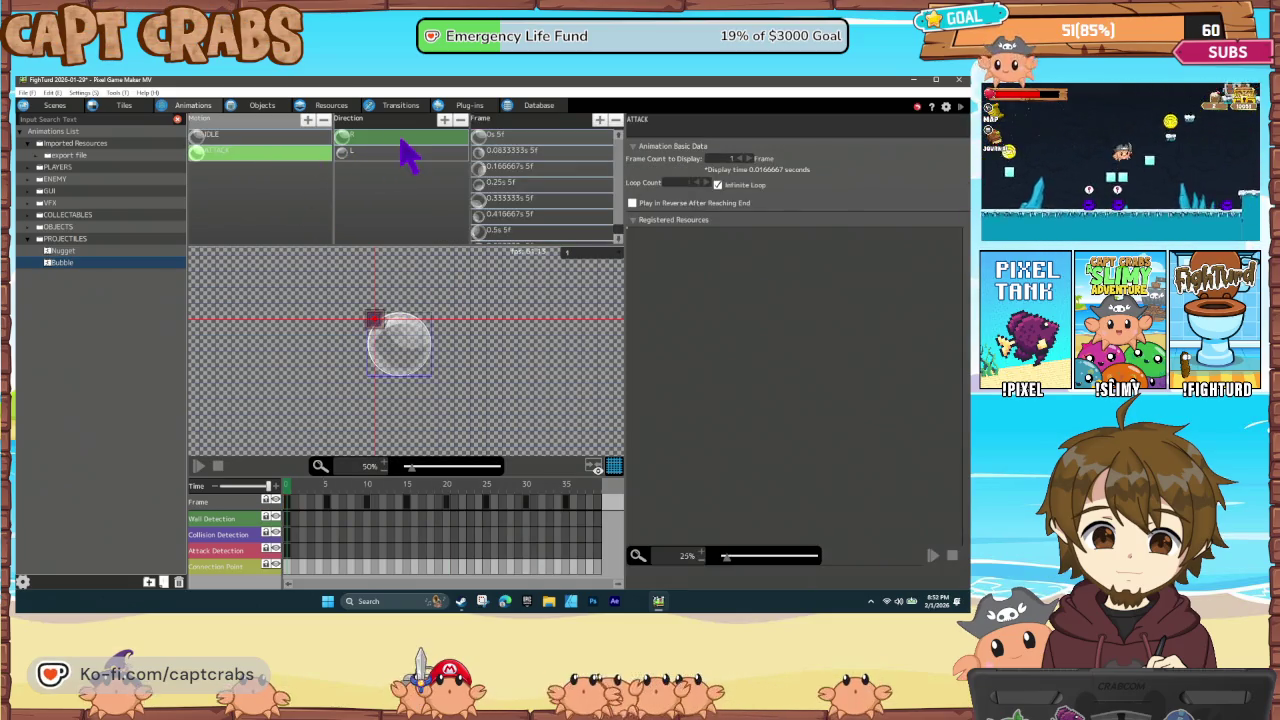
click(401, 140)
drag(543, 137, 560, 250)
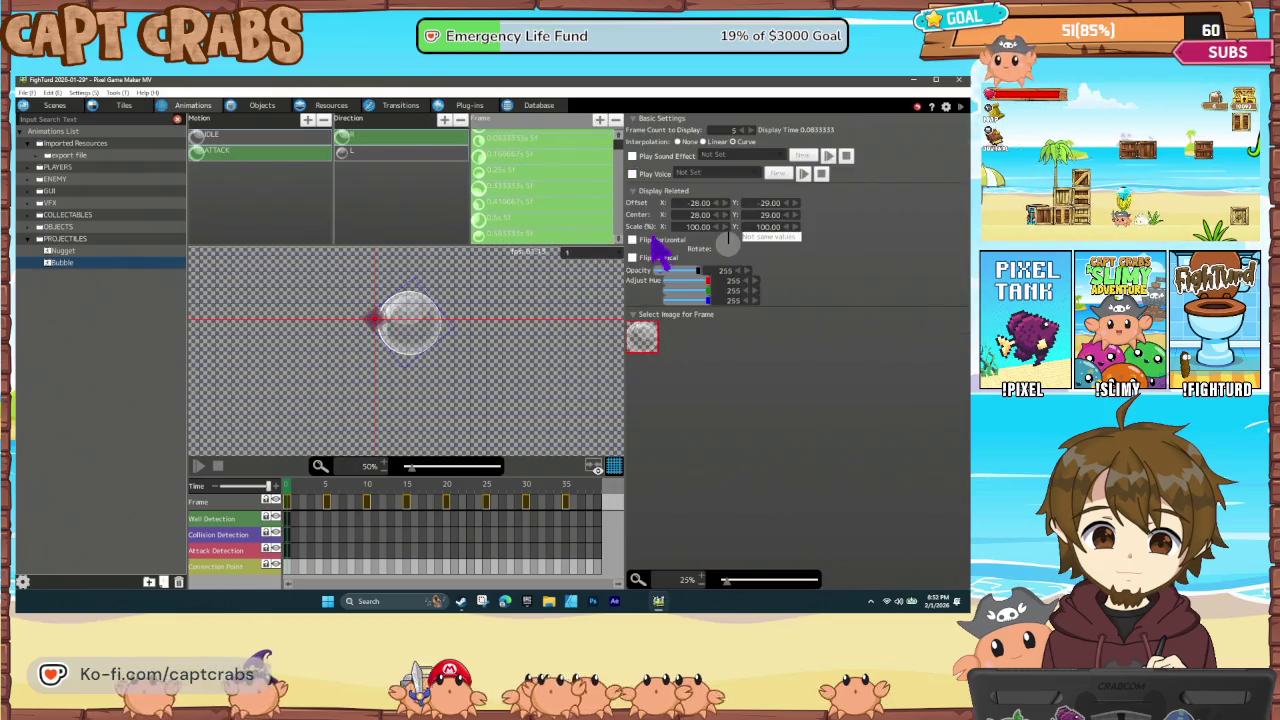
click(690, 227)
key(Tab)
text(50)
key(Return)
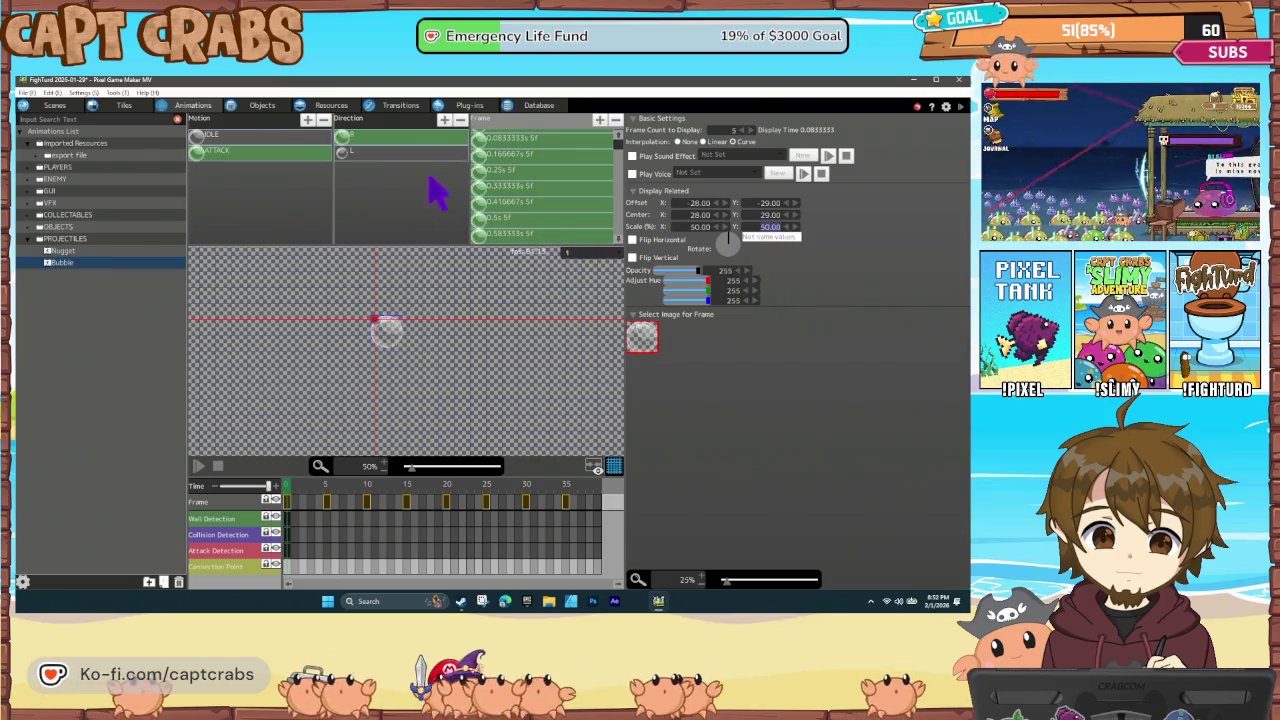
Scale all left-facing ATTACK frames to 50% and preview the smaller bubble
click(417, 151)
click(527, 151)
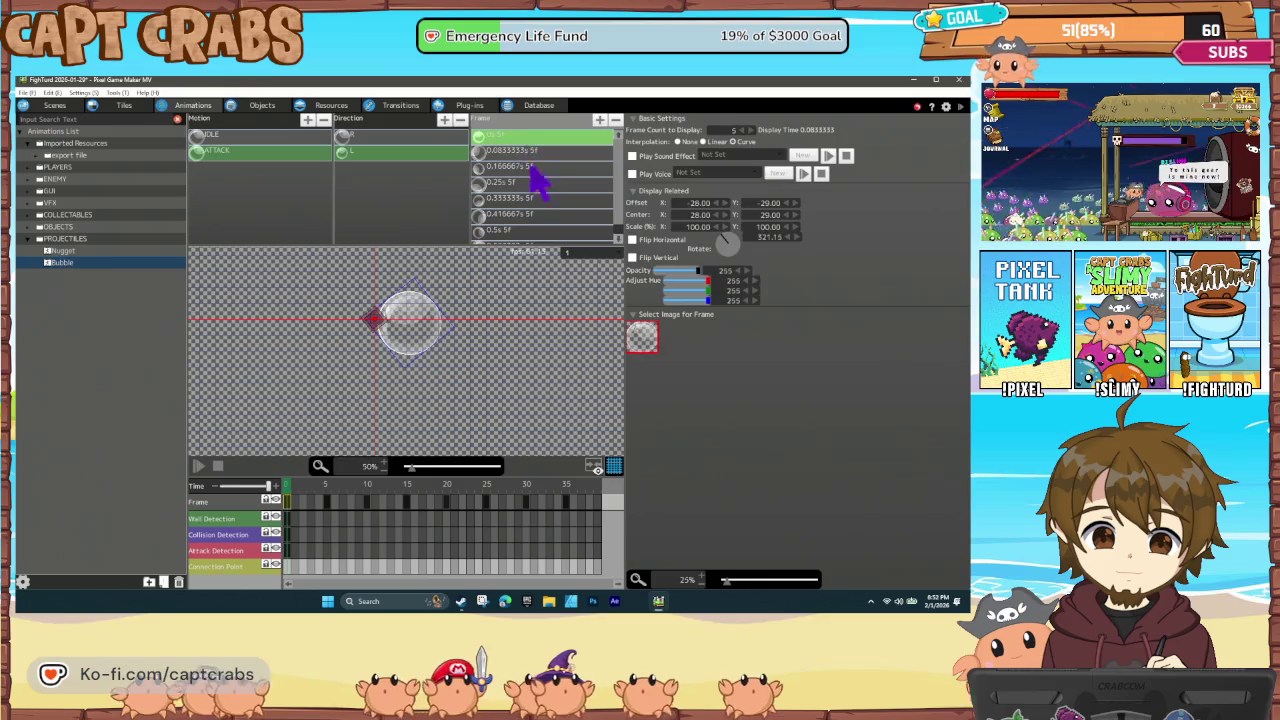
scroll(540, 210, down, 1)
shift+click(543, 233)
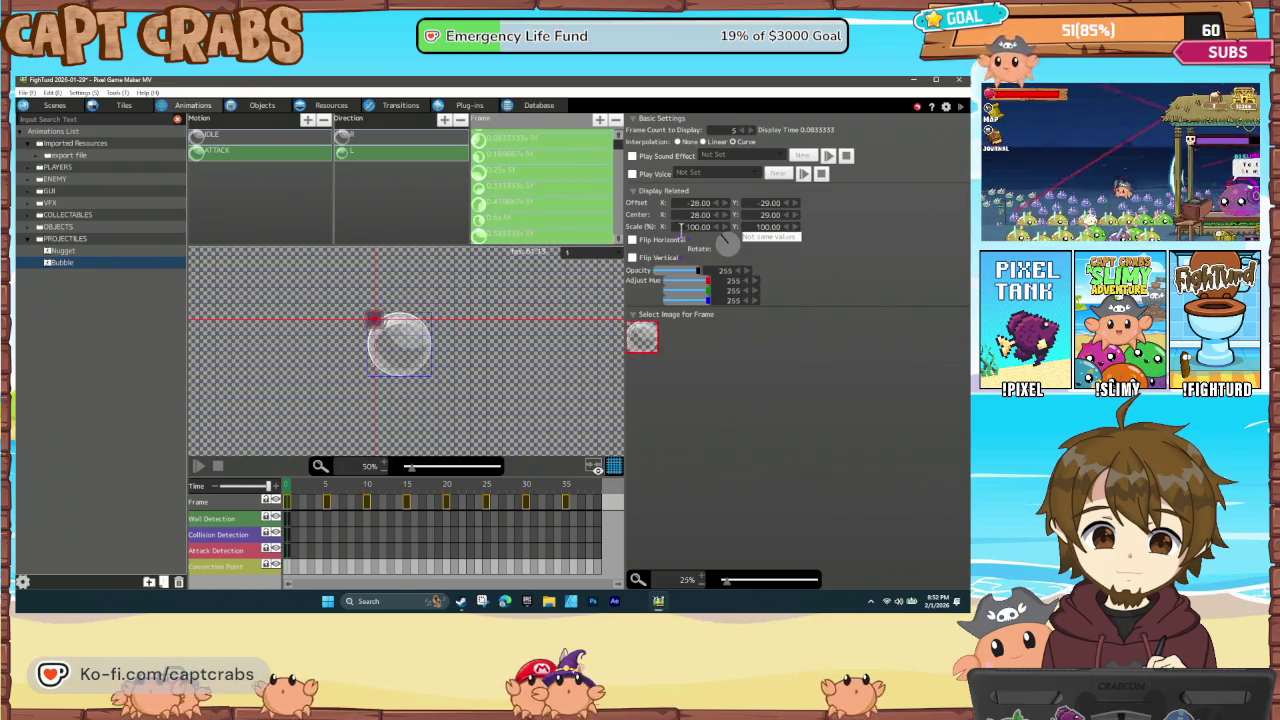
click(698, 227)
key(Tab)
text(50)
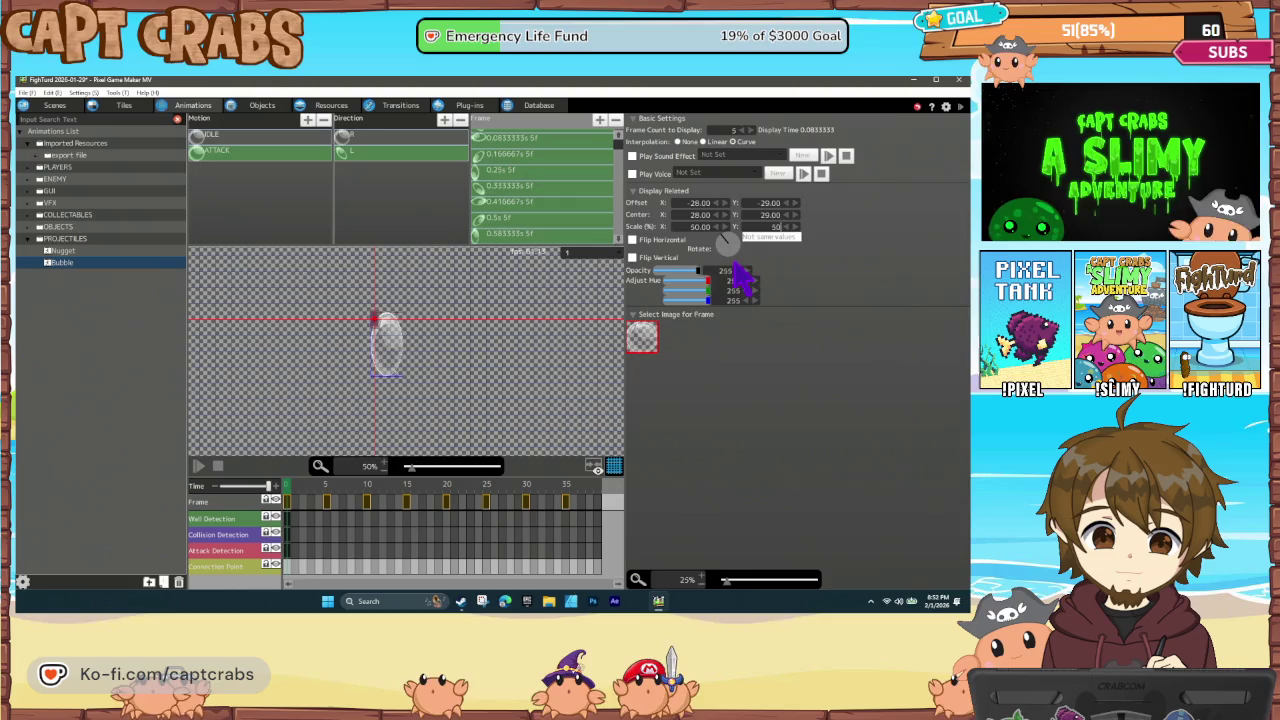
key(Return)
click(198, 466)
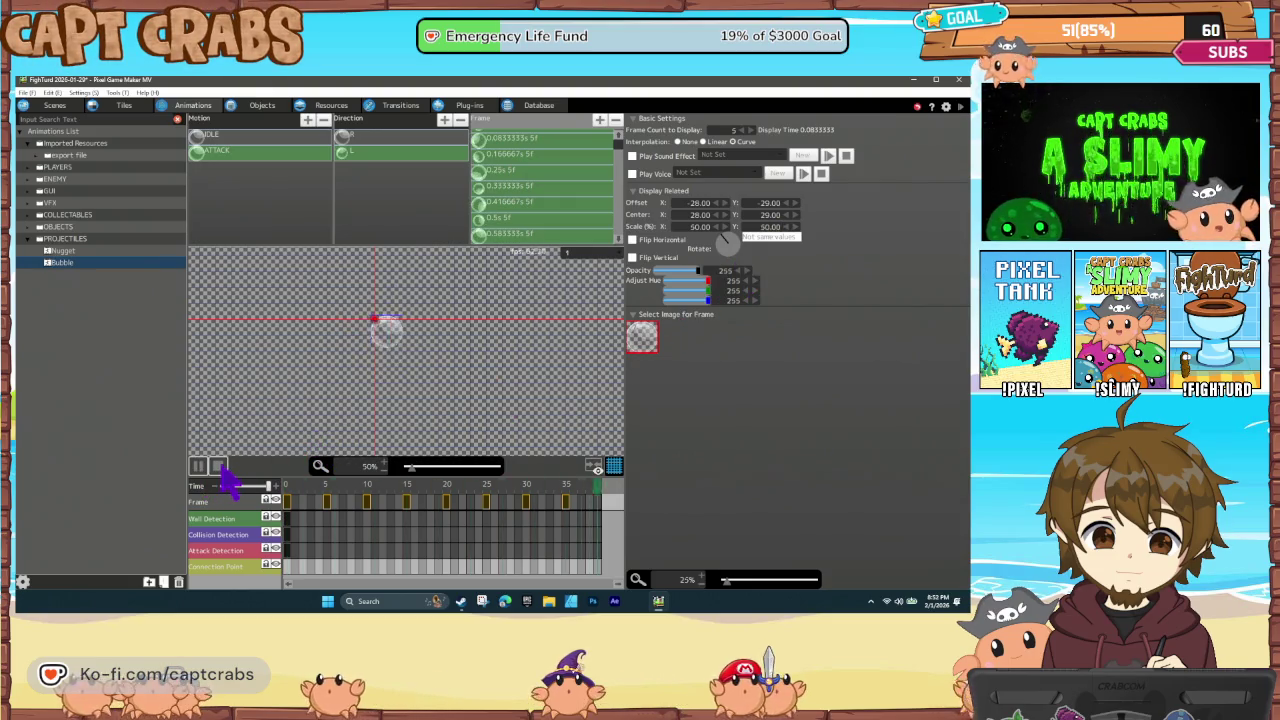
click(383, 140)
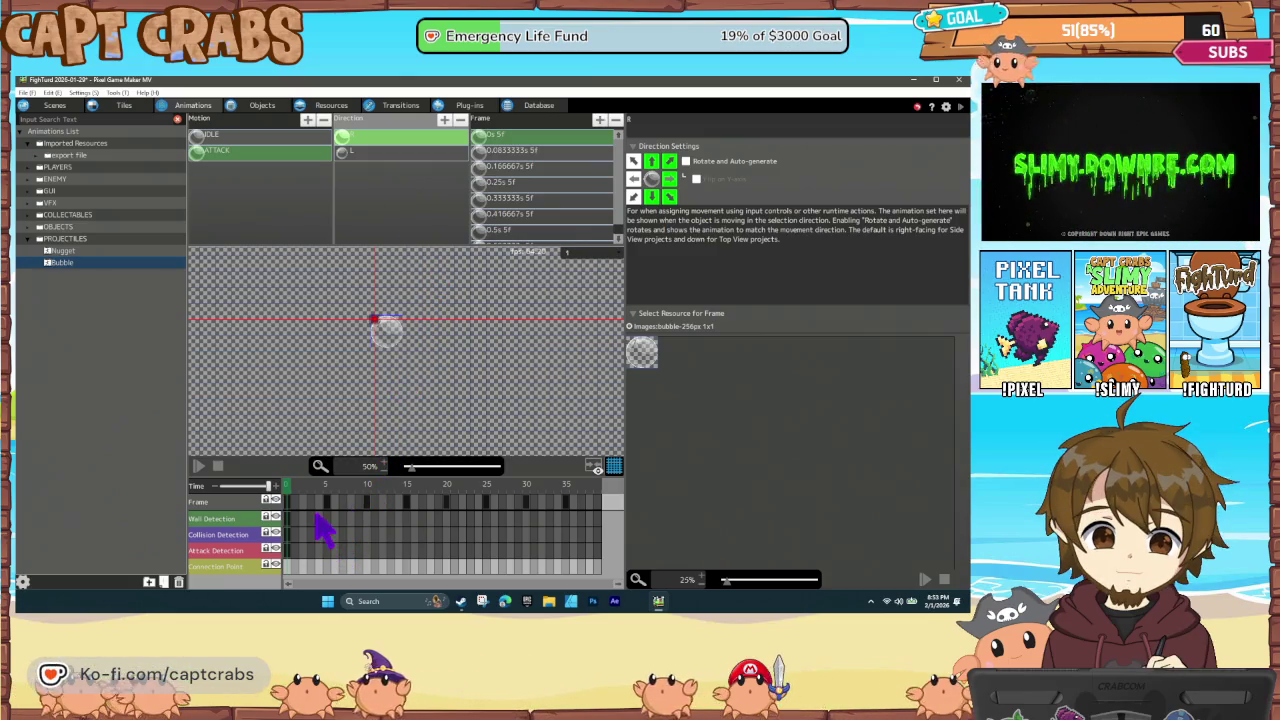
Select all right-facing ATTACK frames and set their offset X to -64
click(510, 152)
scroll(526, 206, down, 1)
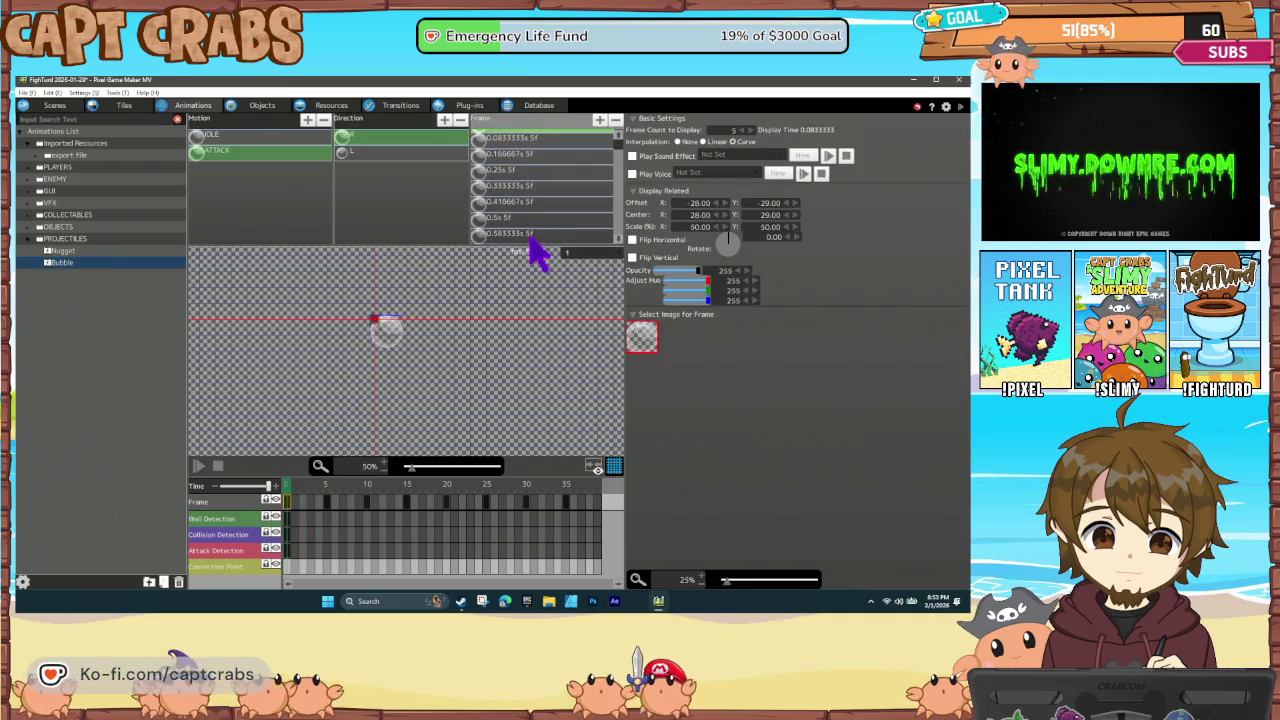
shift+click(531, 236)
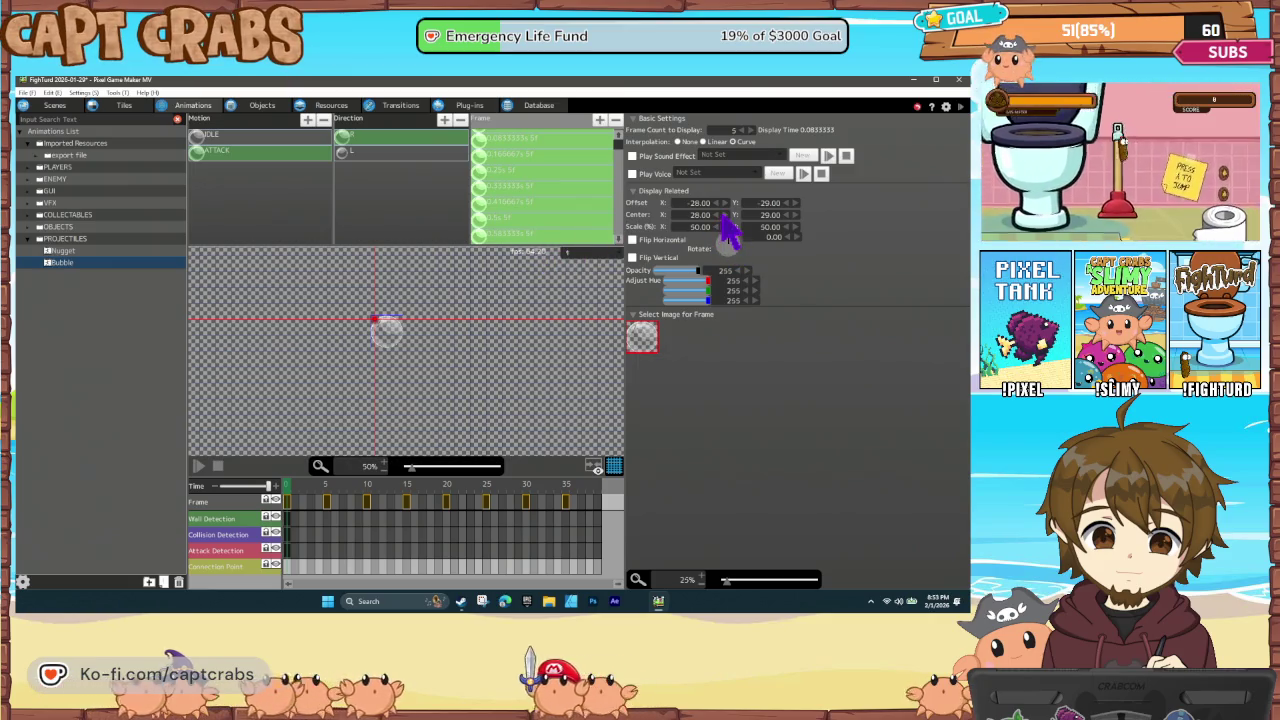
click(724, 216)
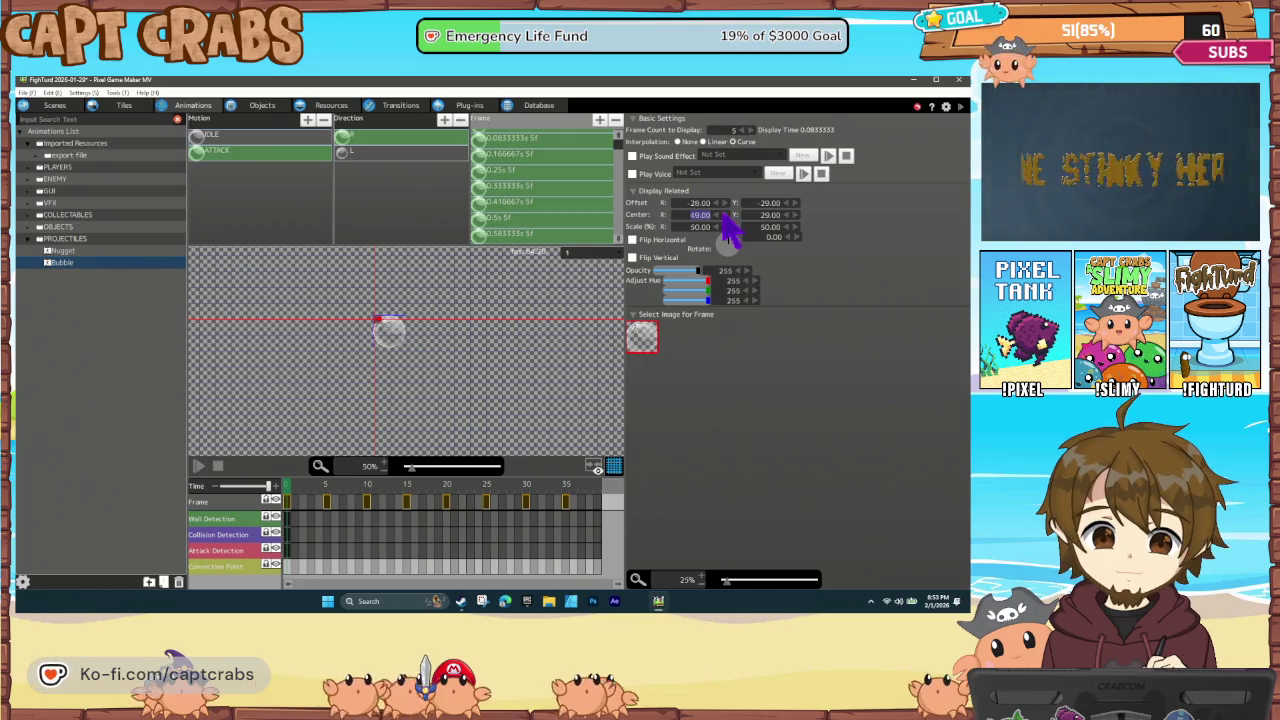
text(56)
key(Return)
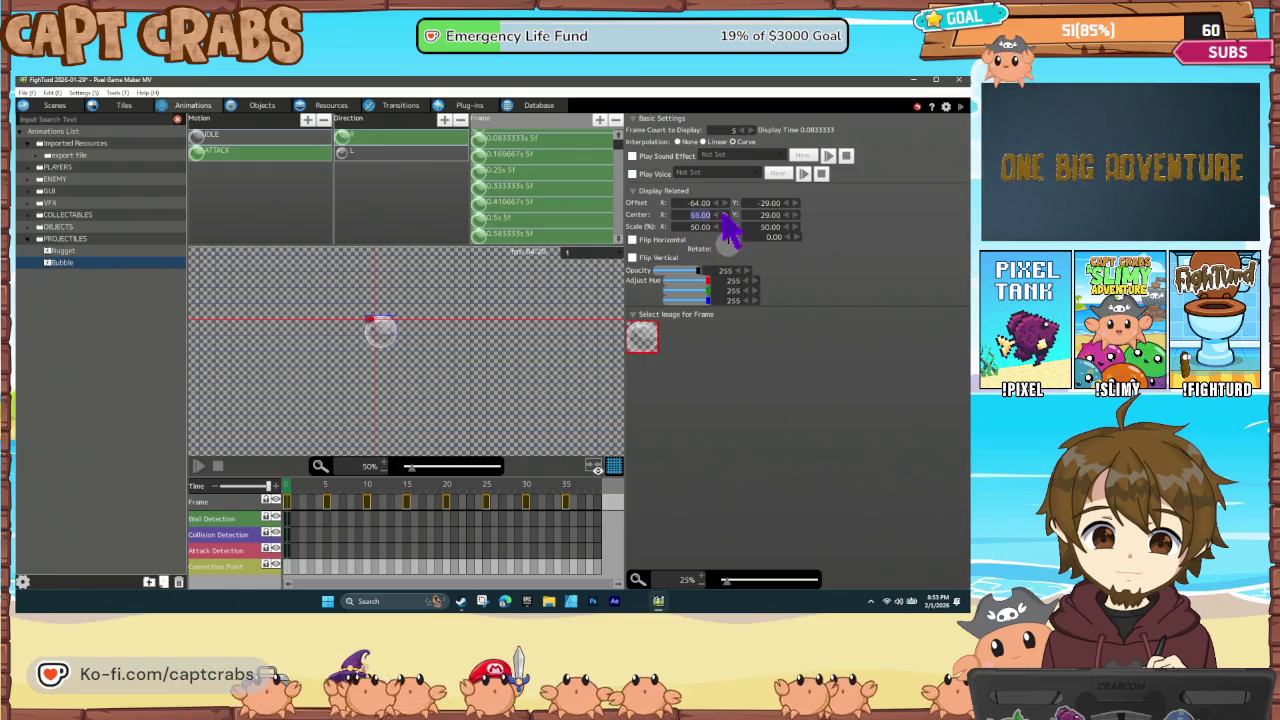
Raise the frames' centre to X 127, Y 125 and preview the repositioned bubble
click(724, 215)
click(723, 215)
text(127)
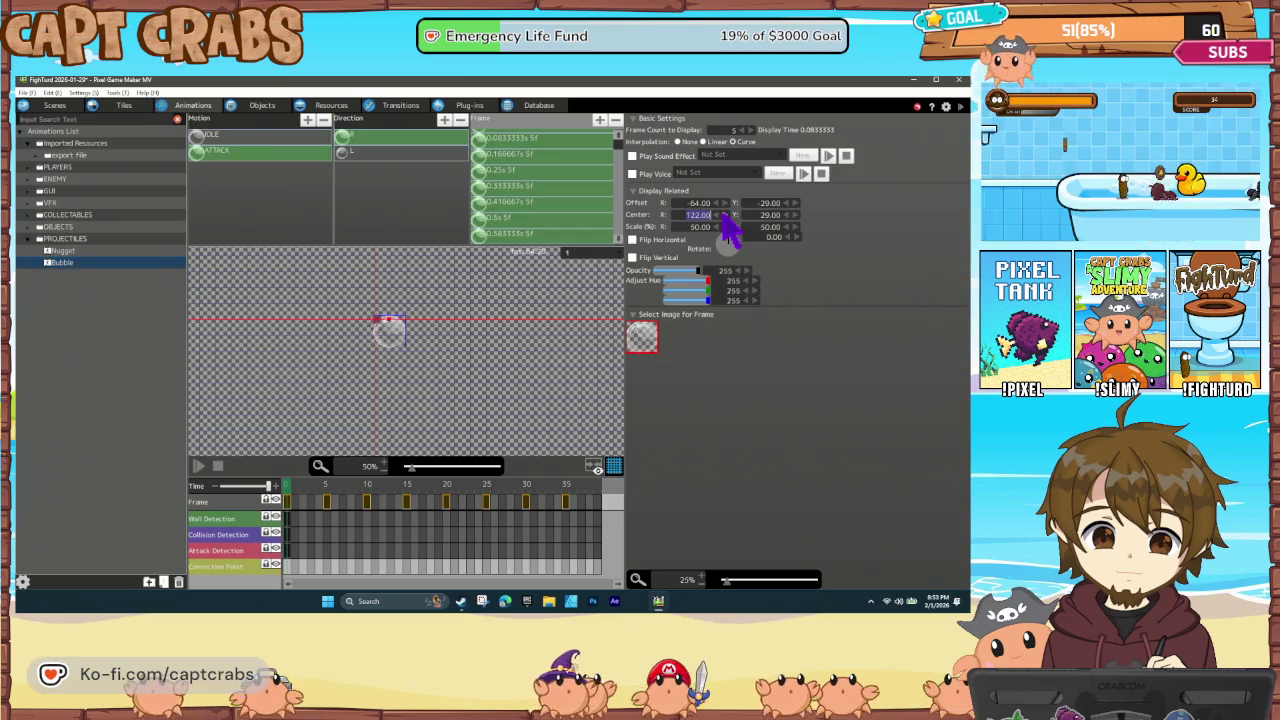
click(797, 218)
click(797, 216)
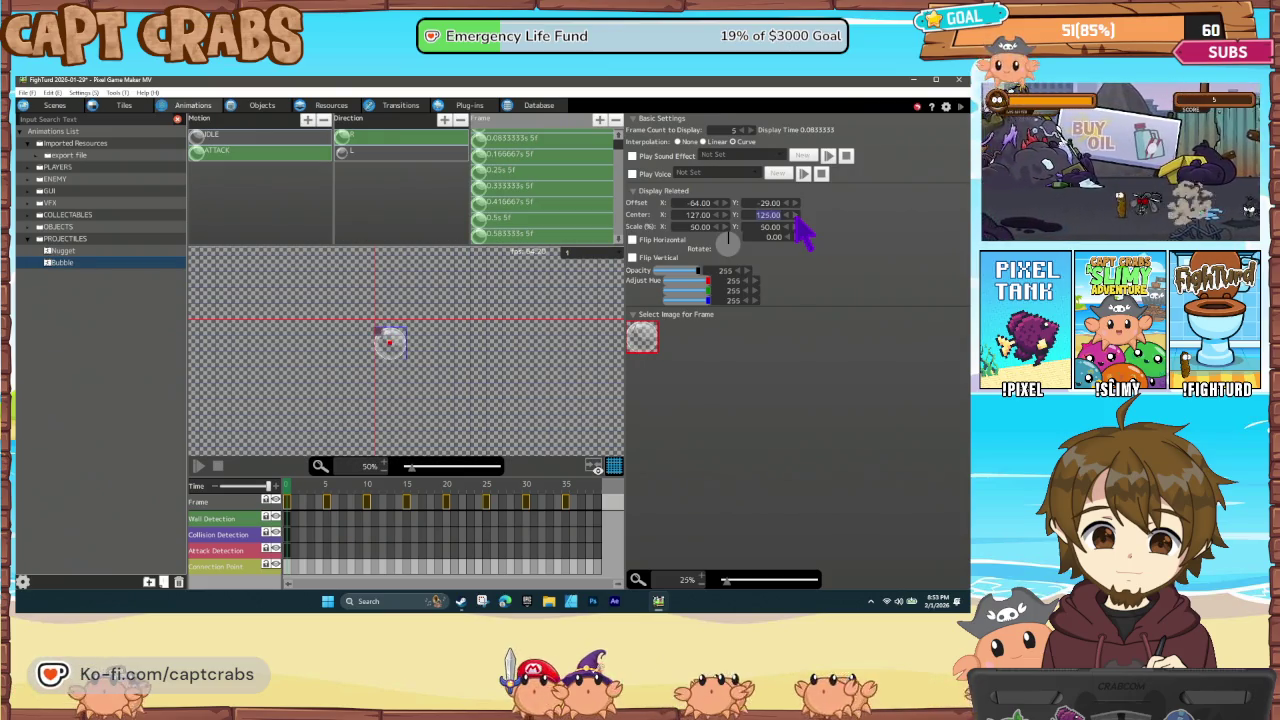
click(198, 466)
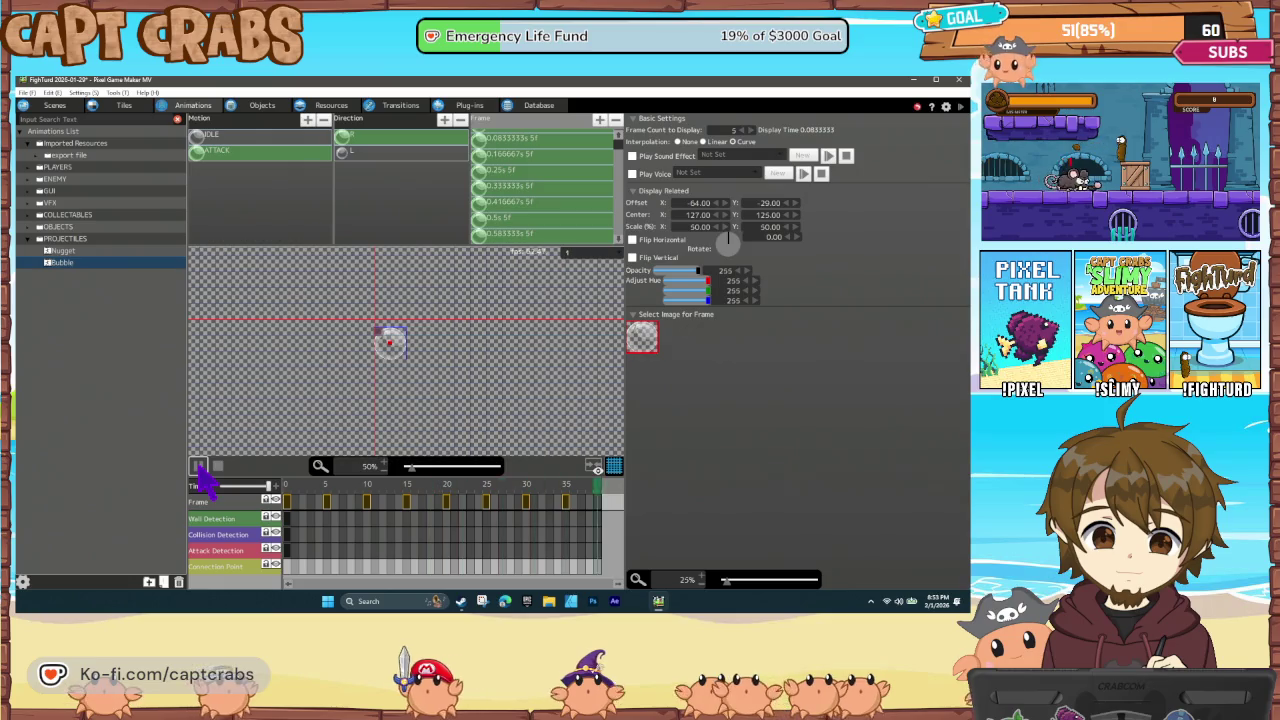
click(198, 466)
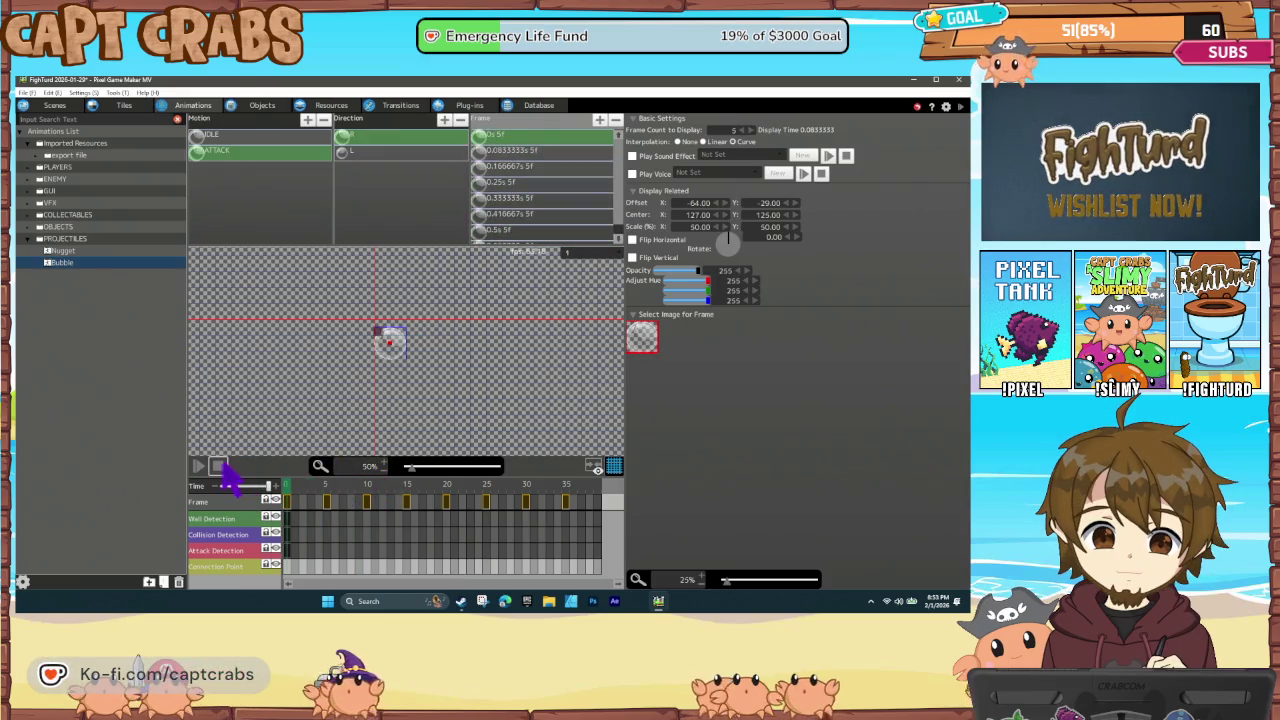
click(288, 551)
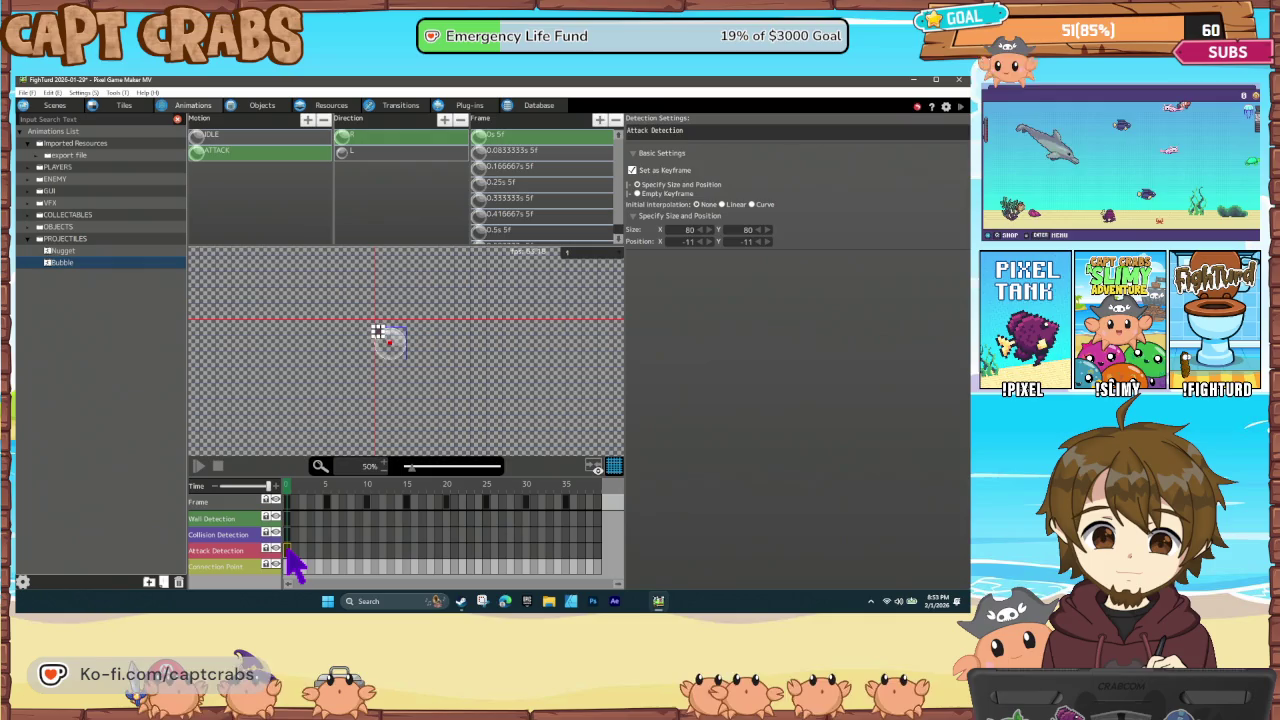
Check the bubble's frame 0 attack hit box, then delete the ATTACK motion from the Motion list
click(398, 348)
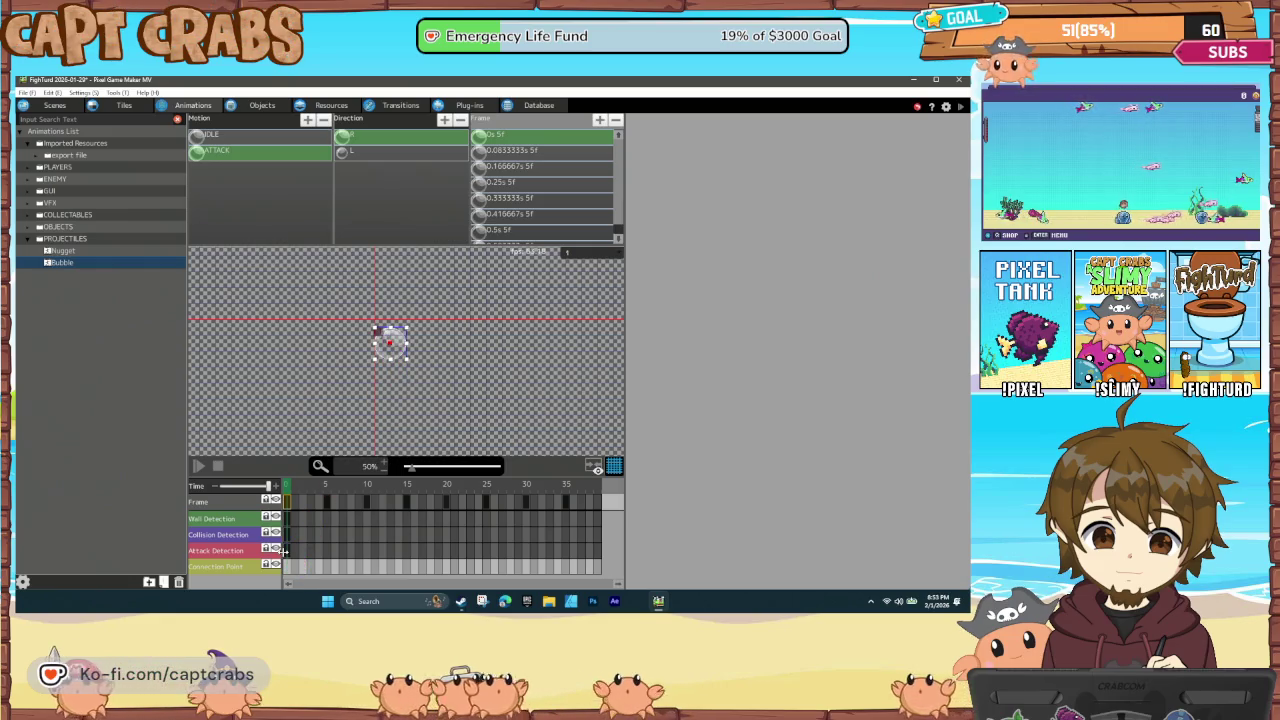
click(288, 551)
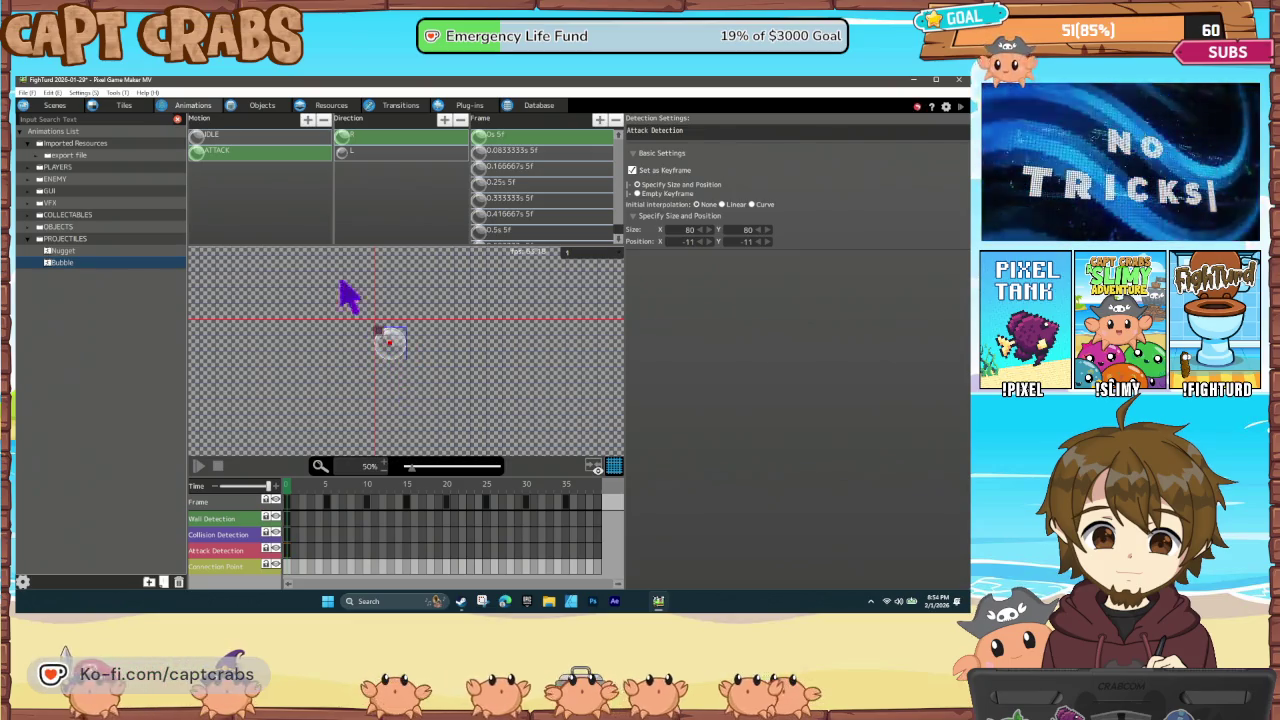
click(230, 138)
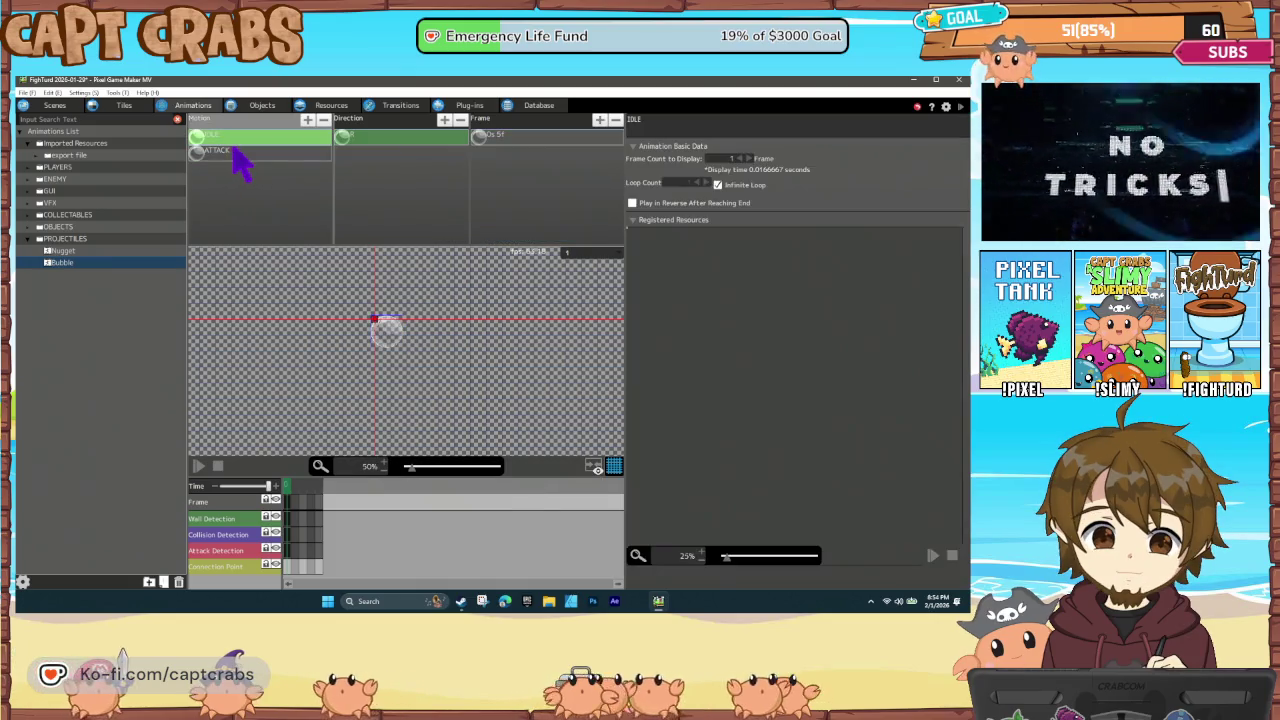
click(252, 154)
key(Delete)
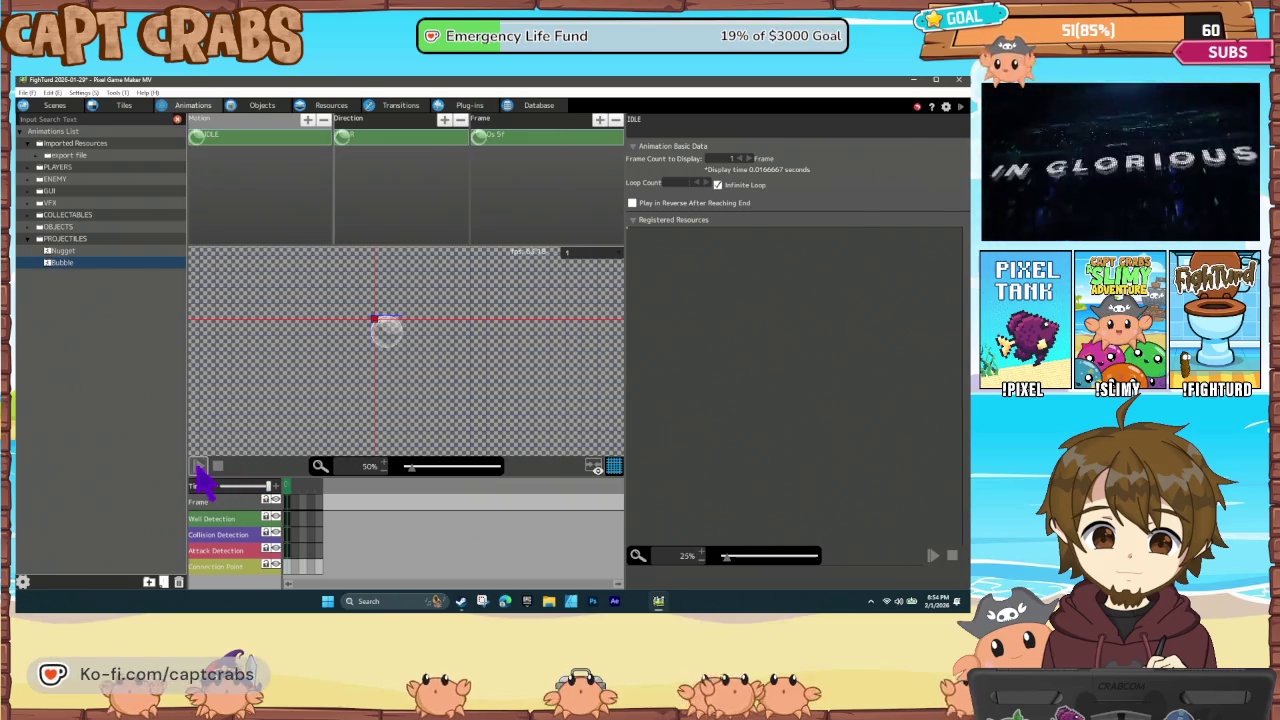
Assign the PROJECTILES > Bubble animation to the Bubble Bullet object in its Object Settings
click(260, 106)
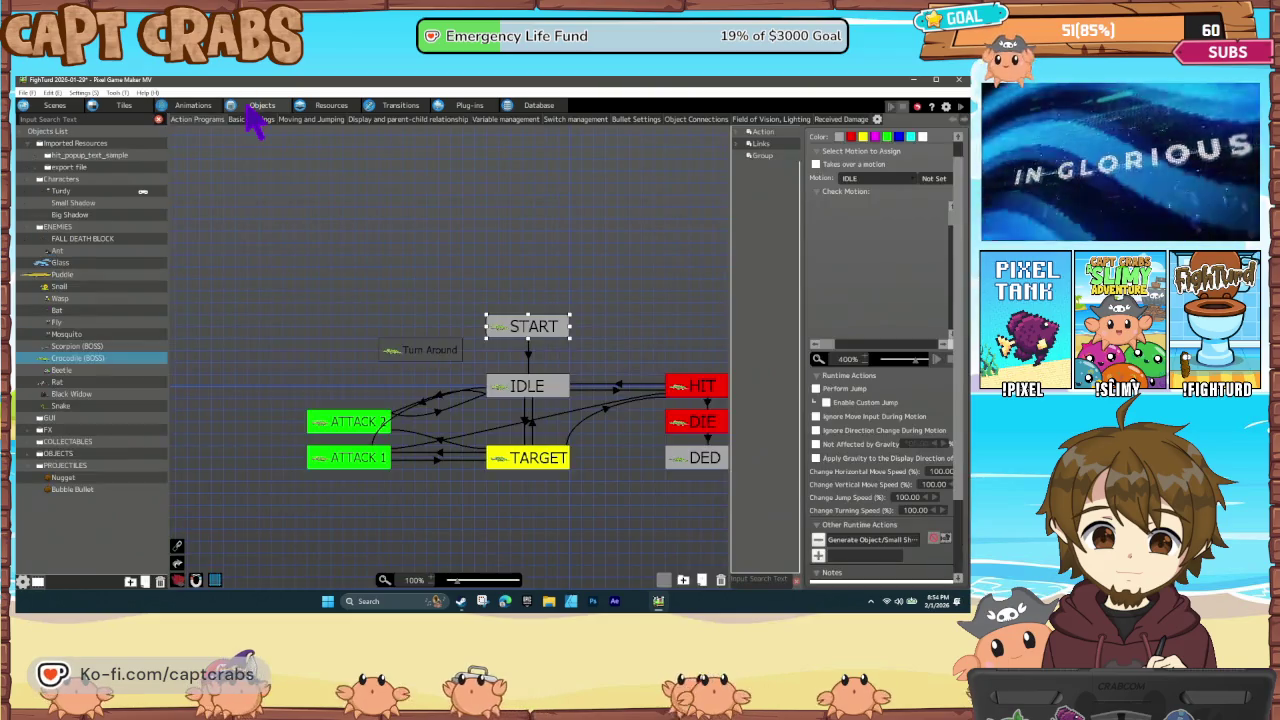
click(72, 490)
right_click(84, 508)
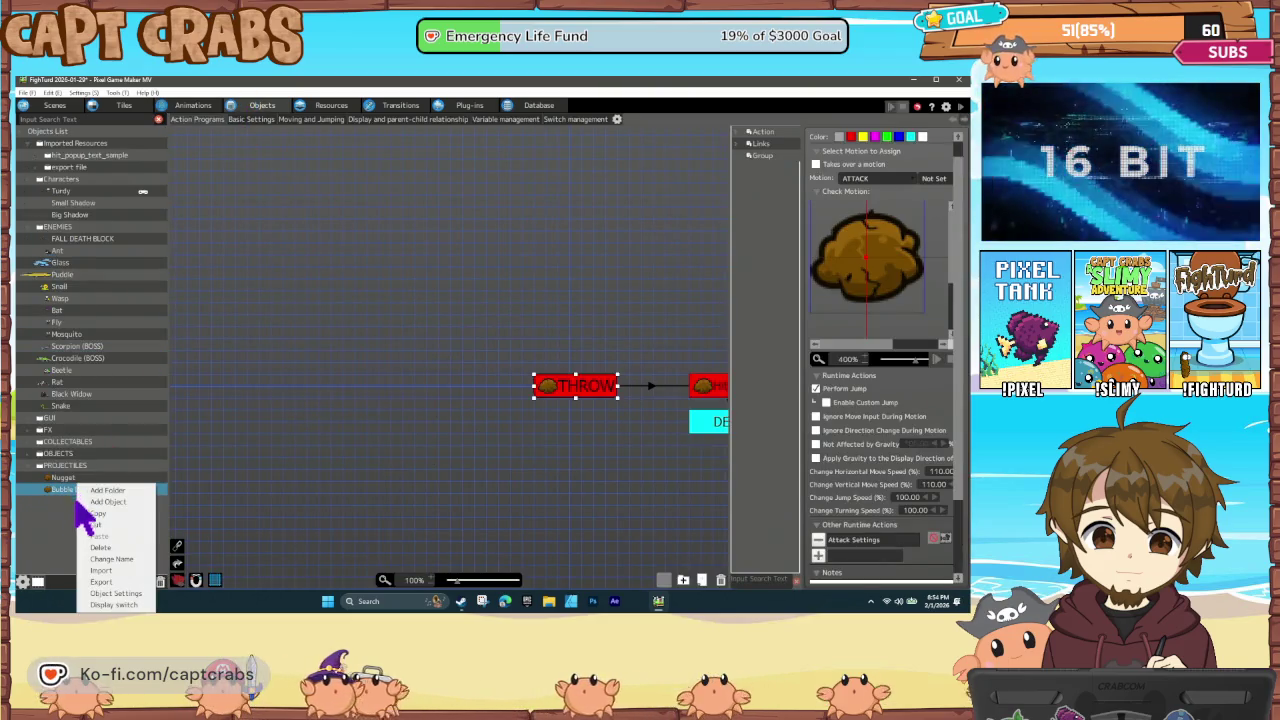
click(110, 594)
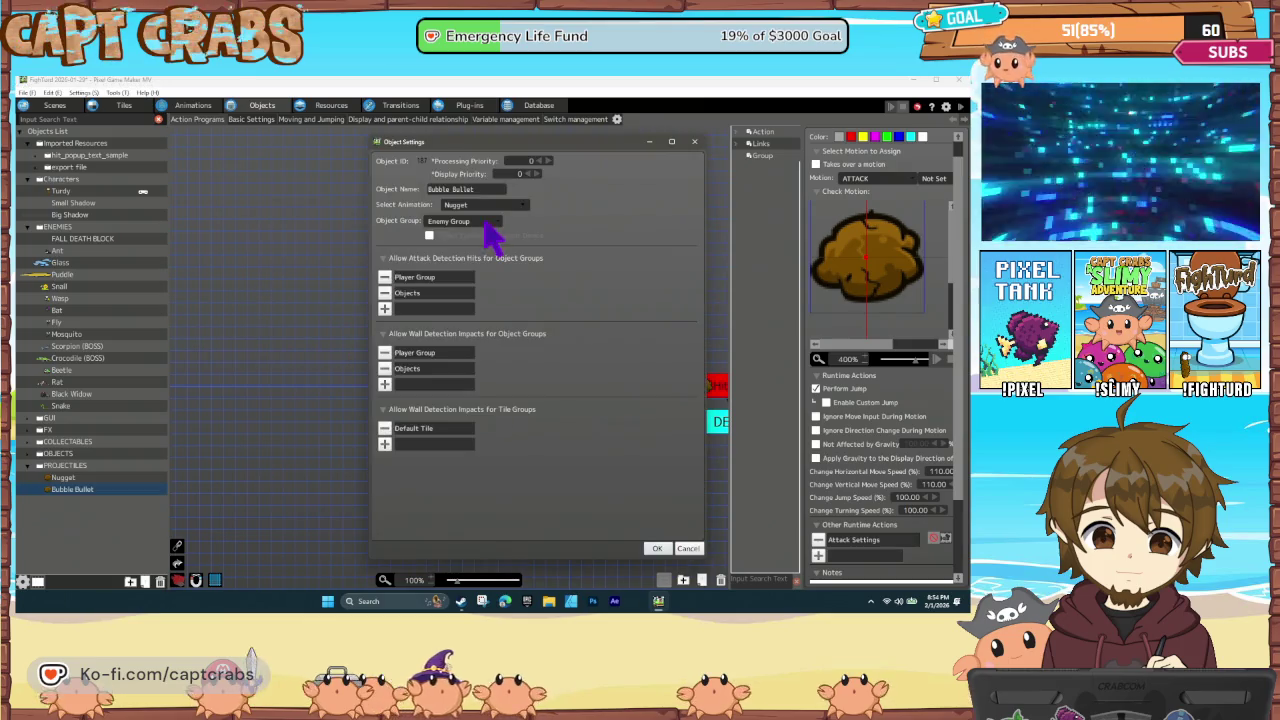
click(480, 205)
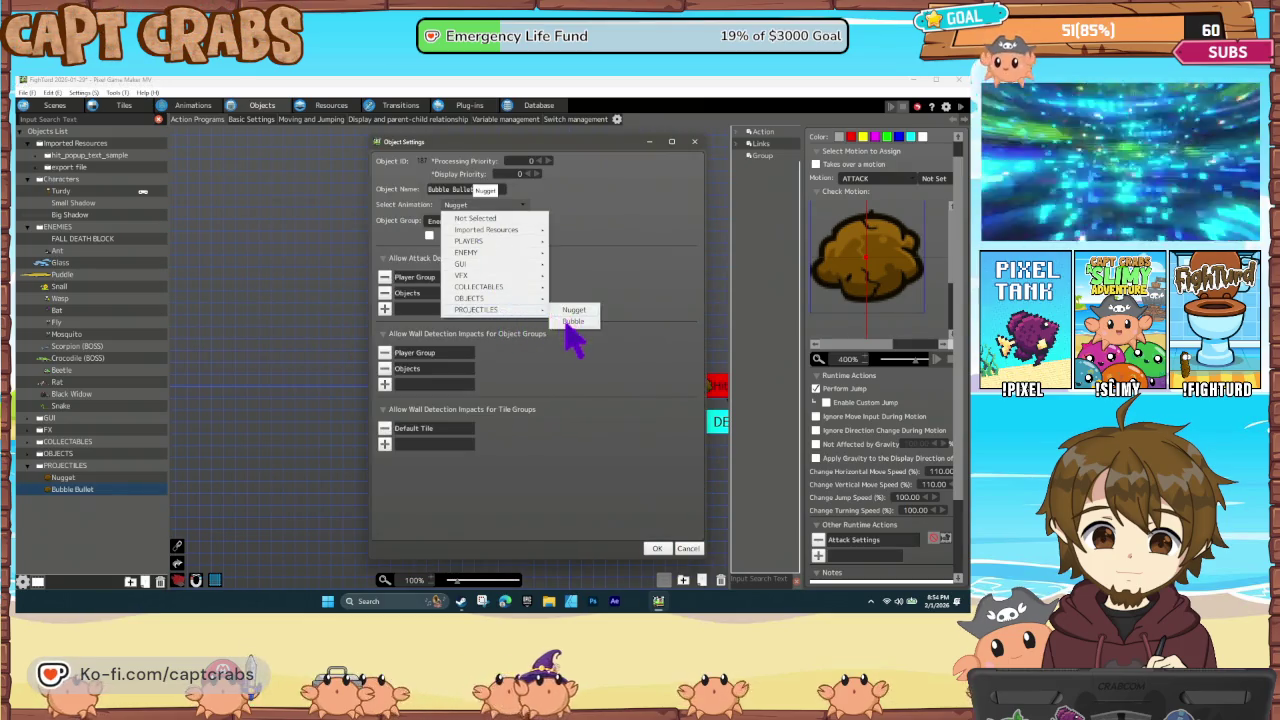
click(570, 321)
click(562, 385)
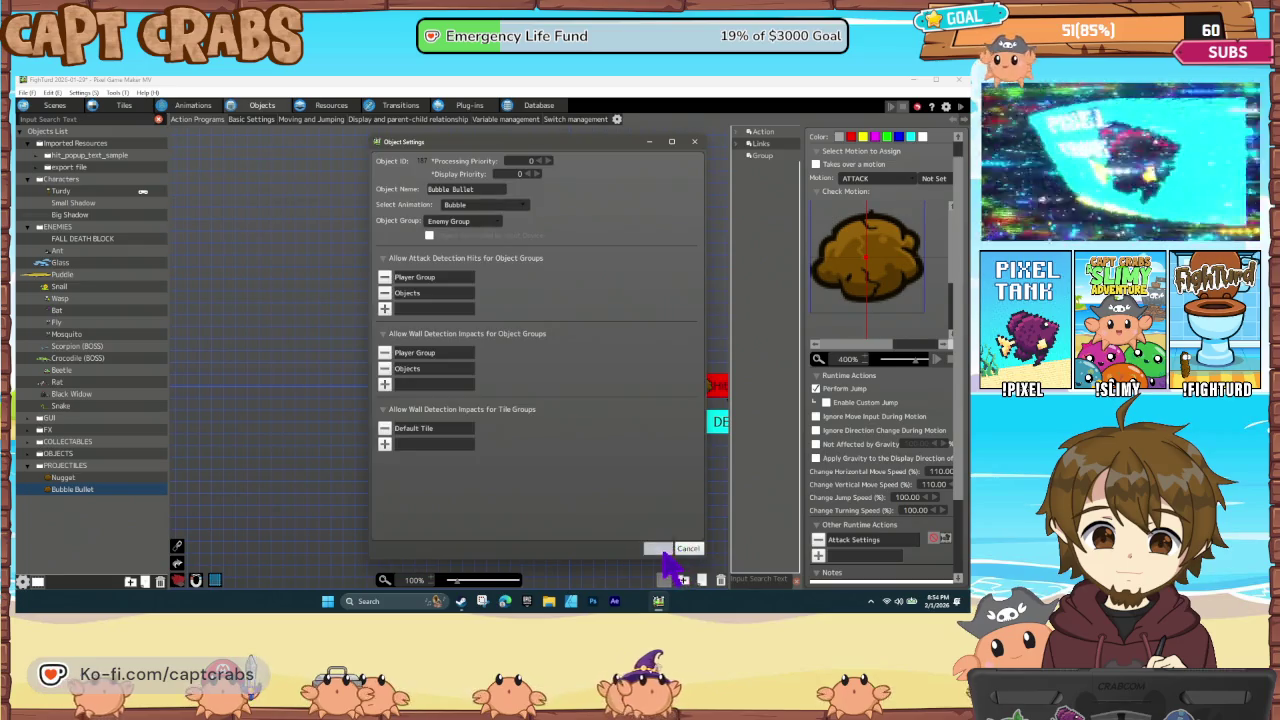
click(658, 549)
Set the Hit ENEMY state's motion to IDLE, save the project, and start a test play
click(863, 180)
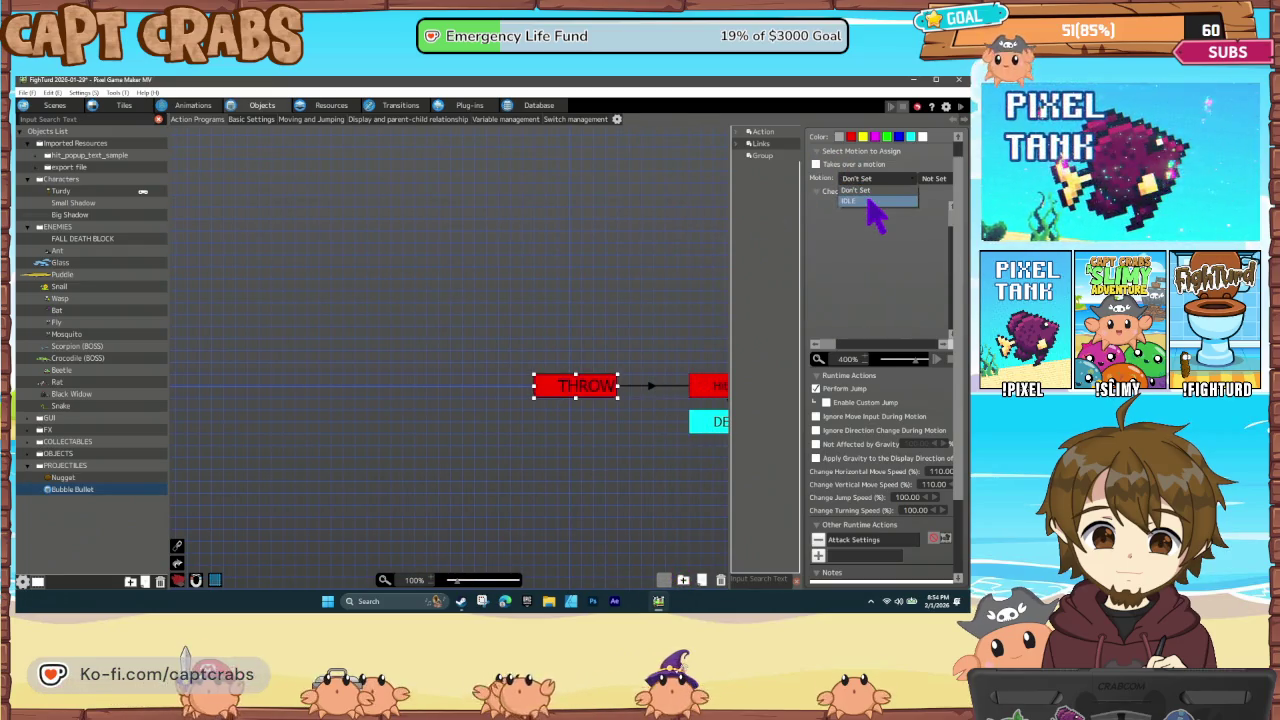
click(708, 388)
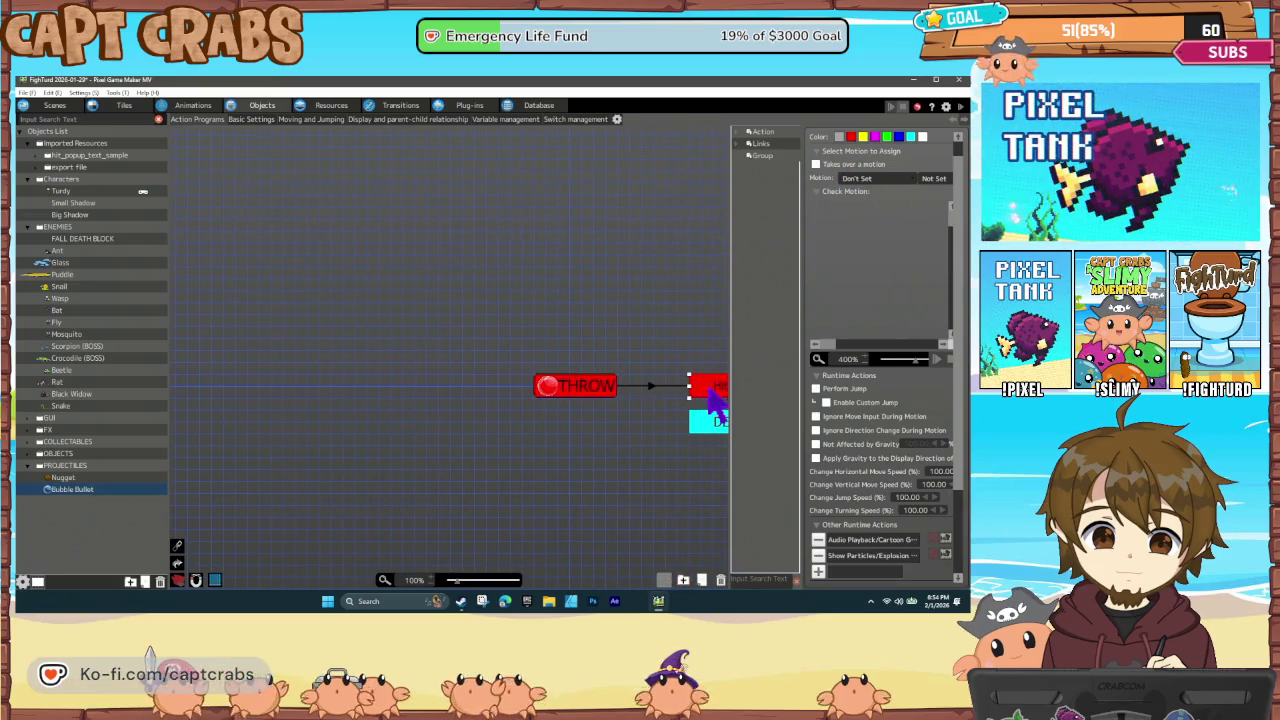
click(874, 192)
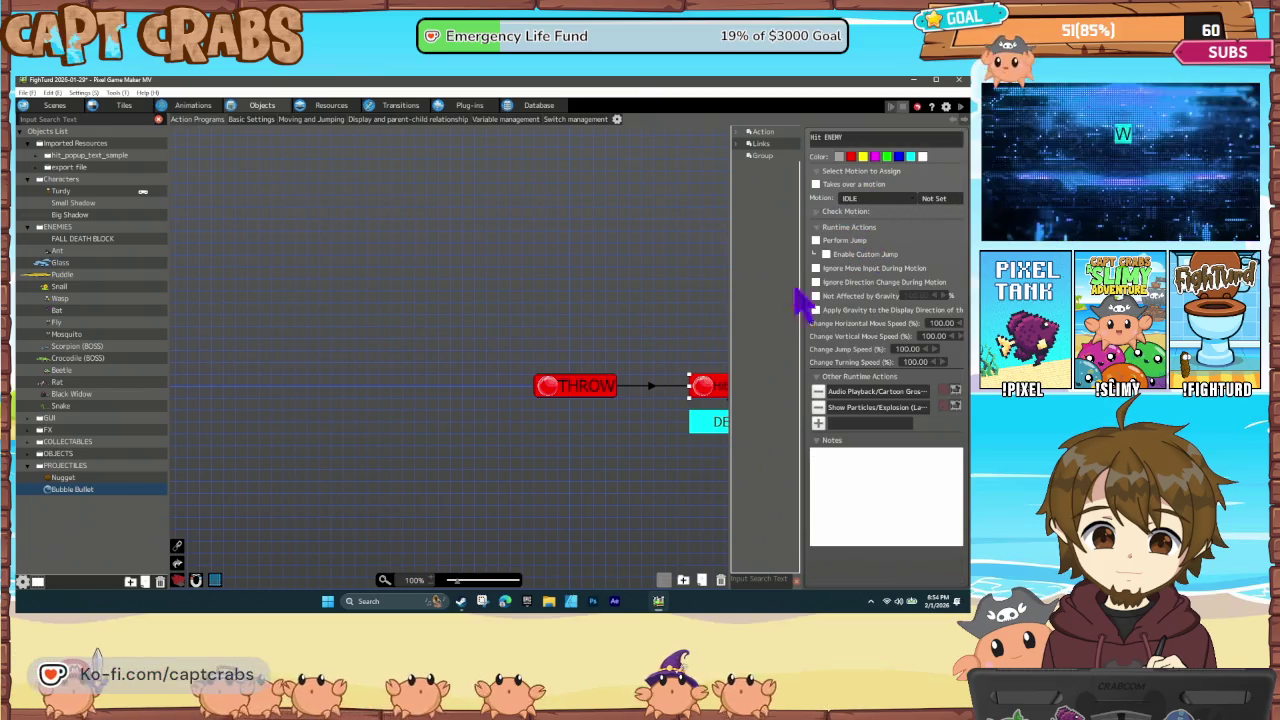
click(597, 343)
key(ctrl+s)
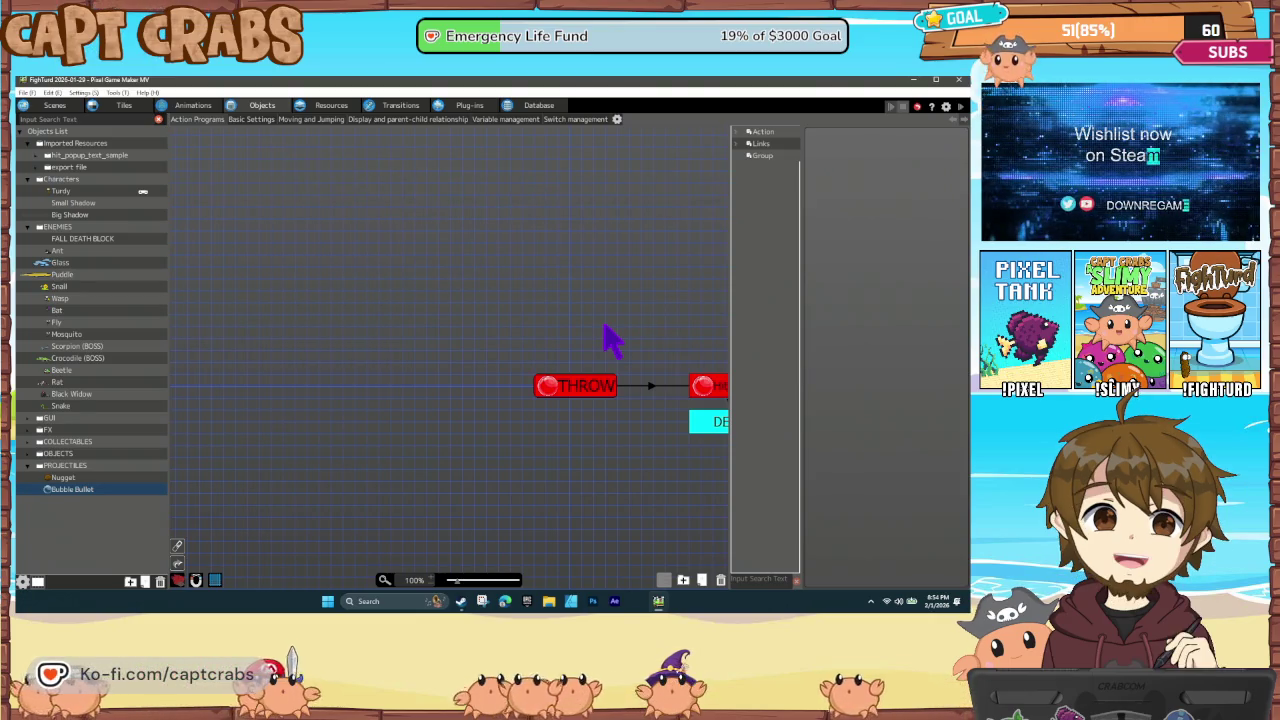
key(F5)
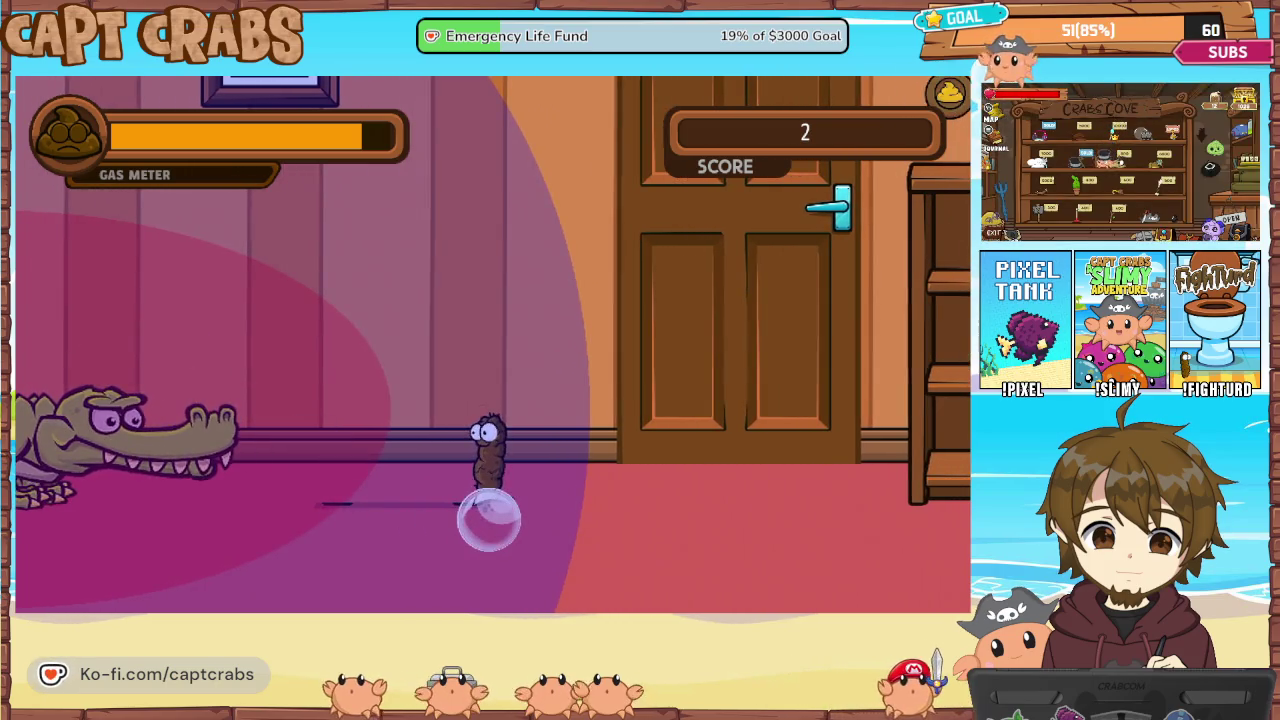
Pause the crocodile fight at score 2, highlight Main Menu, and close the game window
key(Escape)
key(Down)
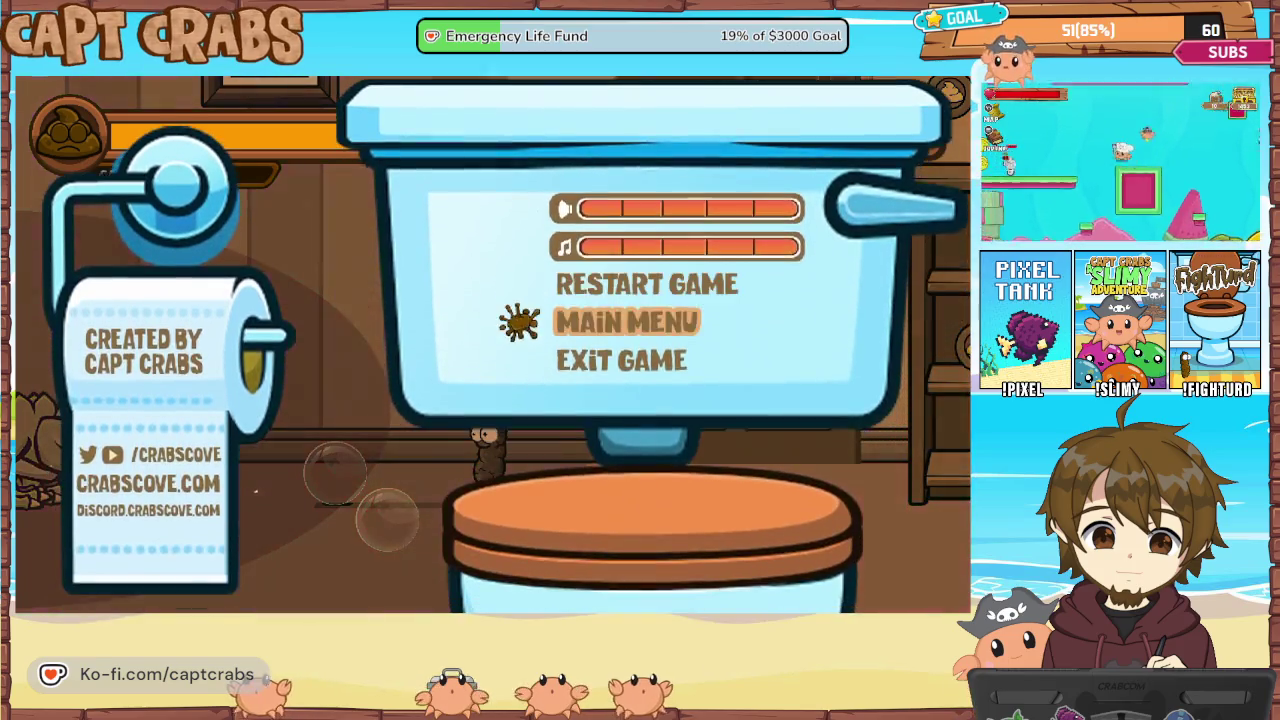
key(alt+F4)
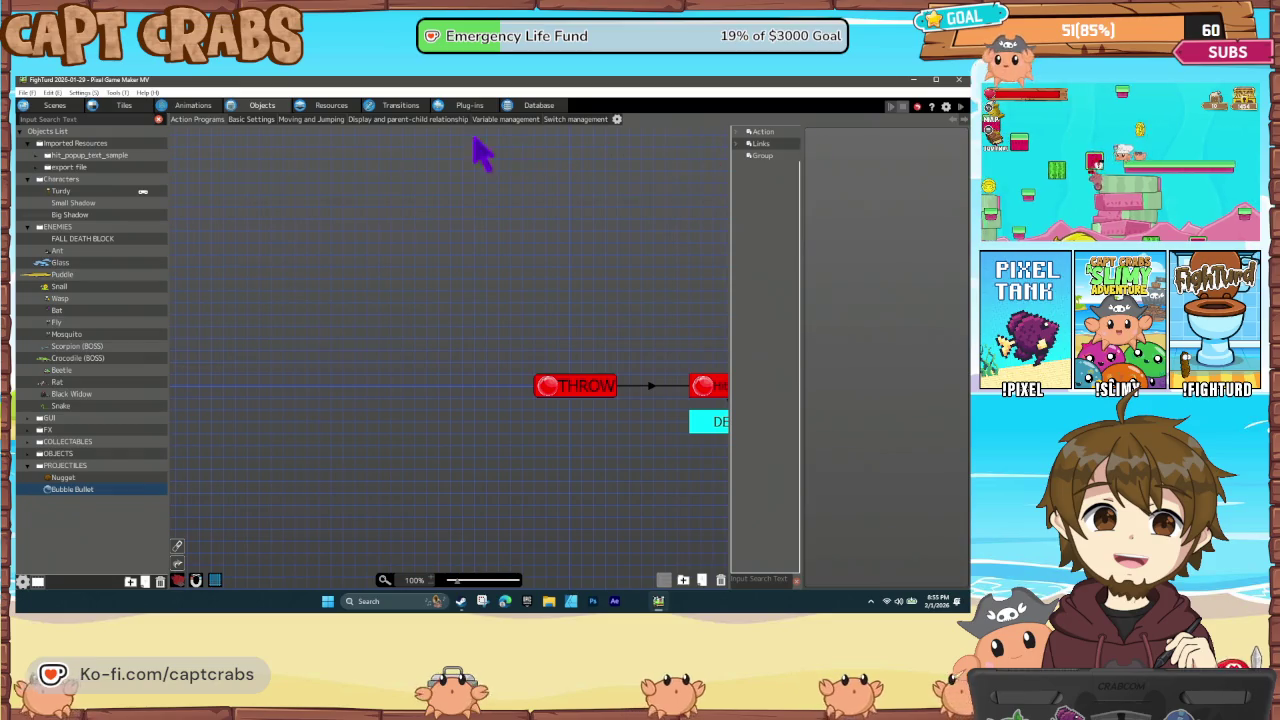
Open the Bubble animation at 100% zoom and review its Attack and Wall Detection settings
click(195, 105)
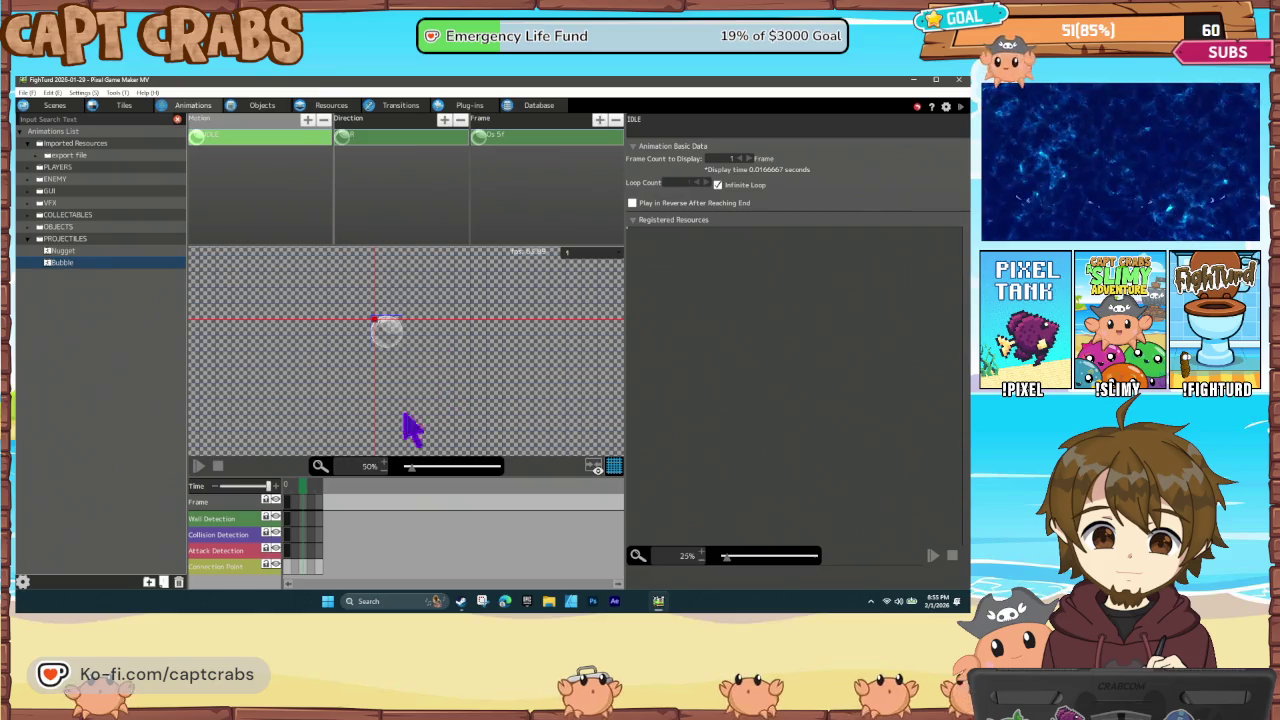
click(381, 462)
click(382, 465)
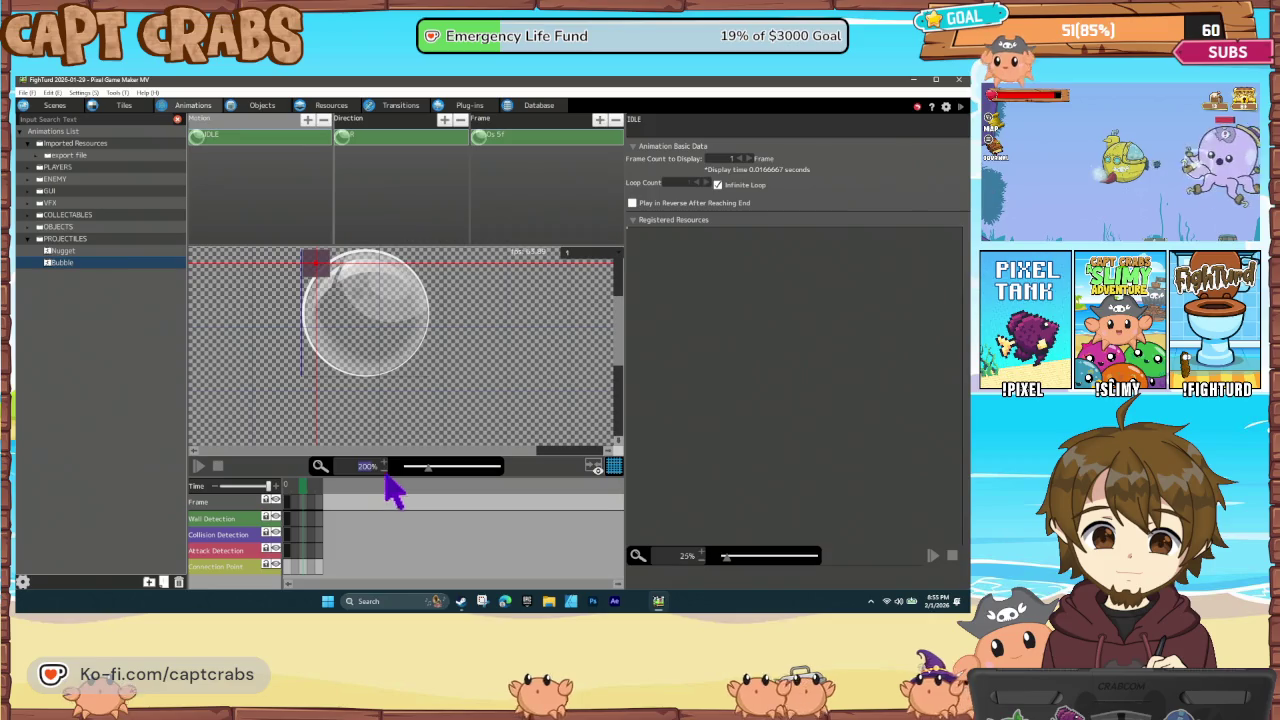
click(383, 471)
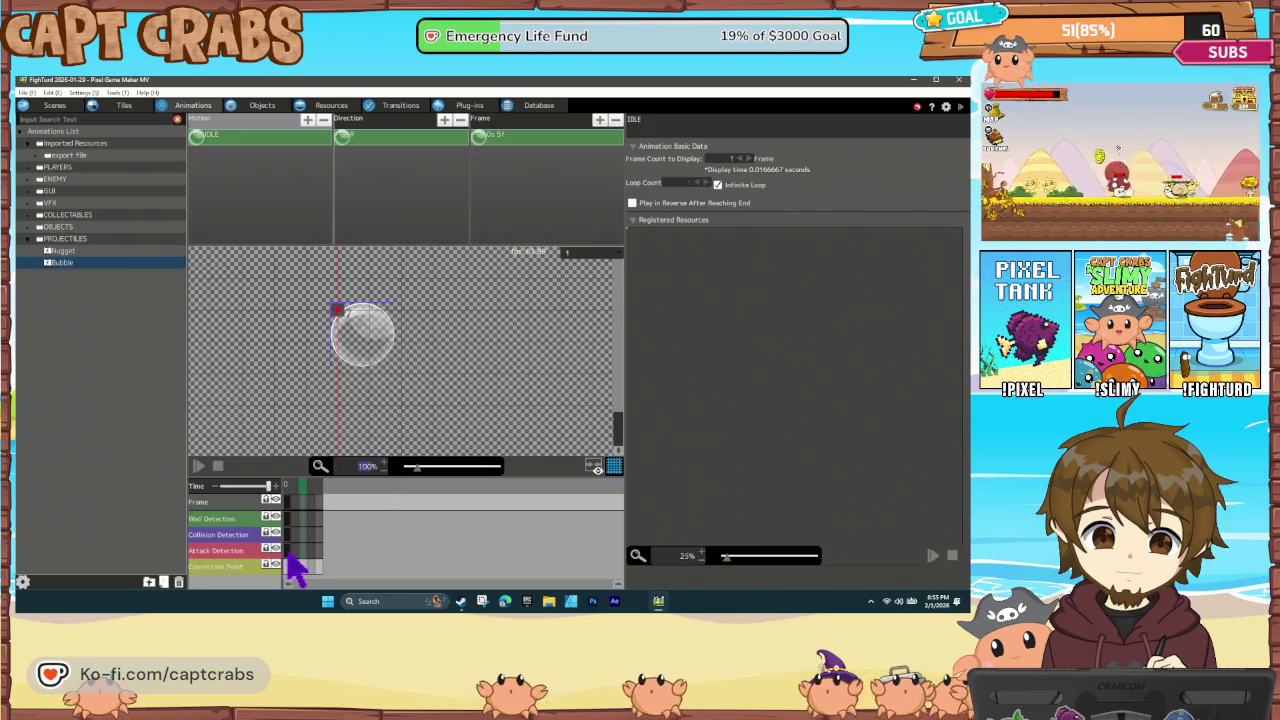
click(289, 552)
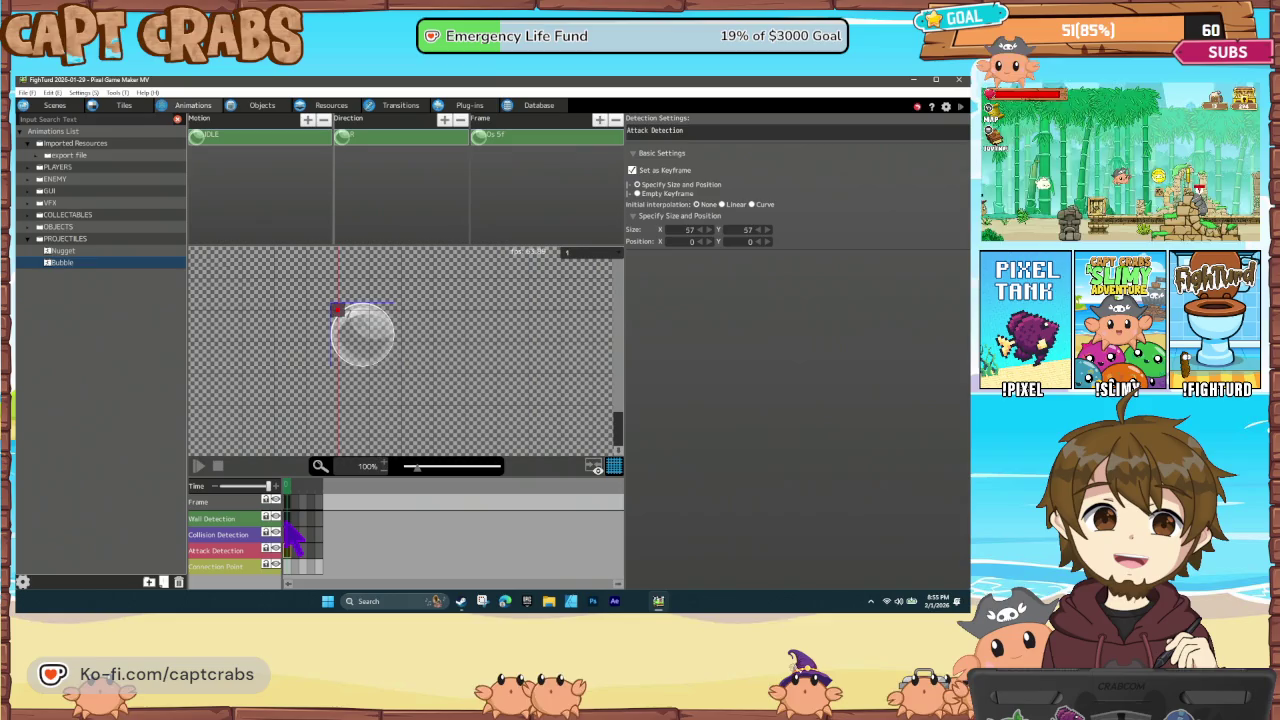
click(339, 309)
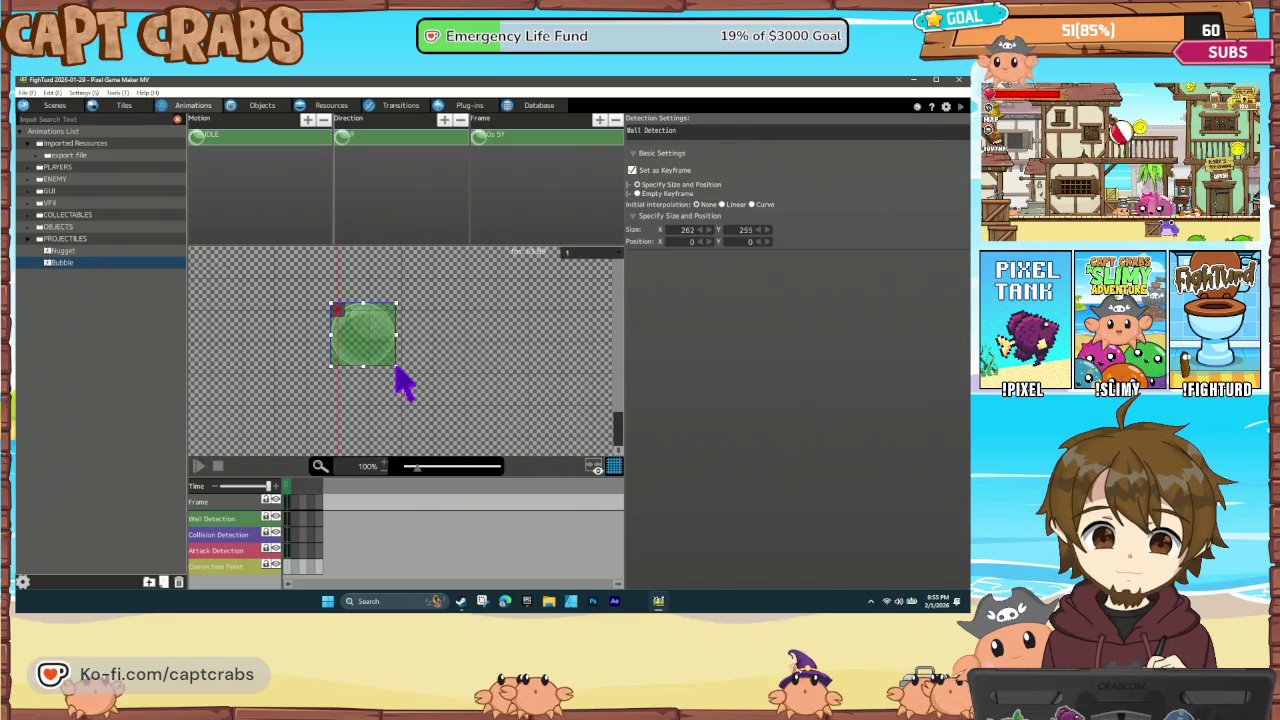
click(289, 549)
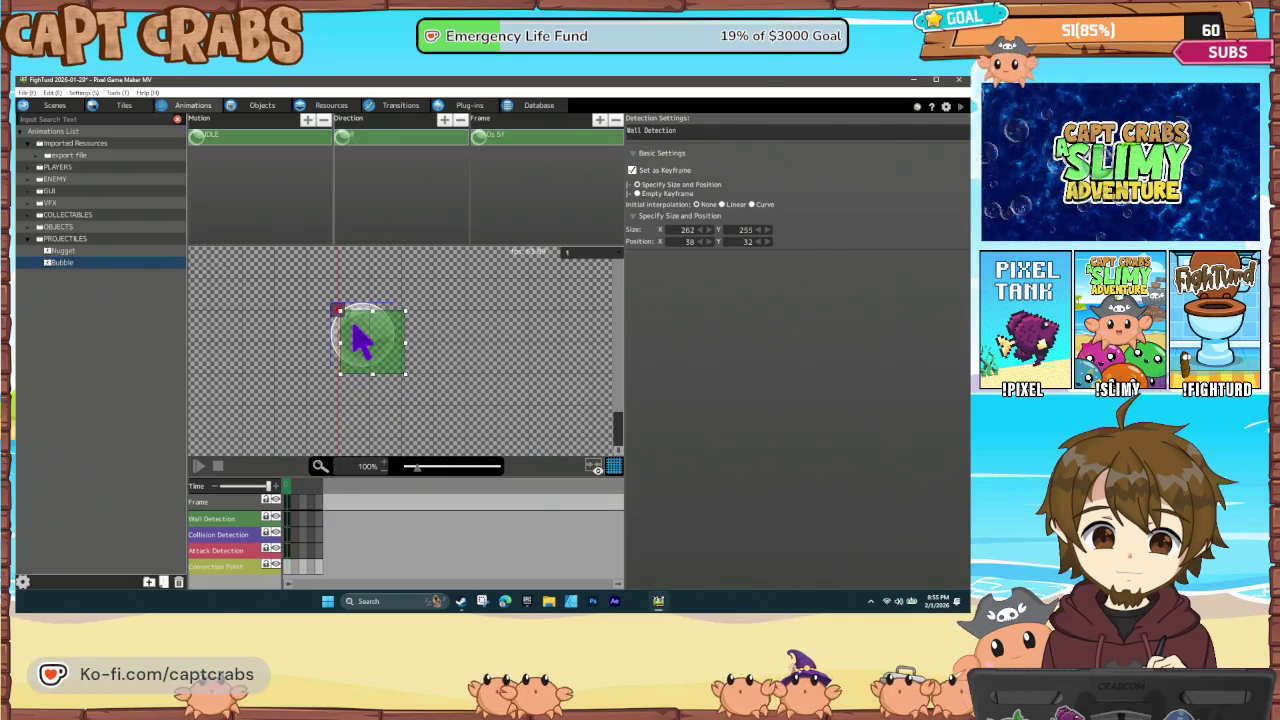
Shift the wall detection box, start a new attack box, and clear the stray collision box
drag(360, 340, 430, 368)
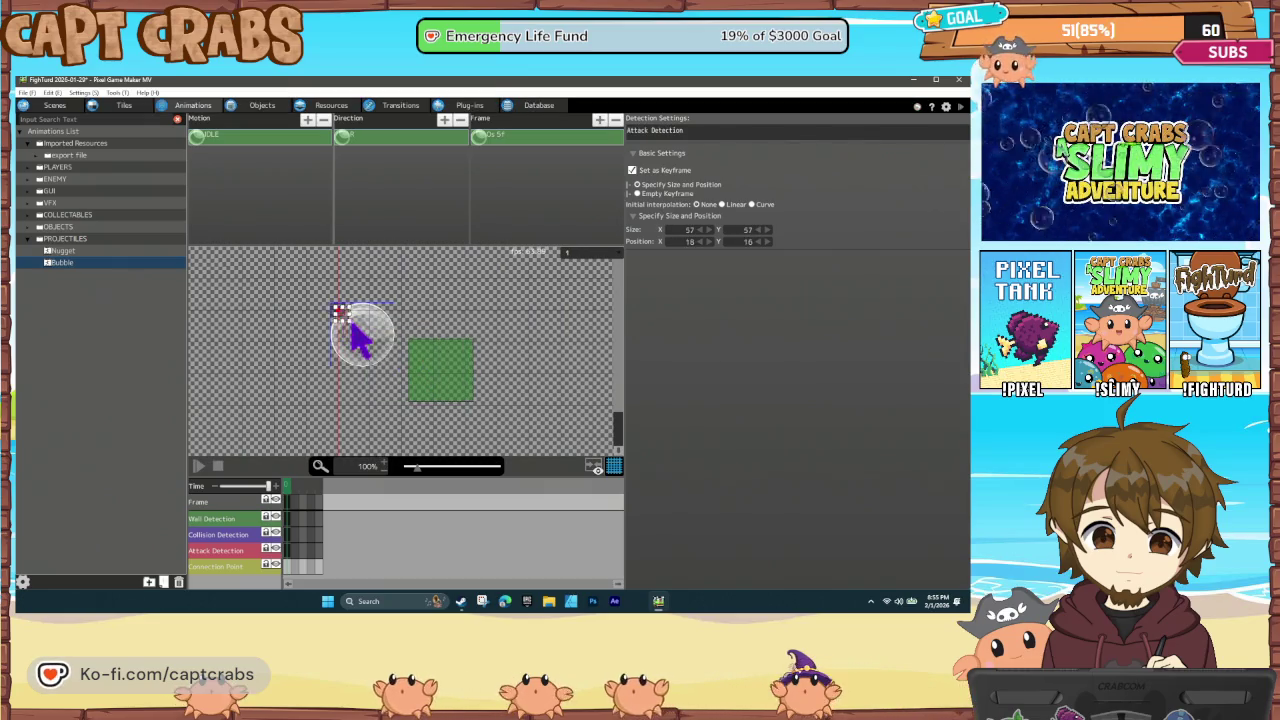
mouse_move(371, 350)
mouse_down()
mouse_move(345, 430)
mouse_move(343, 394)
mouse_move(331, 409)
mouse_move(311, 391)
mouse_move(370, 350)
mouse_up()
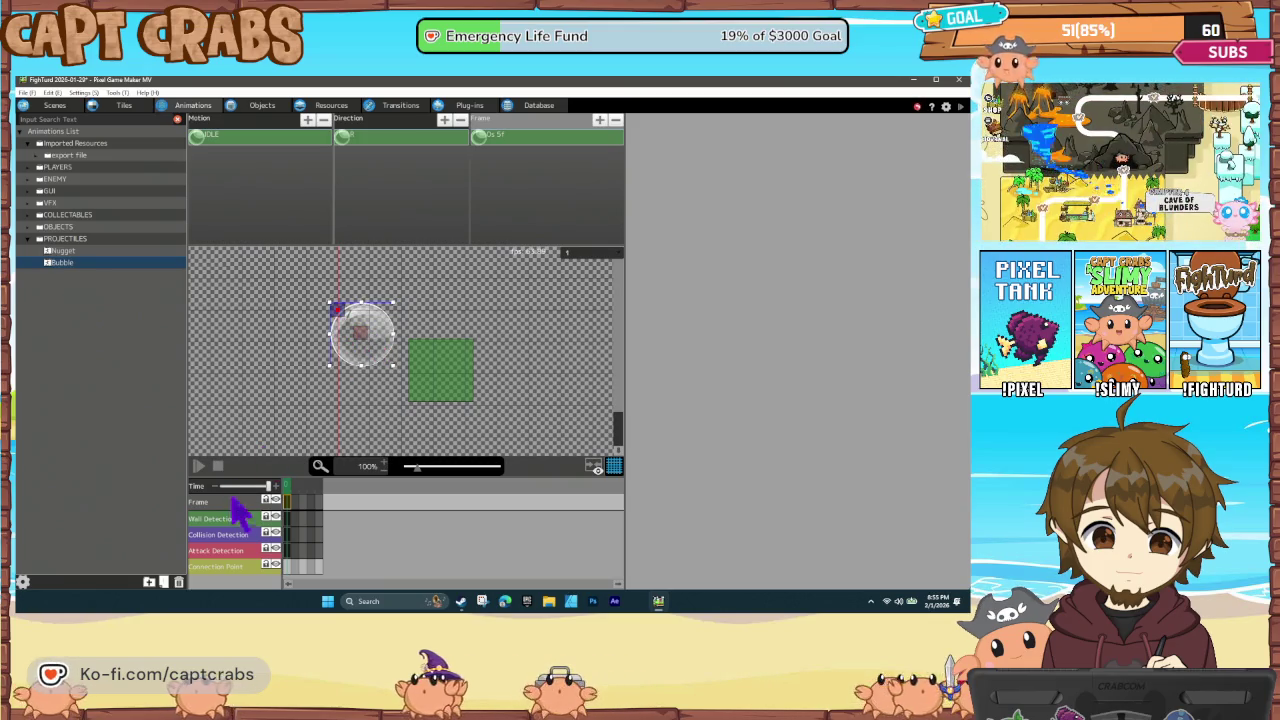
click(288, 533)
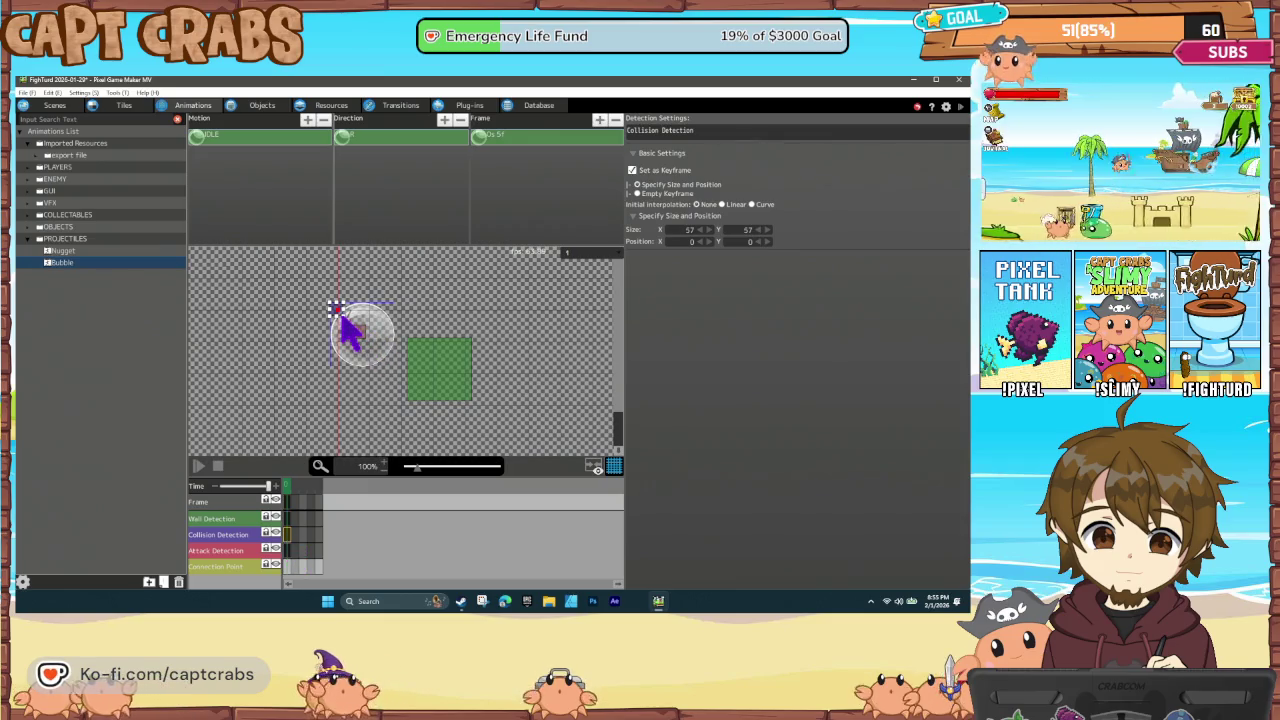
click(345, 322)
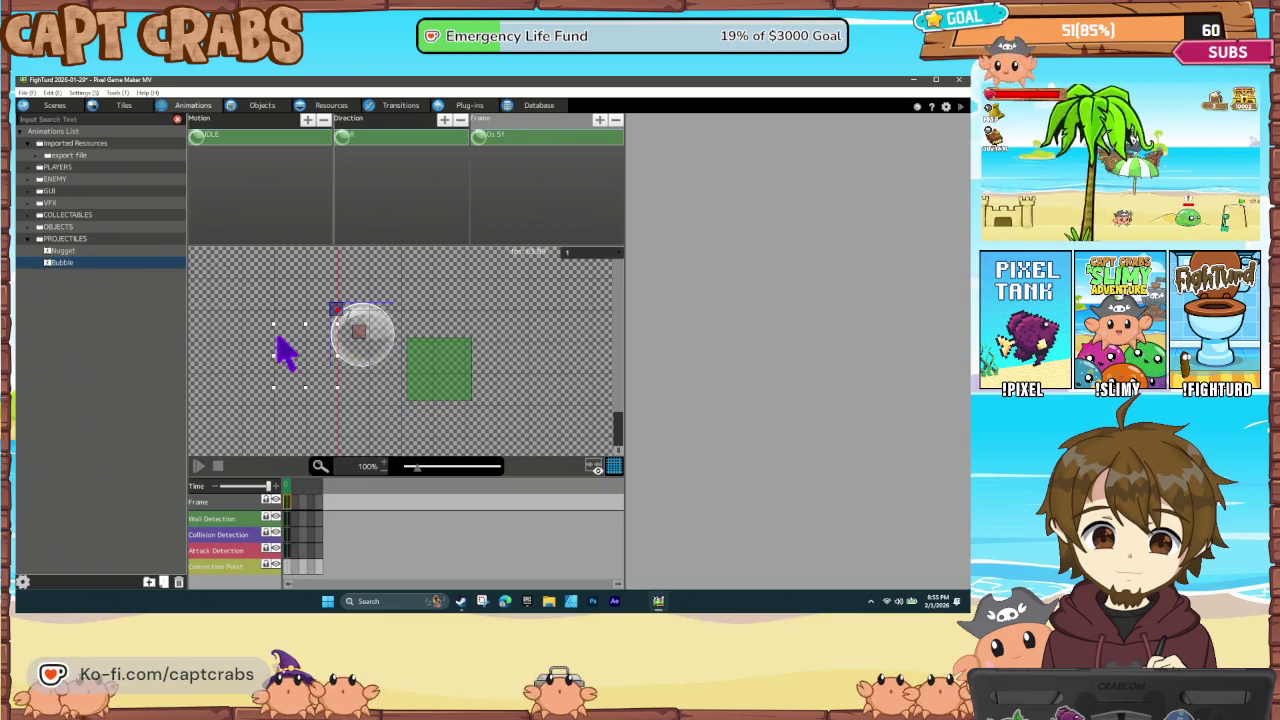
click(340, 314)
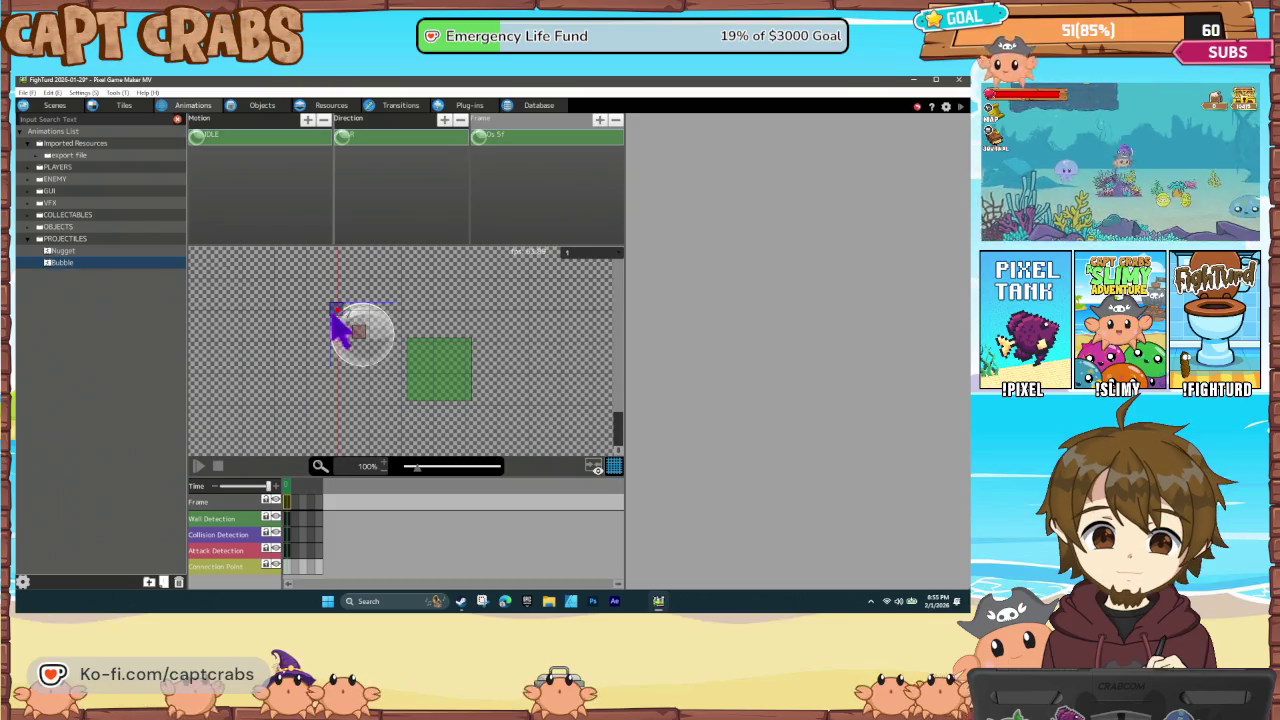
Enlarge the attack area to 220x216, move wall and collision boxes onto the bubble, and close the editor
click(288, 549)
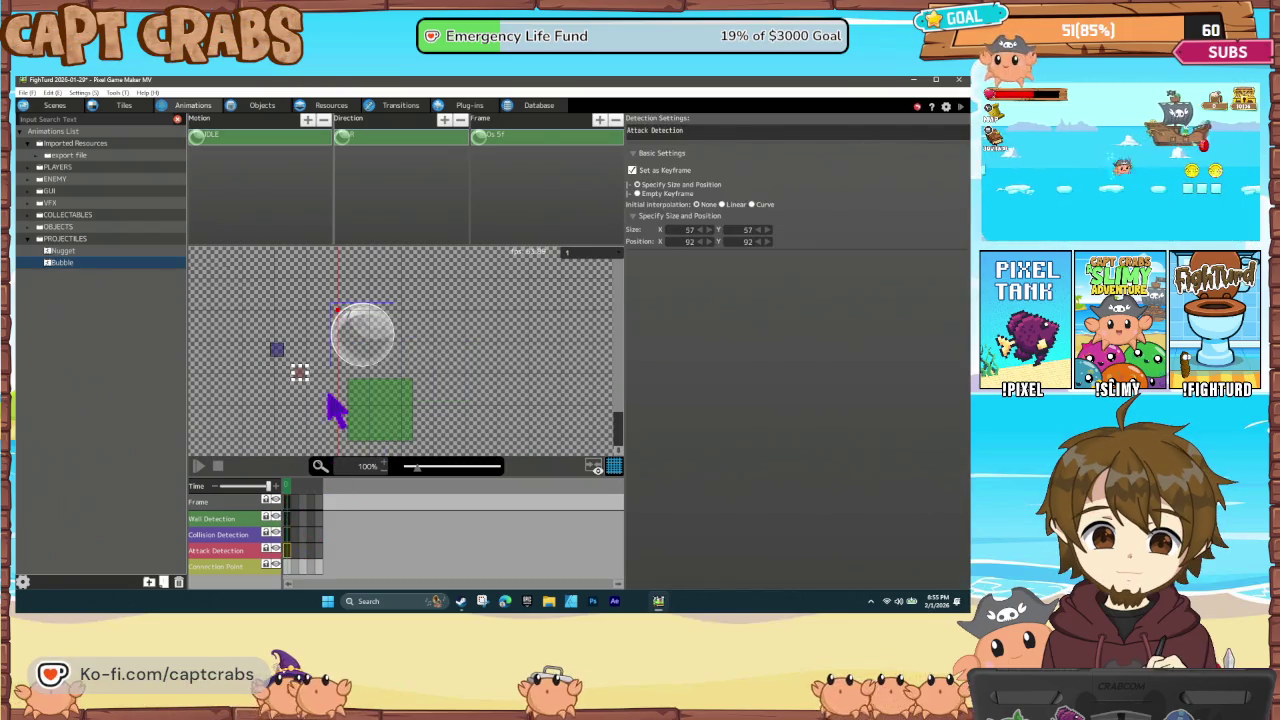
mouse_move(306, 380)
mouse_down()
mouse_move(345, 420)
mouse_move(372, 356)
mouse_up()
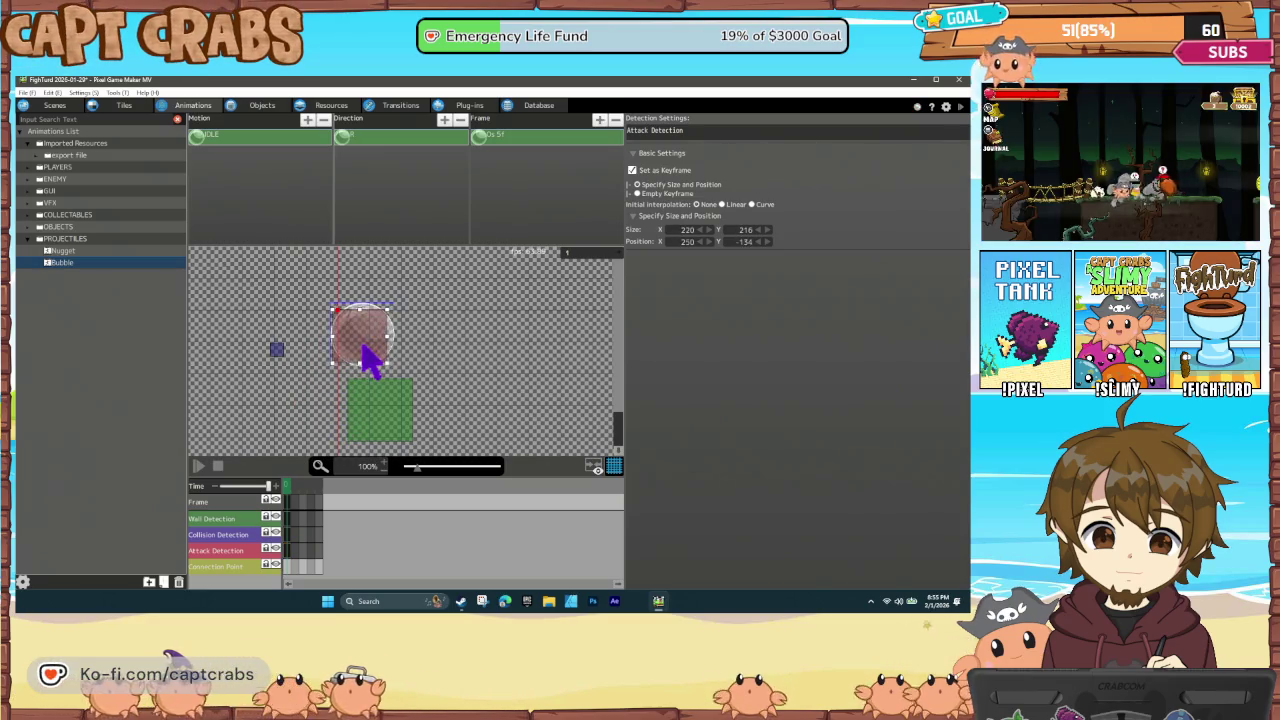
drag(376, 418, 362, 352)
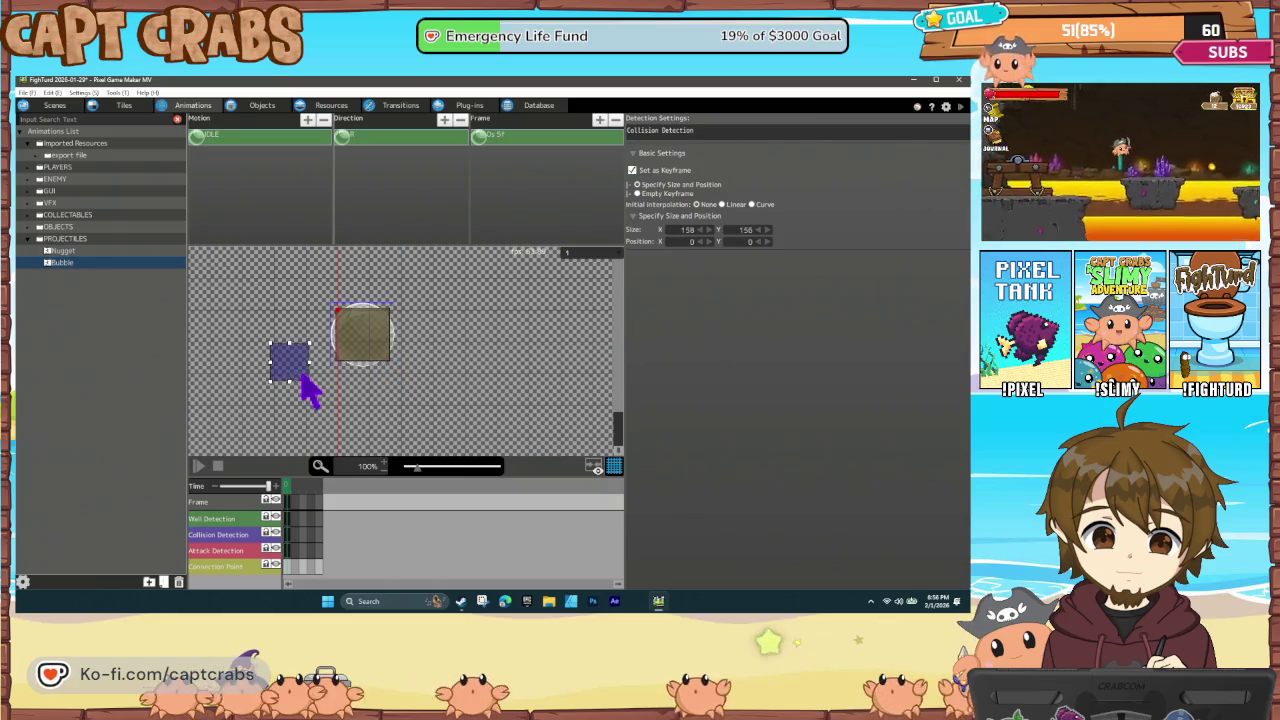
mouse_move(301, 374)
mouse_down()
mouse_move(365, 342)
mouse_move(372, 355)
mouse_up()
click(303, 497)
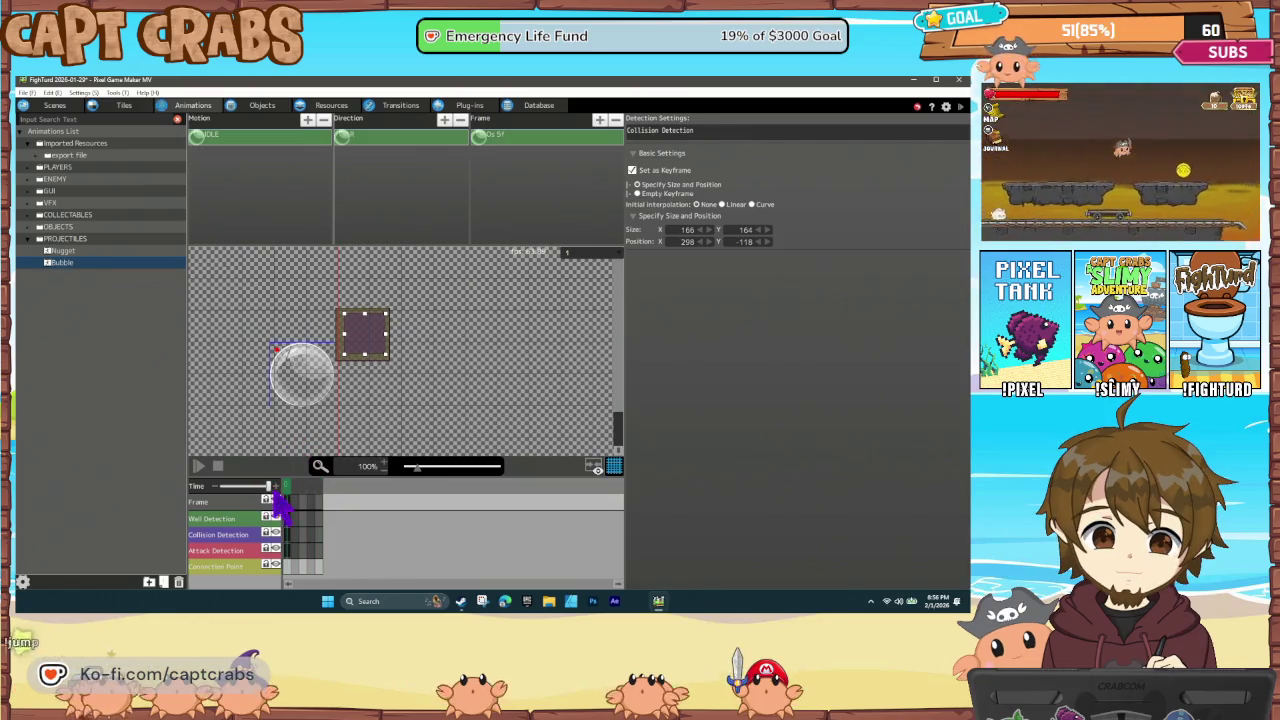
click(180, 480)
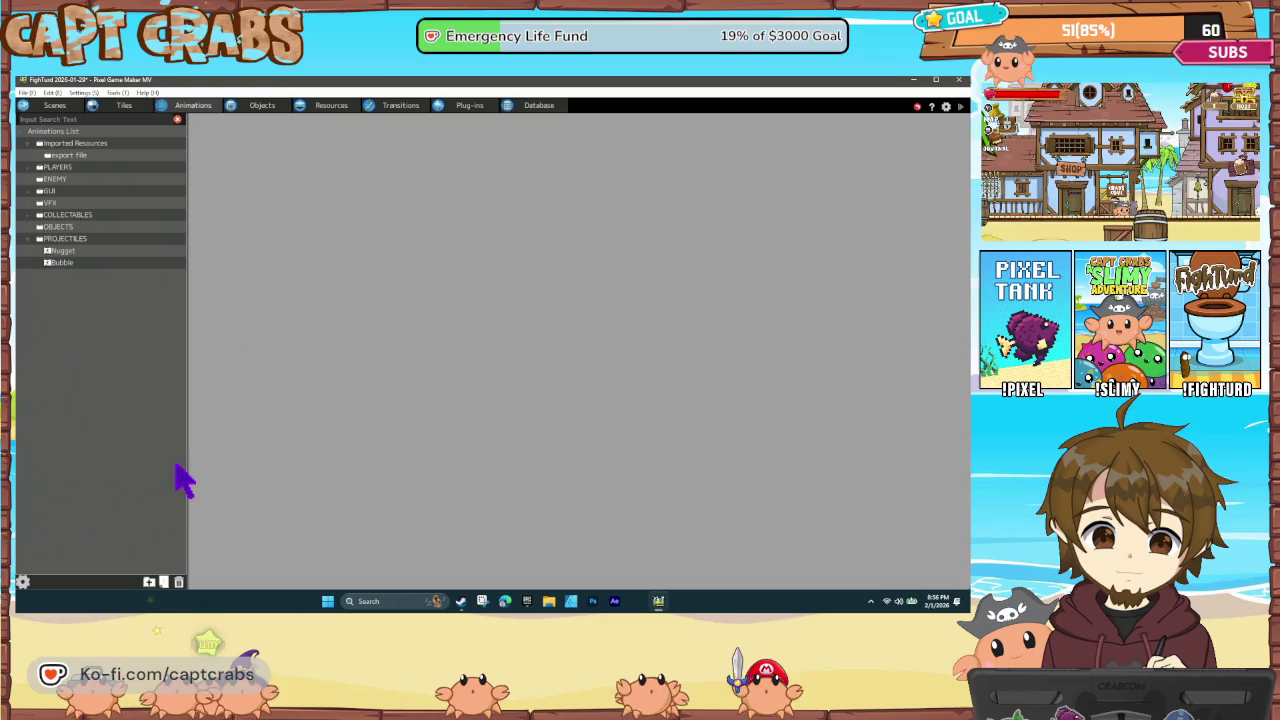
Reopen the Bubble animation and drag the bubble sprite up and to the right
click(193, 106)
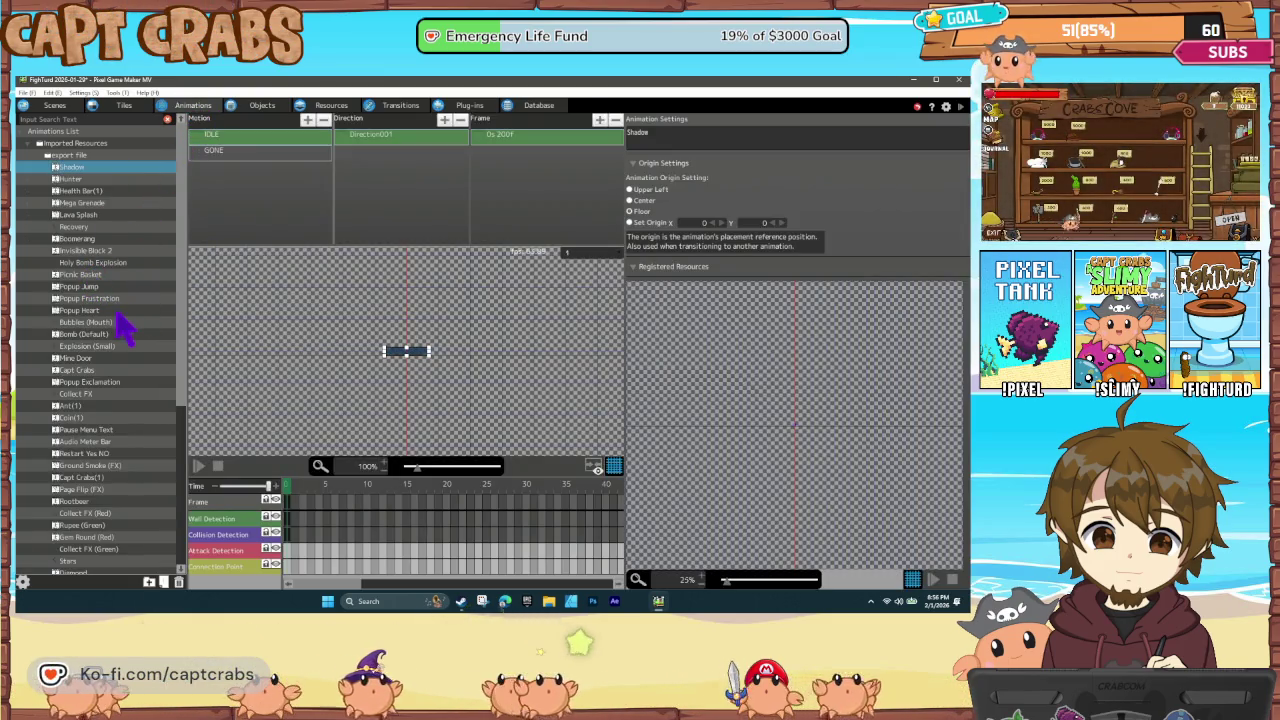
scroll(125, 400, down, 6)
scroll(138, 497, down, 1)
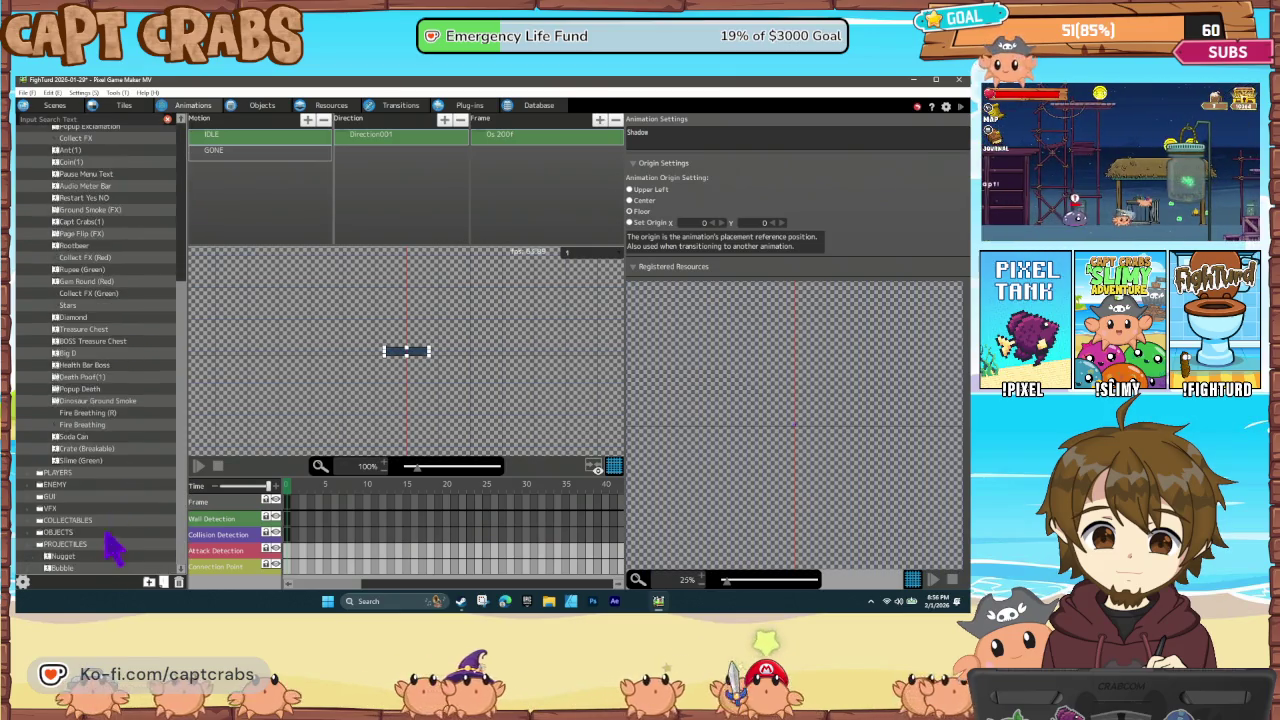
click(79, 569)
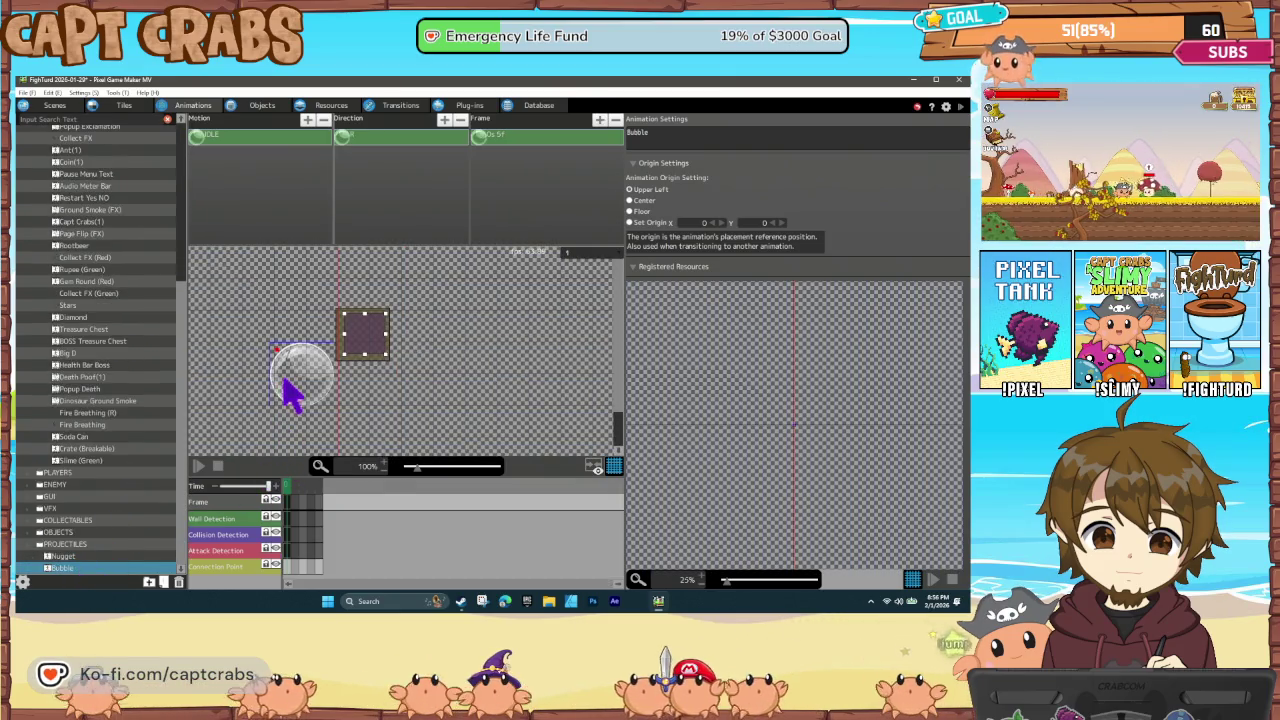
click(286, 390)
mouse_move(297, 383)
mouse_down()
mouse_move(360, 354)
mouse_move(329, 322)
mouse_up()
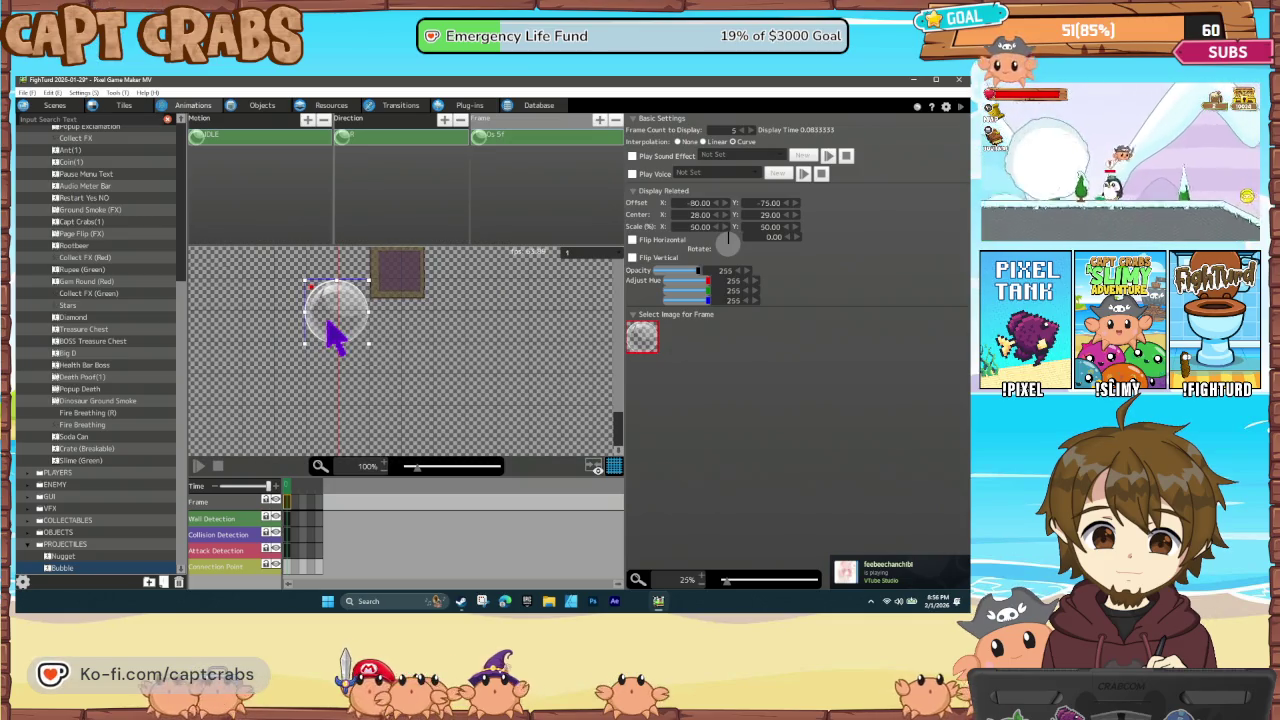
Set the bubble's centre to X 120, Y 132 and show its Attack Detection settings
click(724, 218)
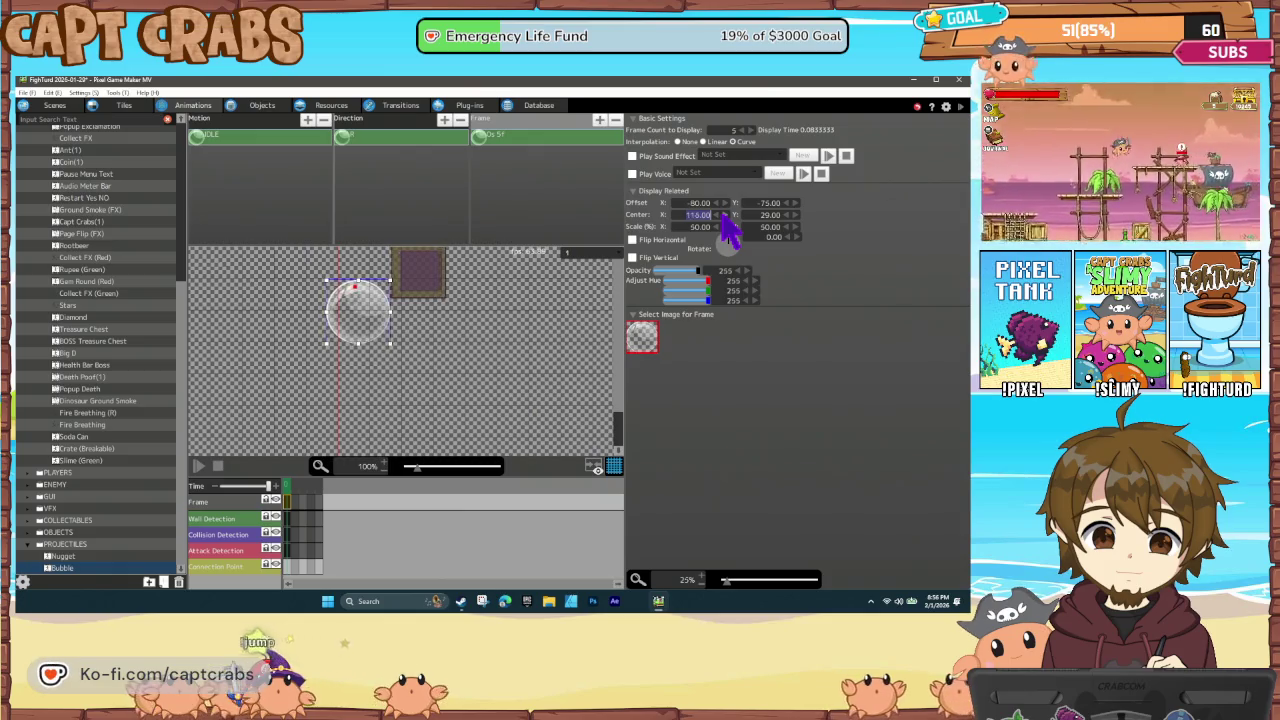
click(796, 216)
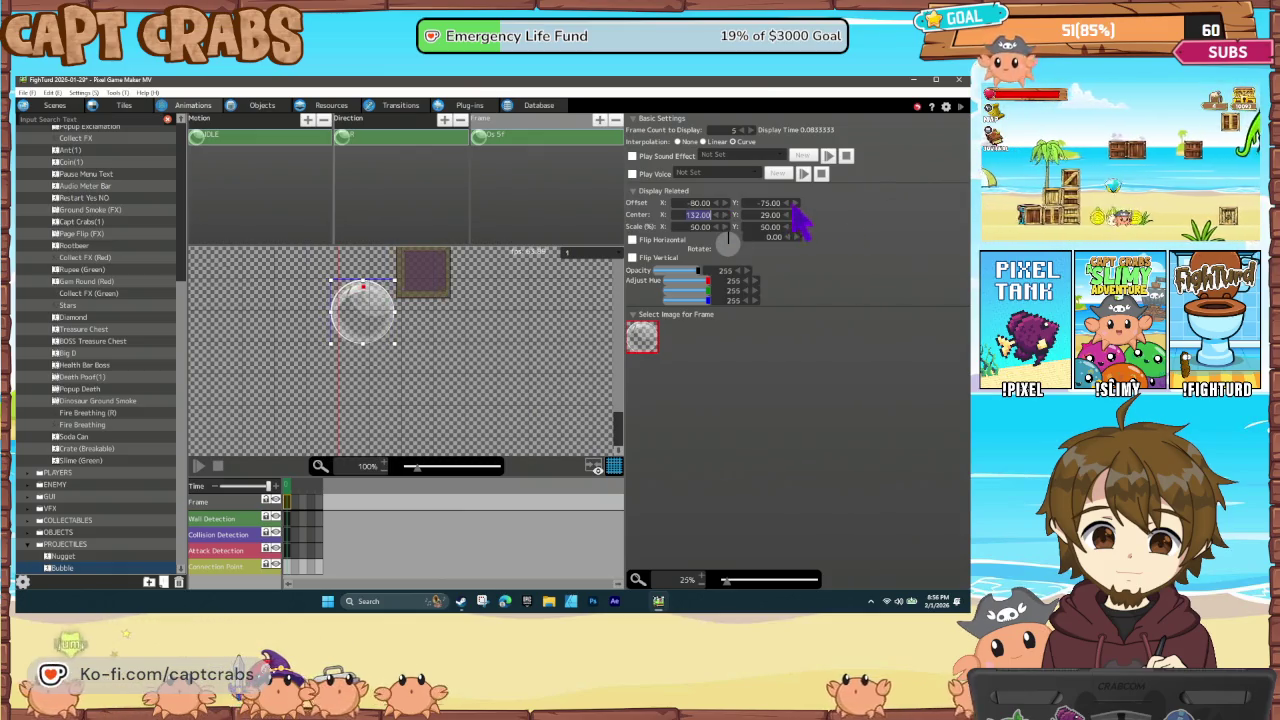
click(796, 216)
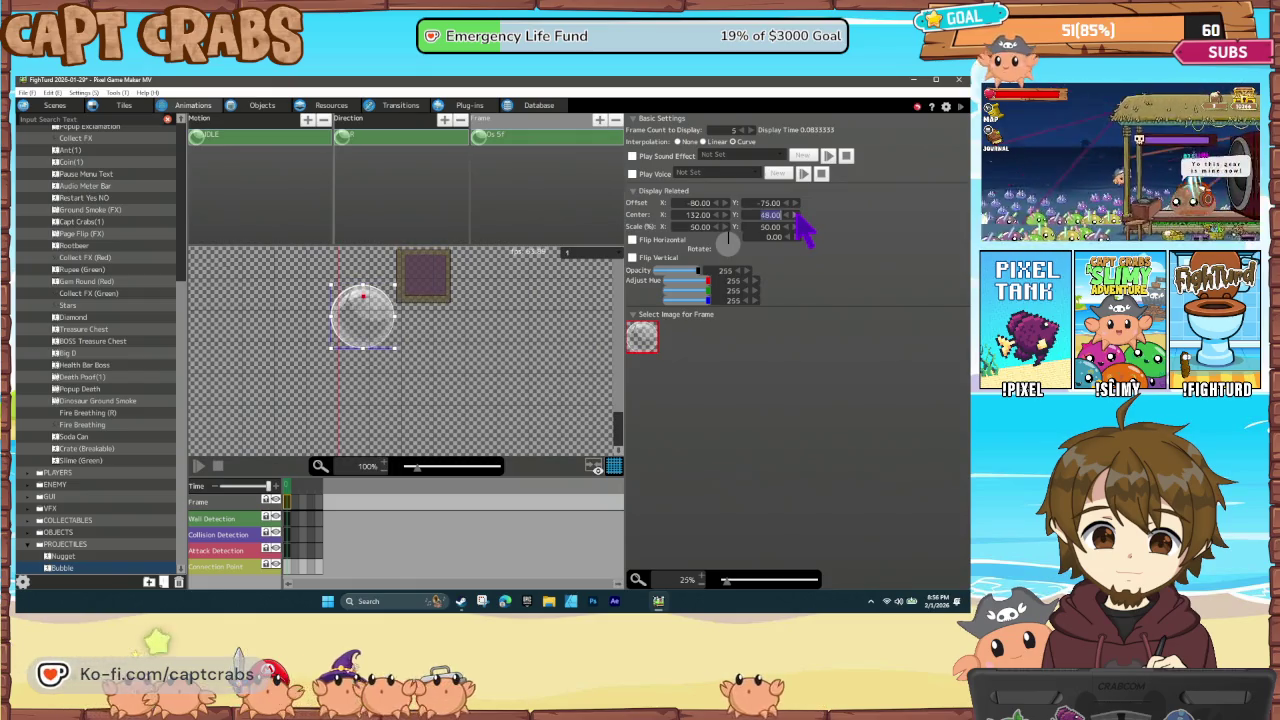
click(796, 216)
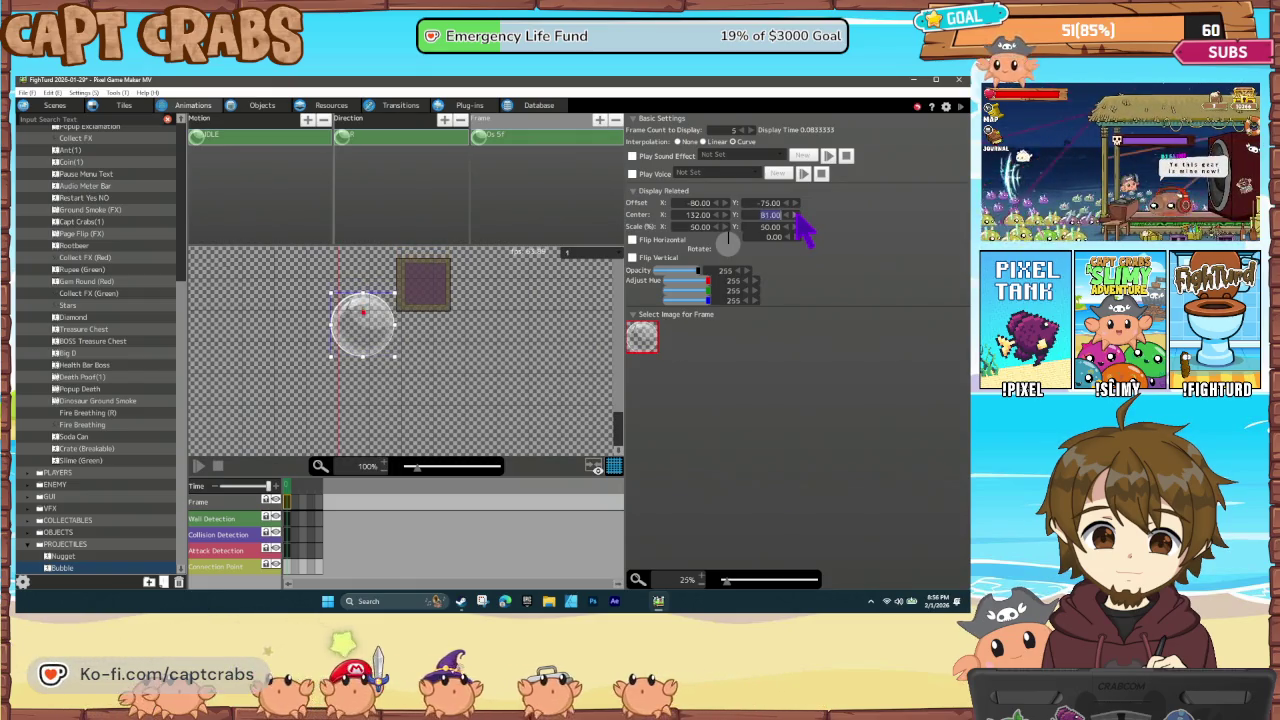
click(796, 216)
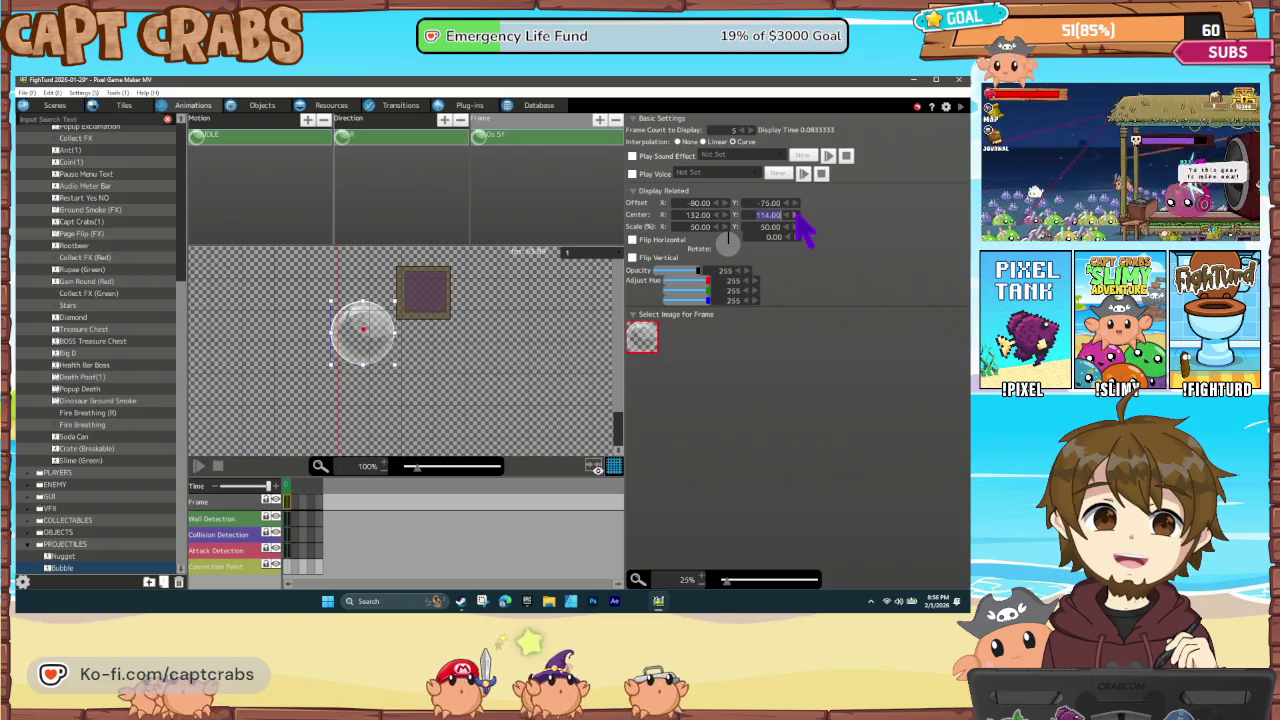
click(796, 215)
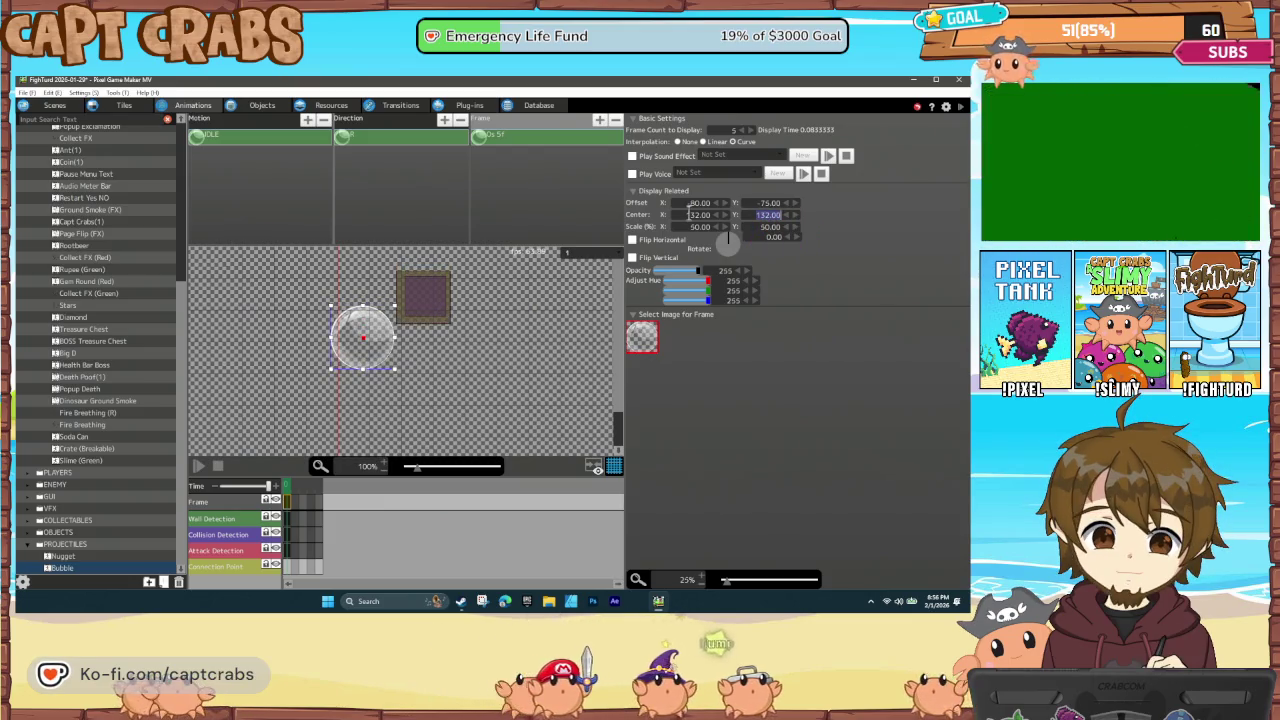
click(717, 214)
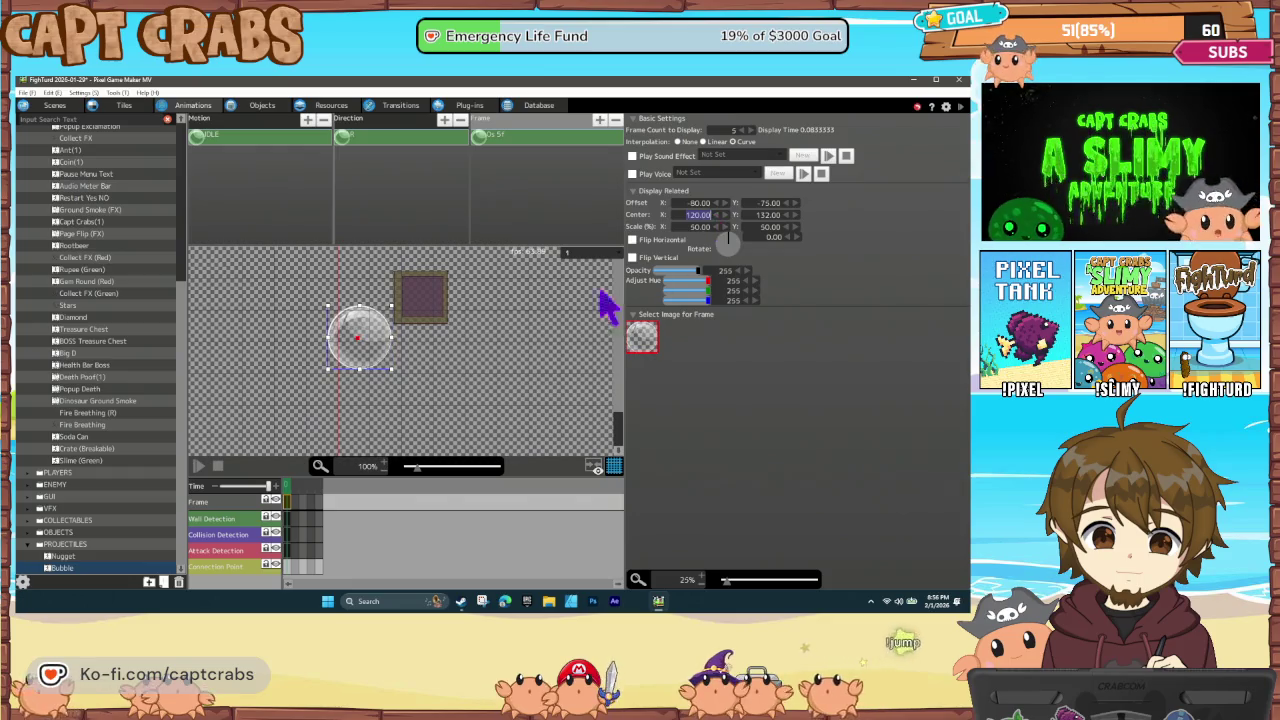
click(427, 322)
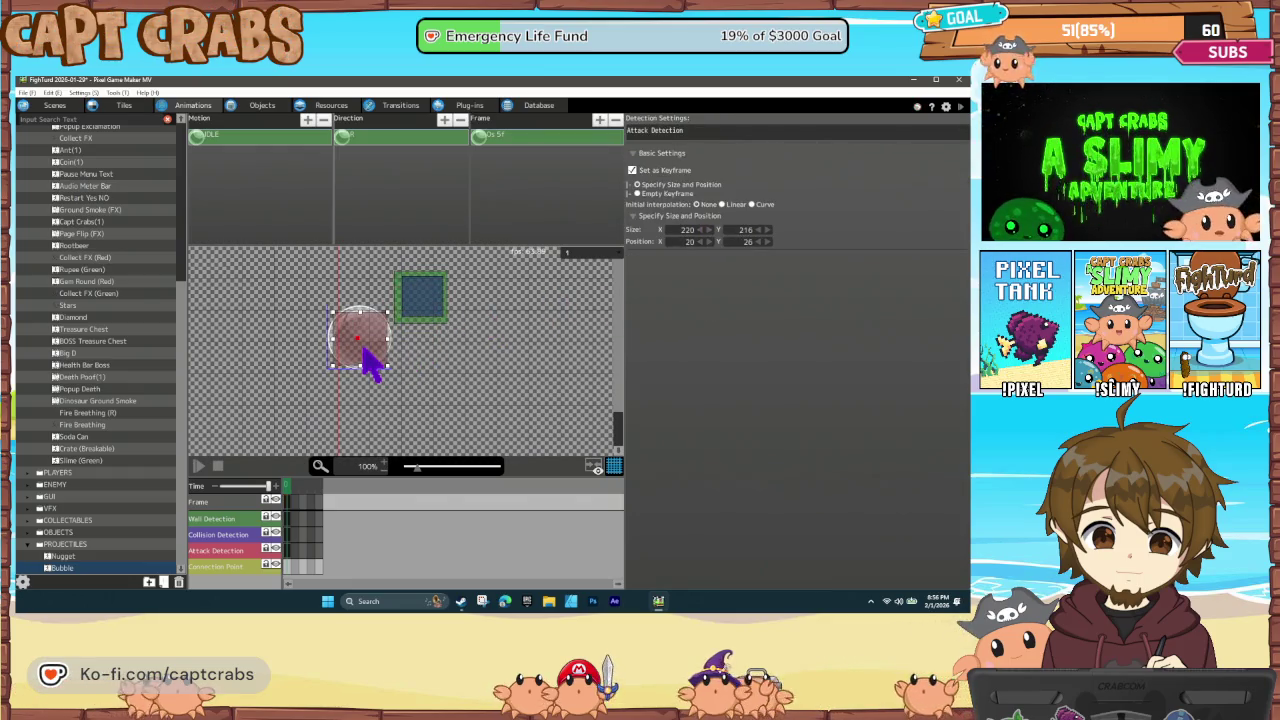
Drag the detection and wall detection boxes over the bubble circle, then launch a test play
drag(402, 322, 346, 356)
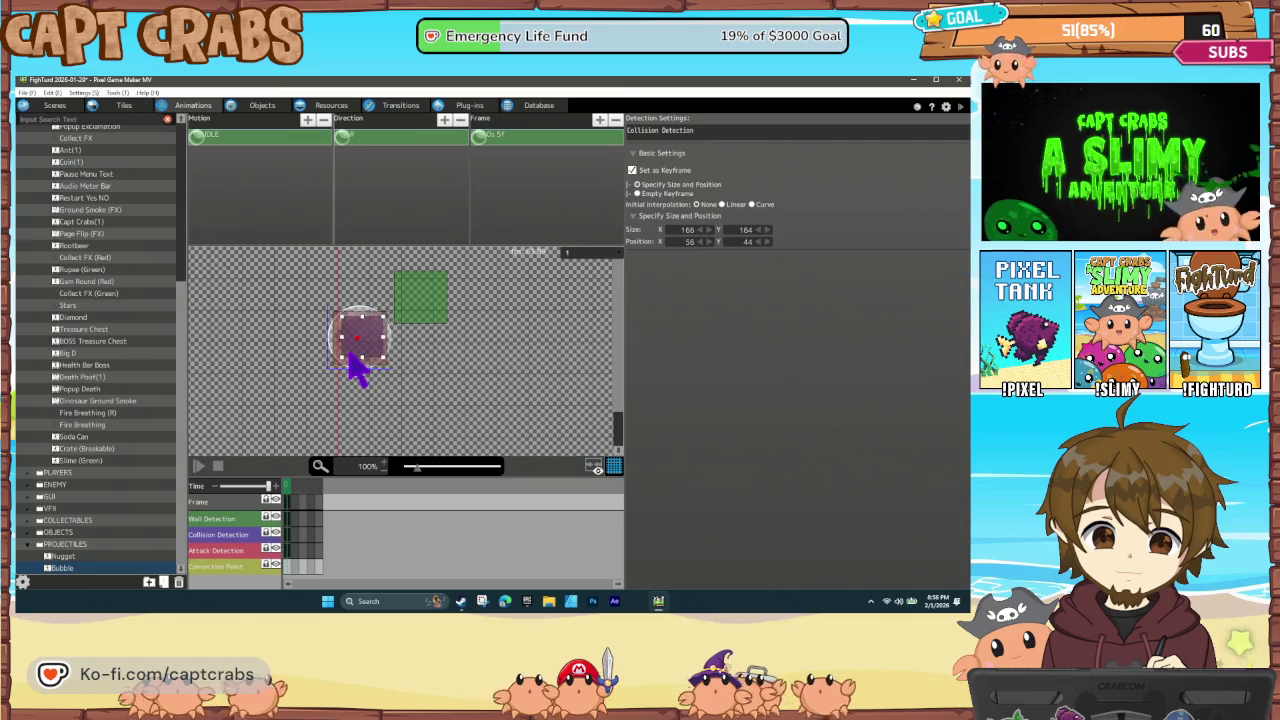
drag(418, 320, 362, 364)
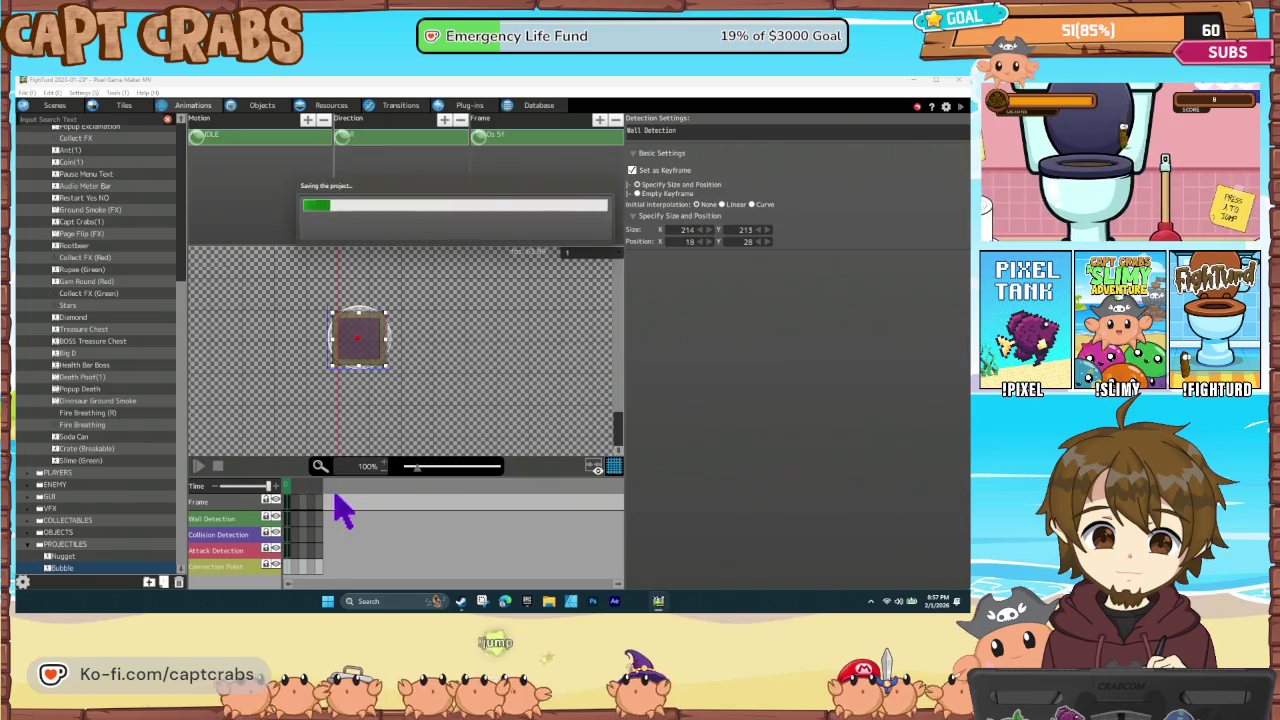
click(385, 466)
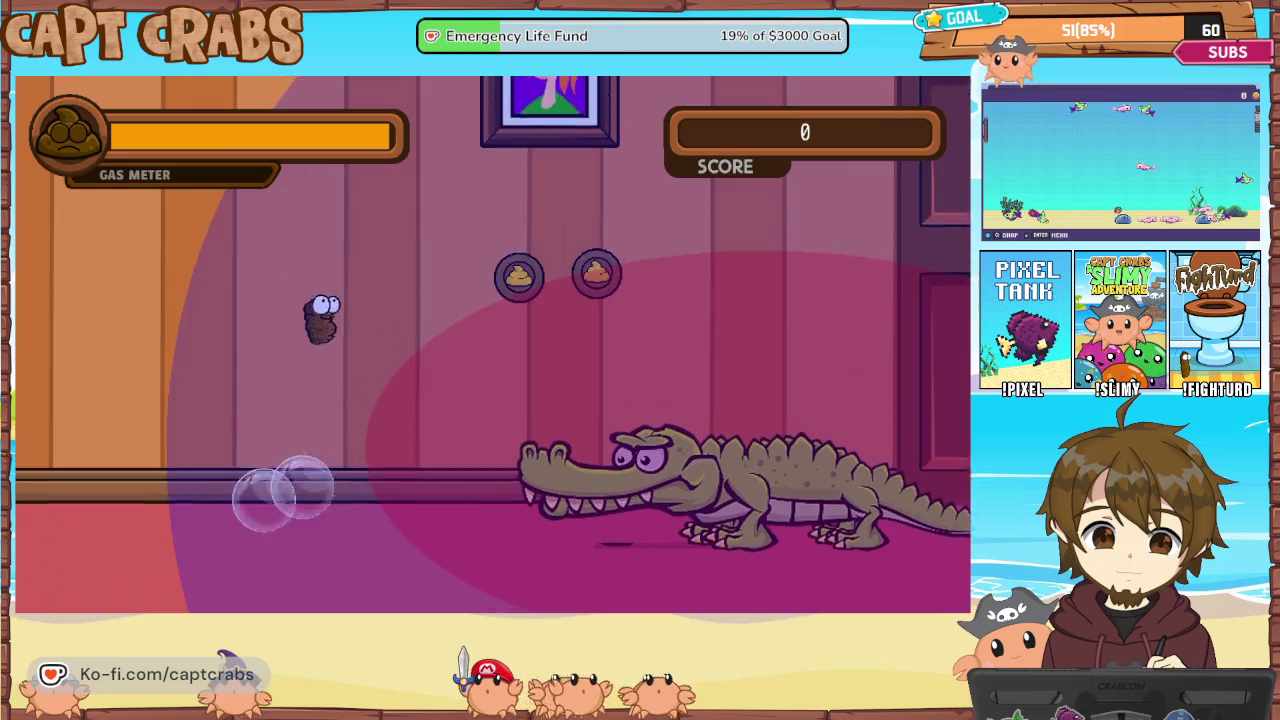
Pause the bubble-firing test game with Esc and close it to return to the editor
key(Escape)
key(alt+F4)
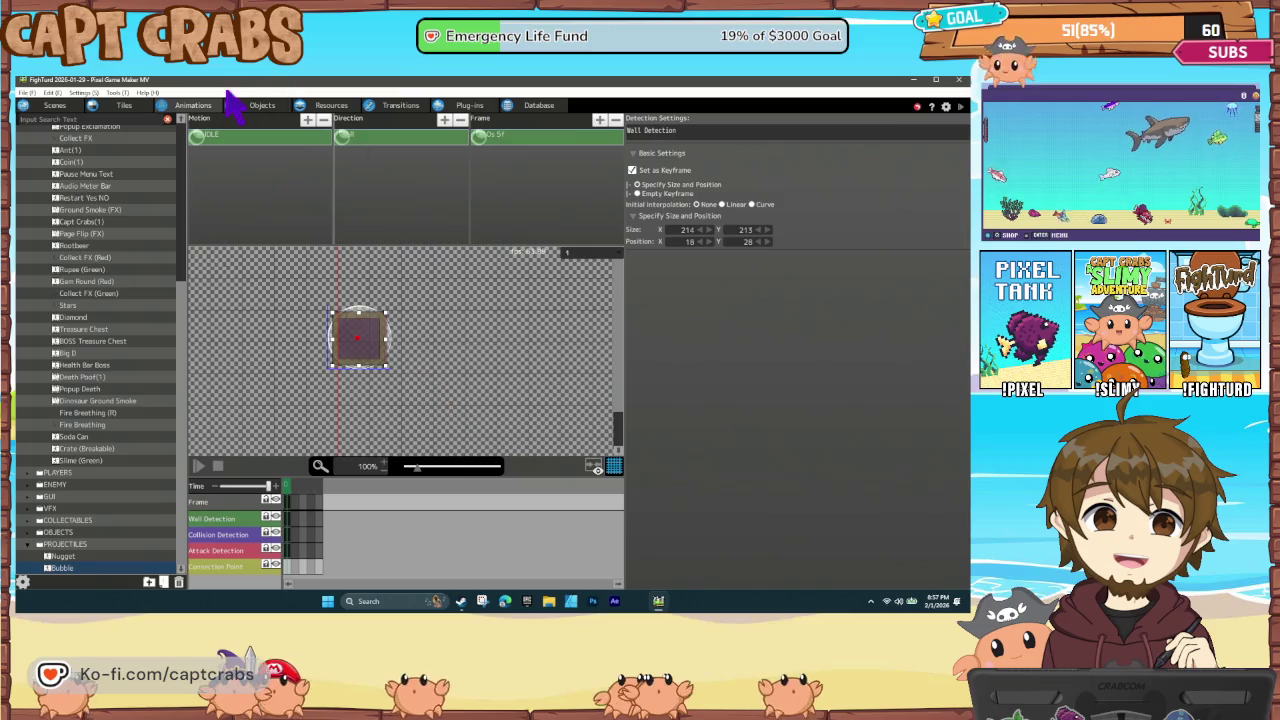
In the Crocodile (BOSS) Bullet Settings, check Not Affected by Gravity and enter 20%
click(262, 105)
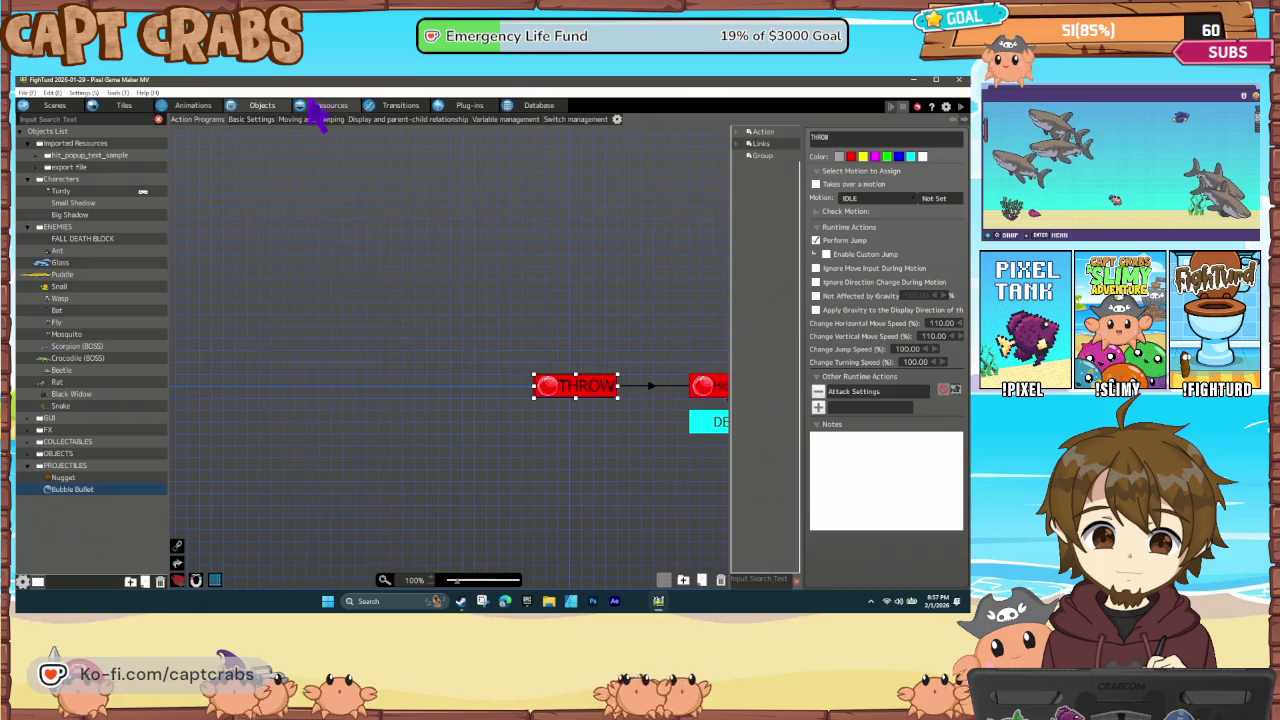
click(80, 358)
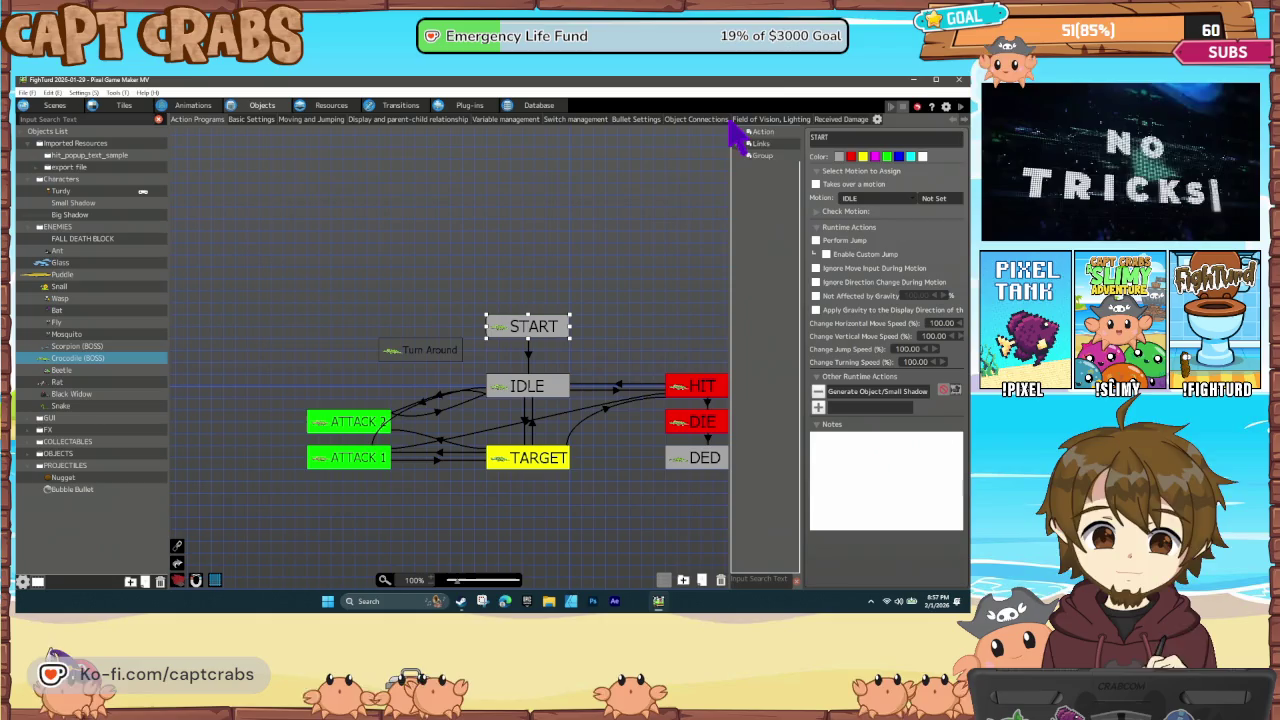
click(640, 120)
scroll(325, 455, down, 1)
click(255, 563)
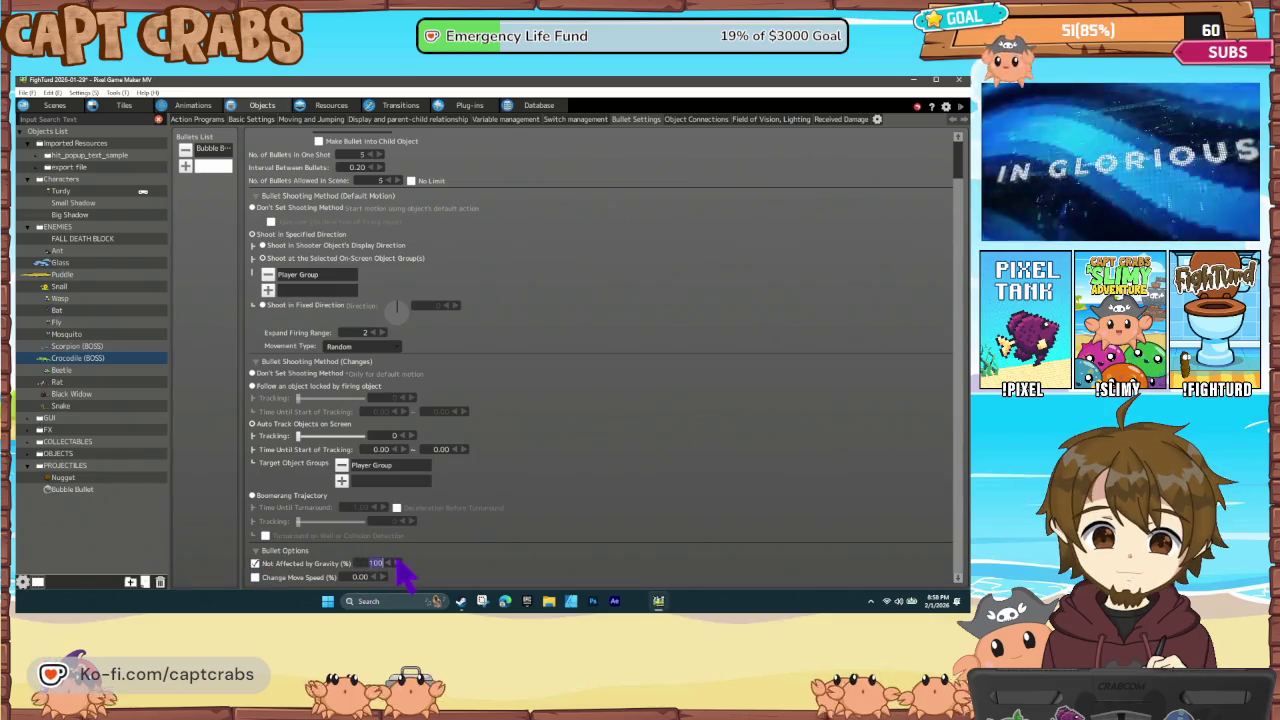
text(0)
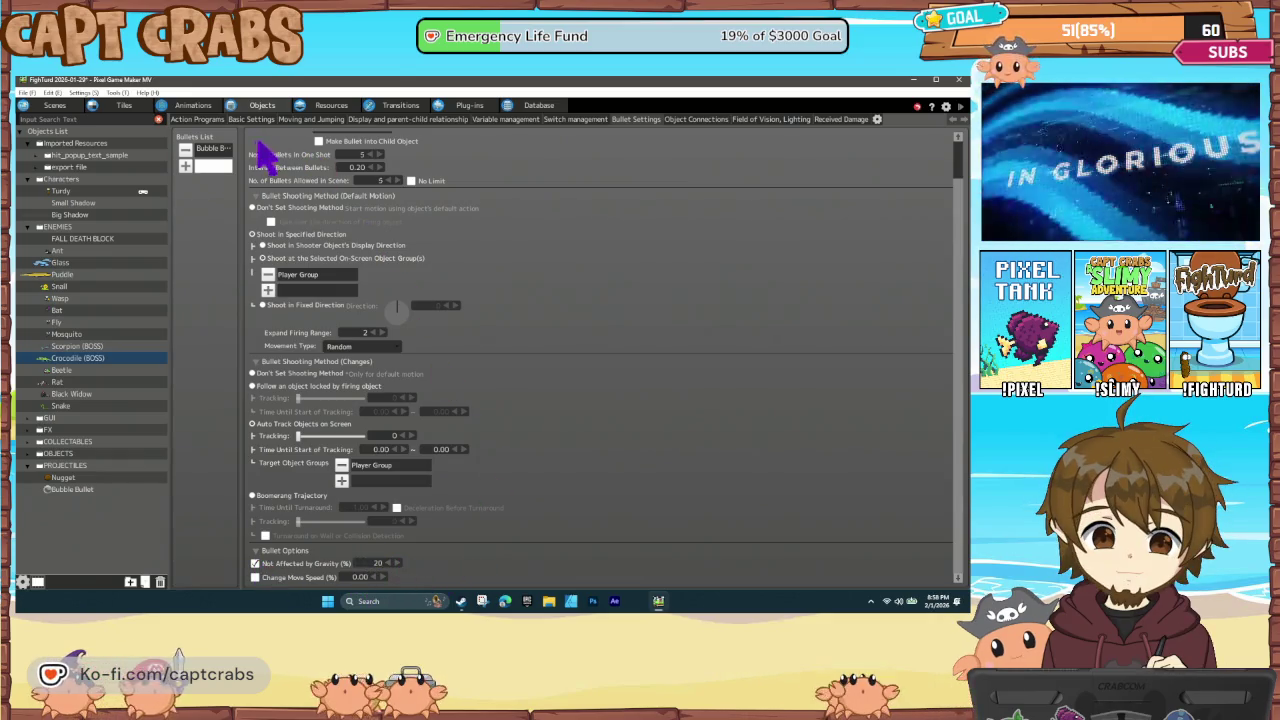
Save the project and open ATTACK 2's Fire Bullet action
click(208, 120)
click(319, 348)
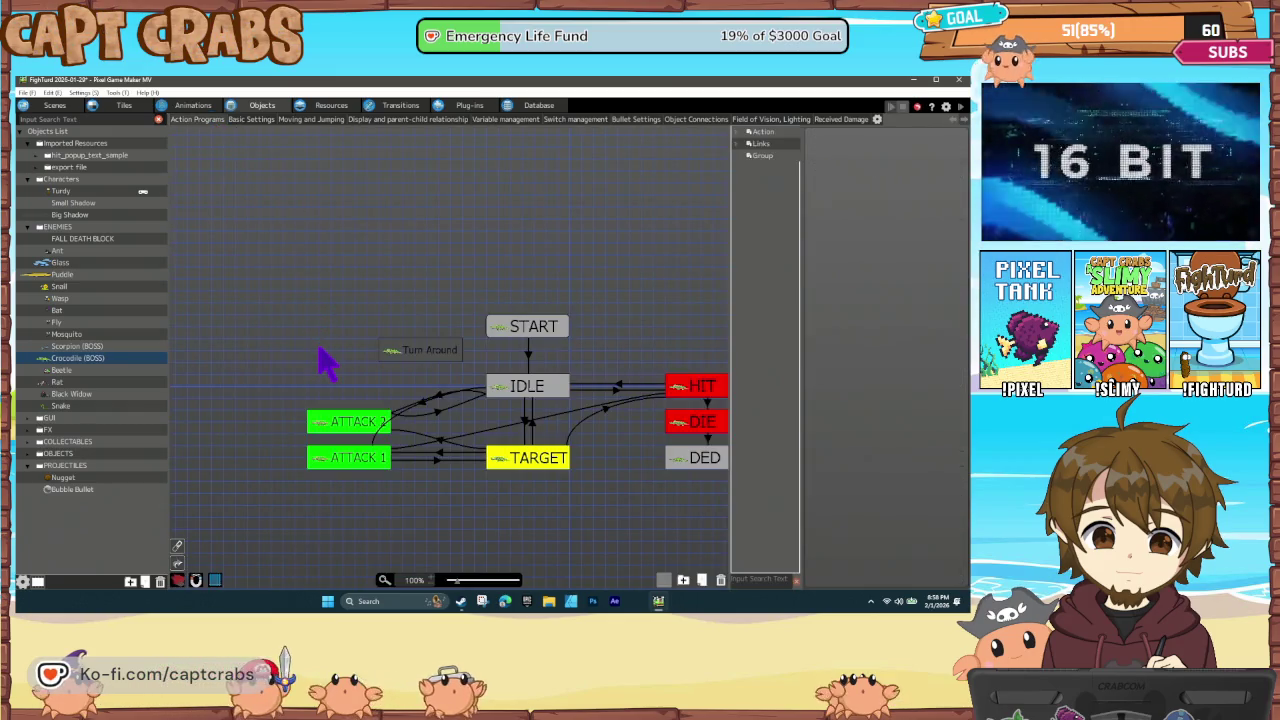
key(ctrl+s)
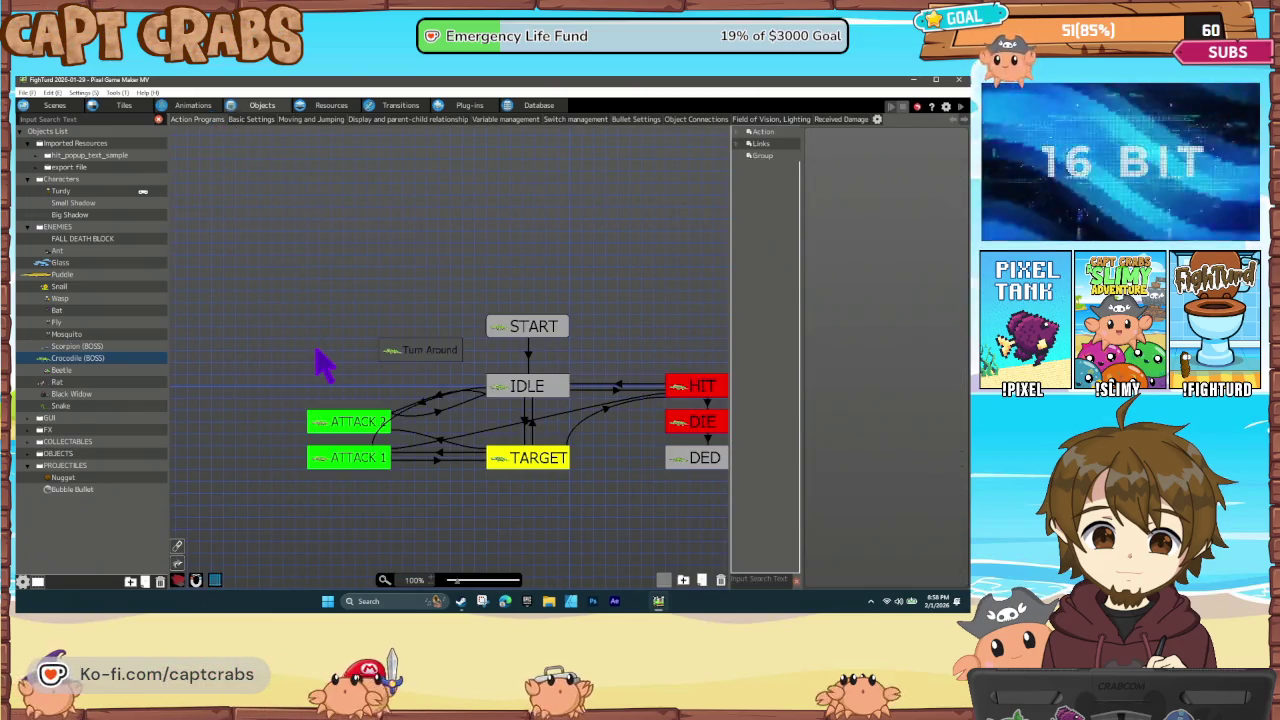
click(341, 428)
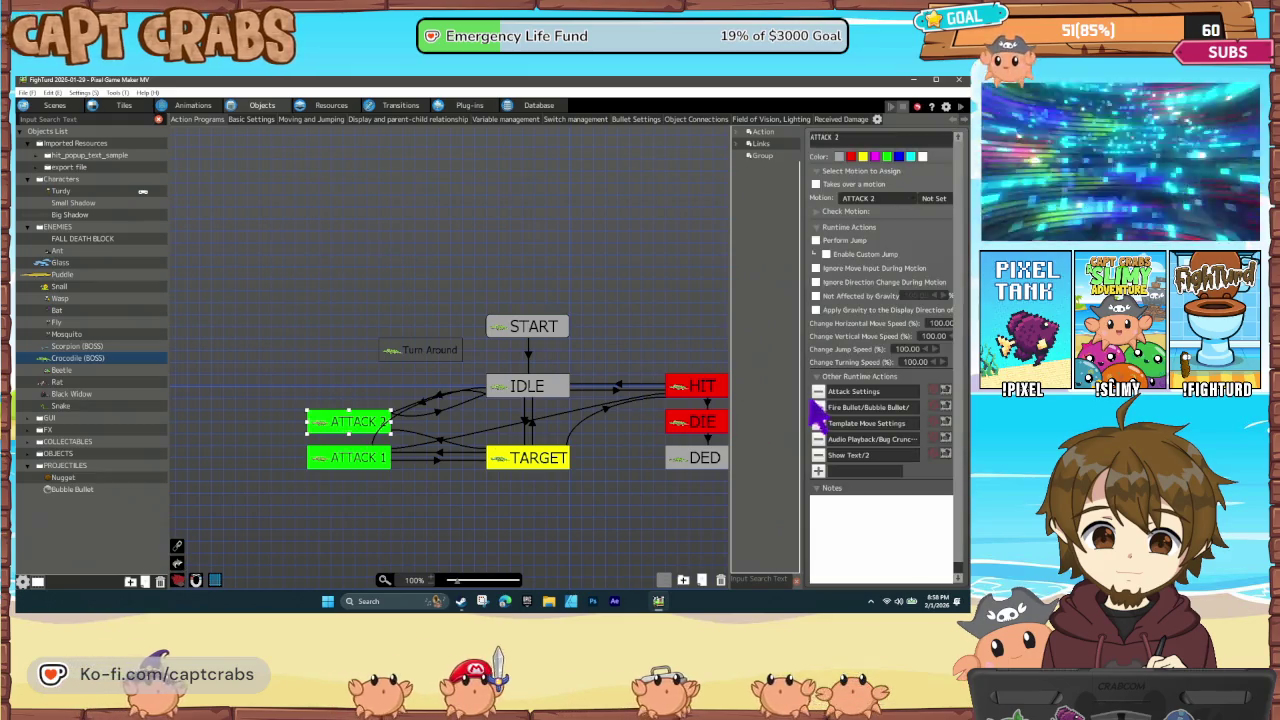
double_click(853, 410)
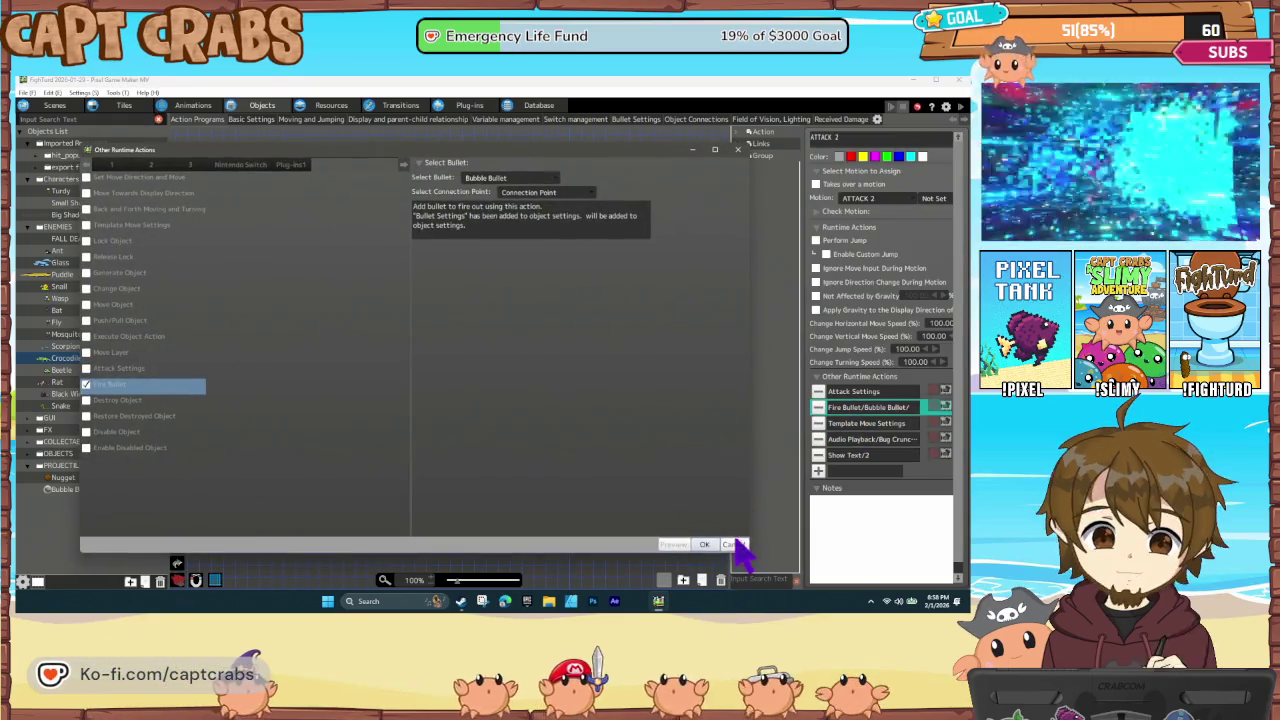
Add a 0.5-second Wait action to ATTACK 2 and place it before Fire Bullet
click(734, 545)
click(819, 471)
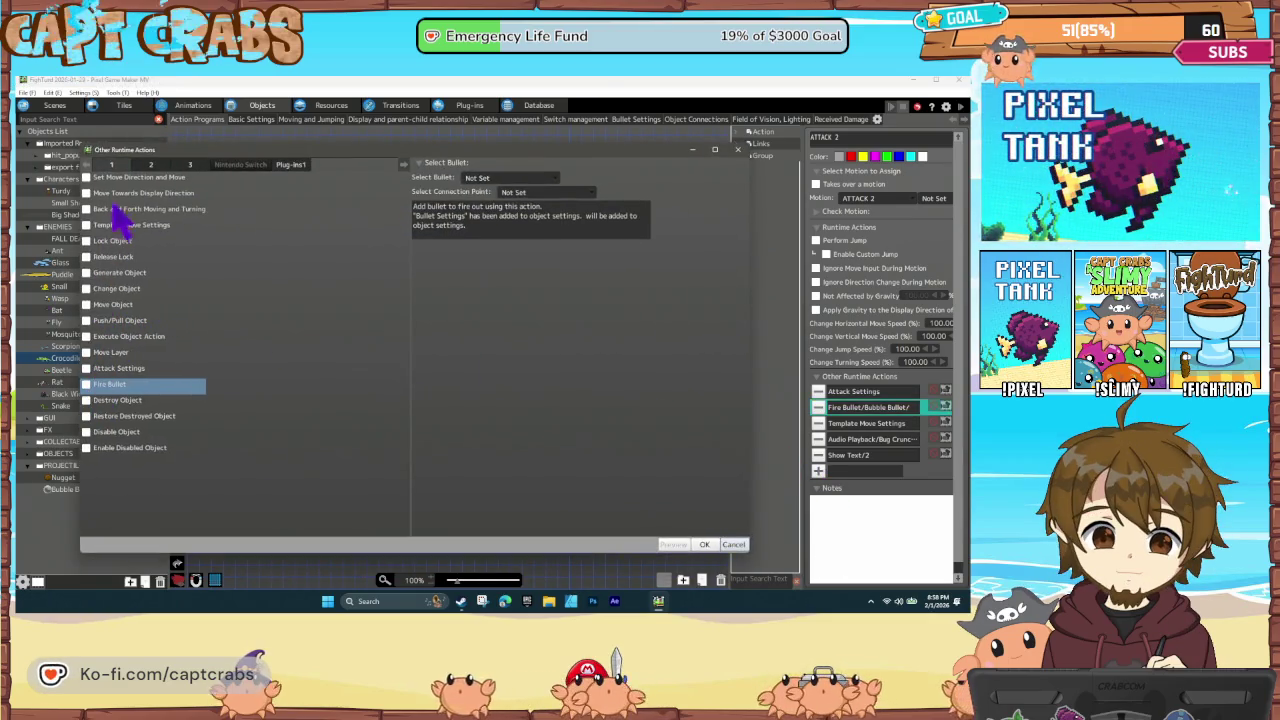
click(148, 166)
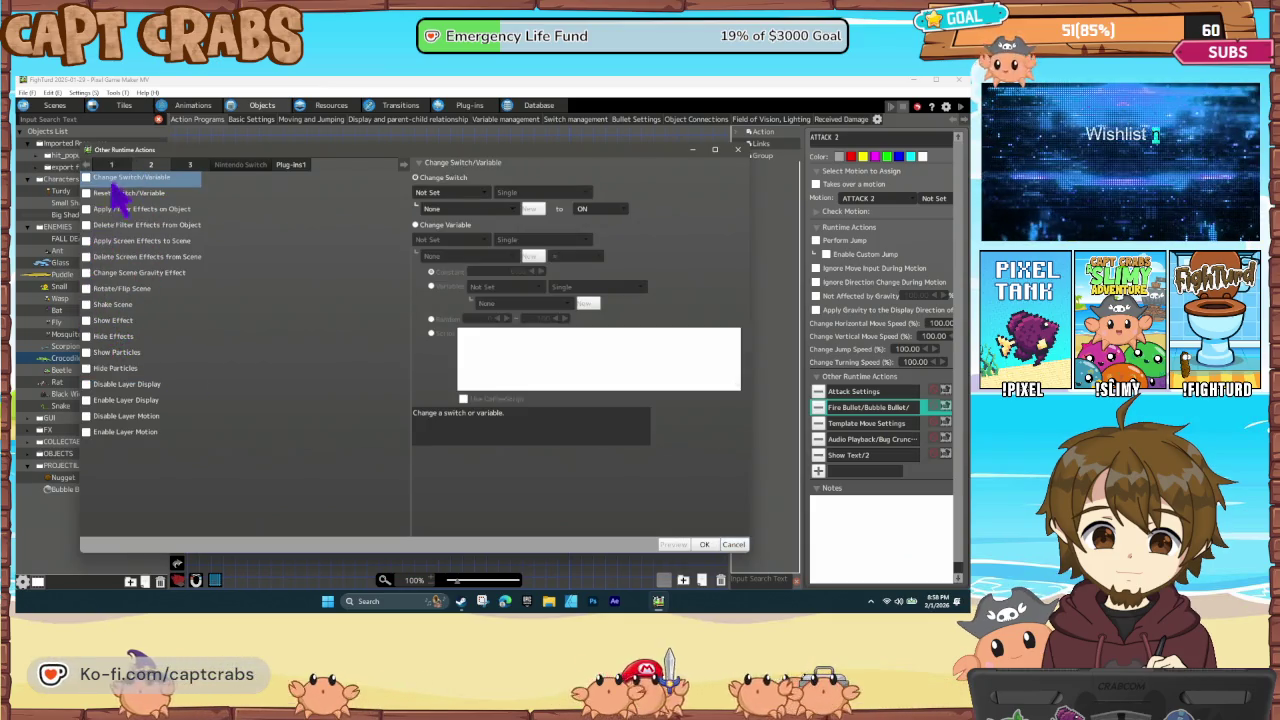
click(190, 164)
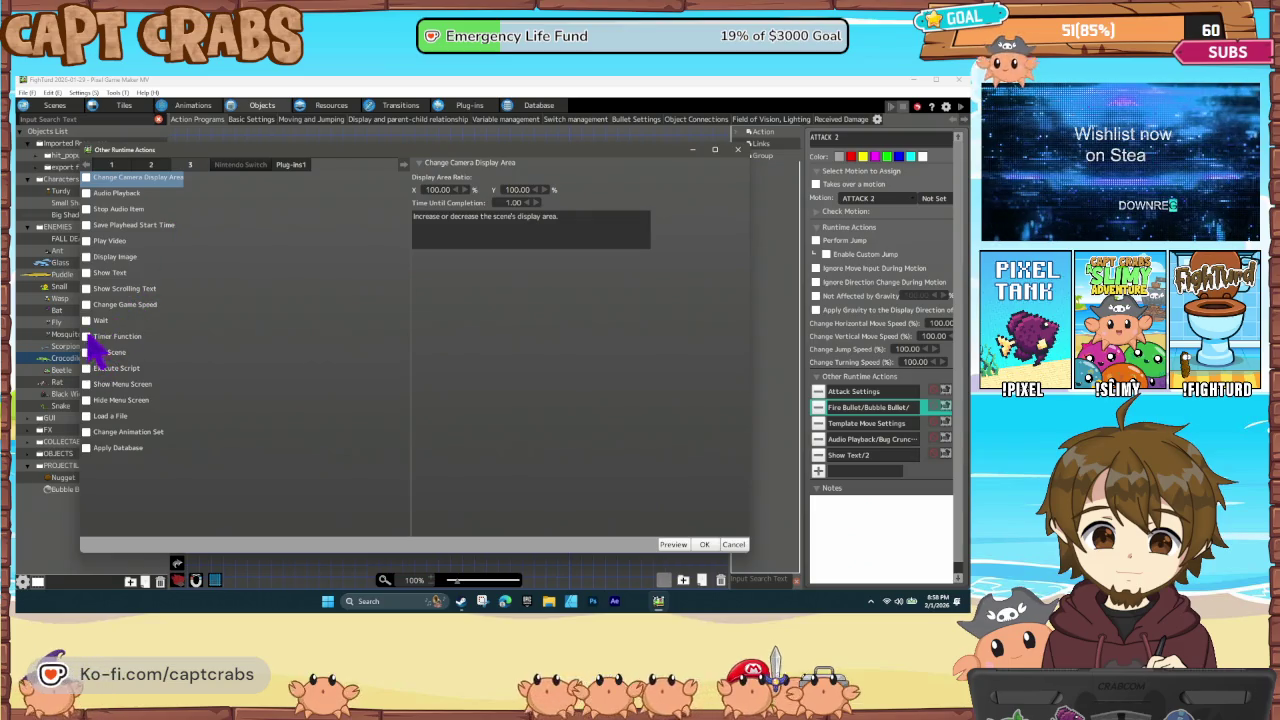
click(120, 320)
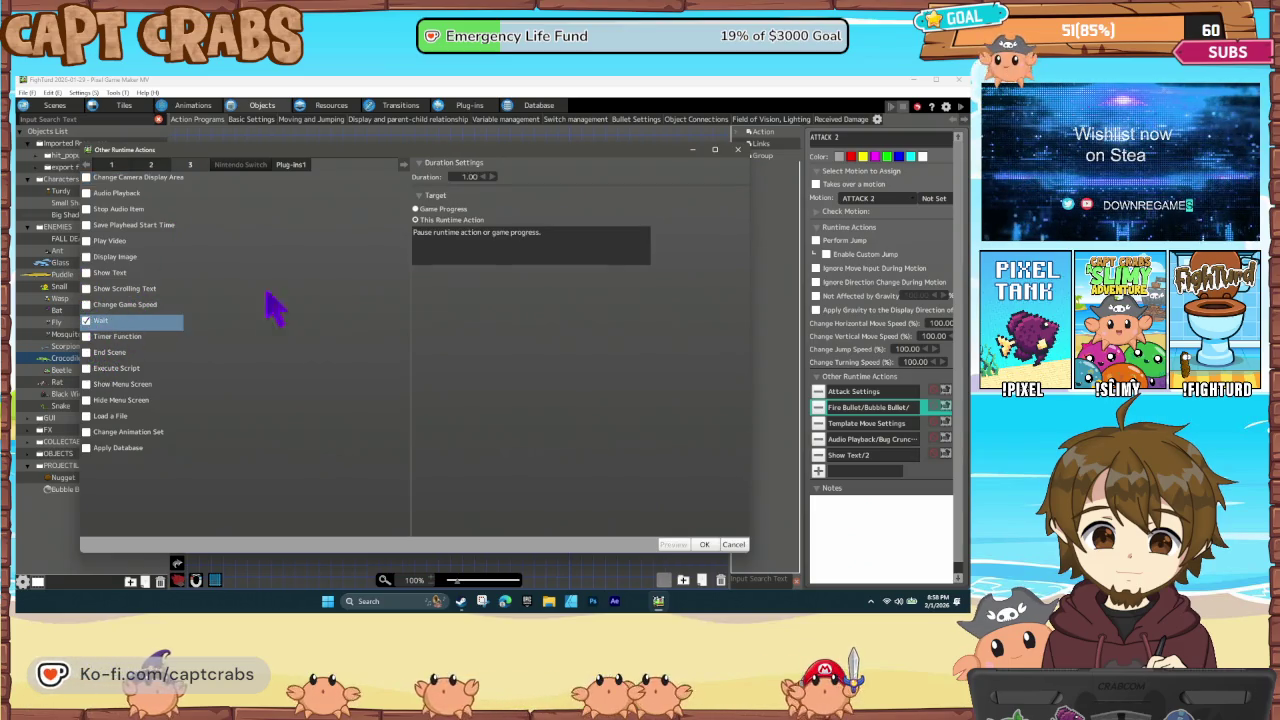
key(BackSpace)
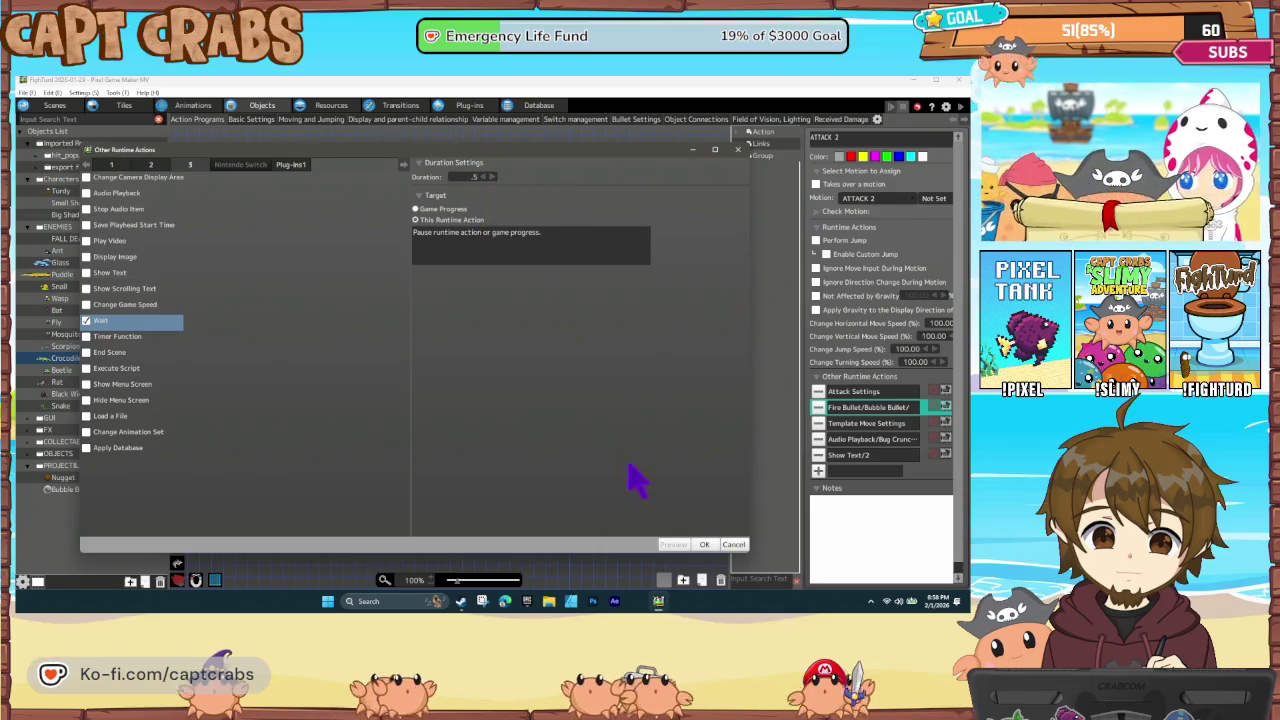
click(704, 545)
drag(872, 470, 879, 402)
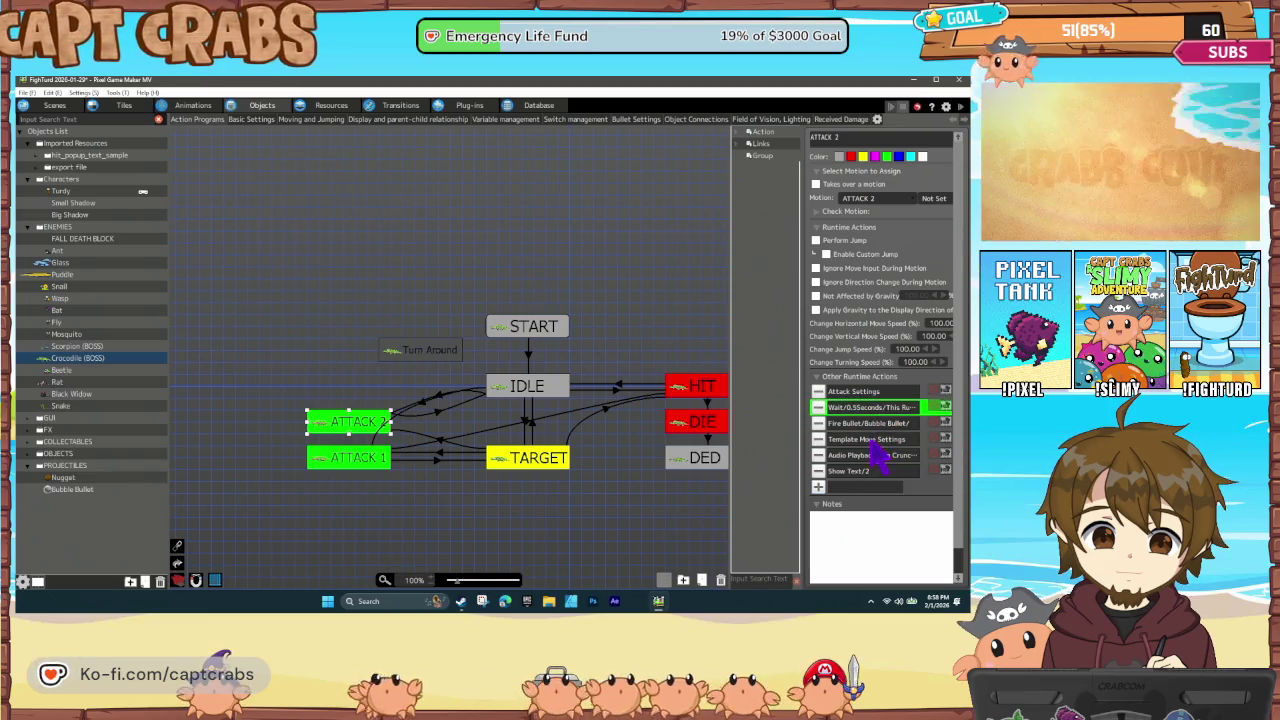
Review the Template Move Settings and ATTACK 1's actions, then launch a test play
click(860, 439)
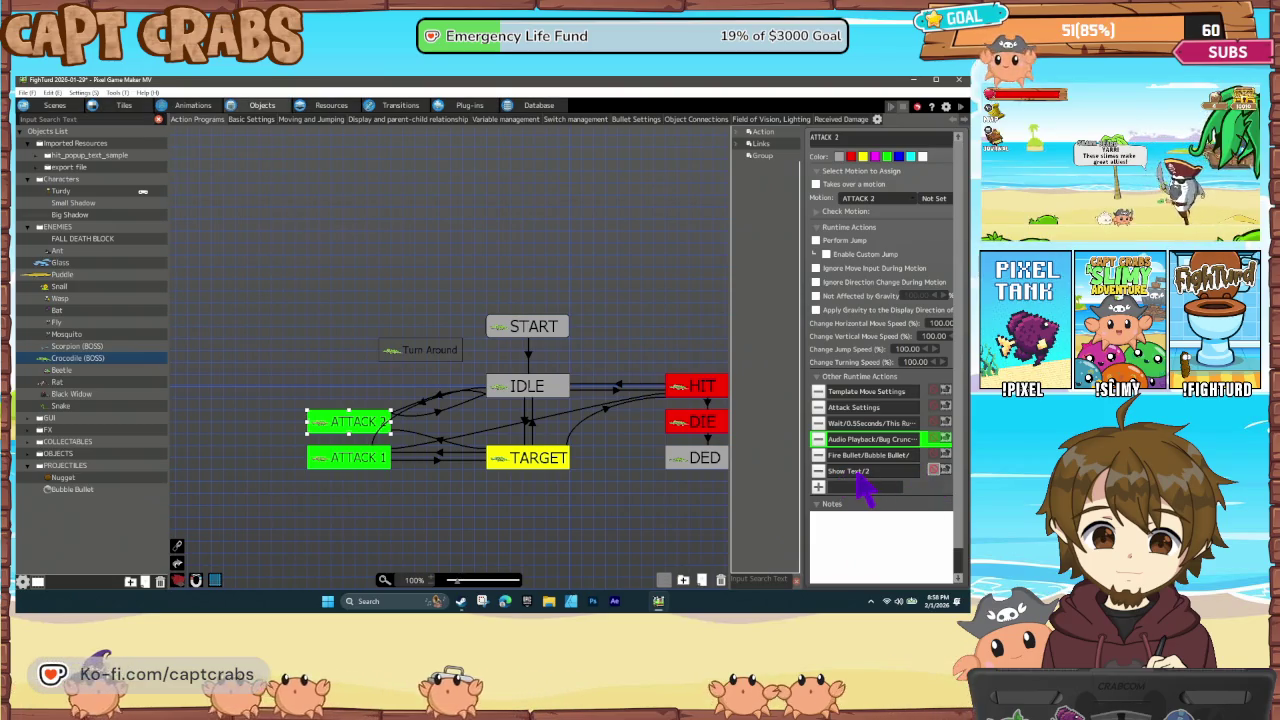
click(372, 462)
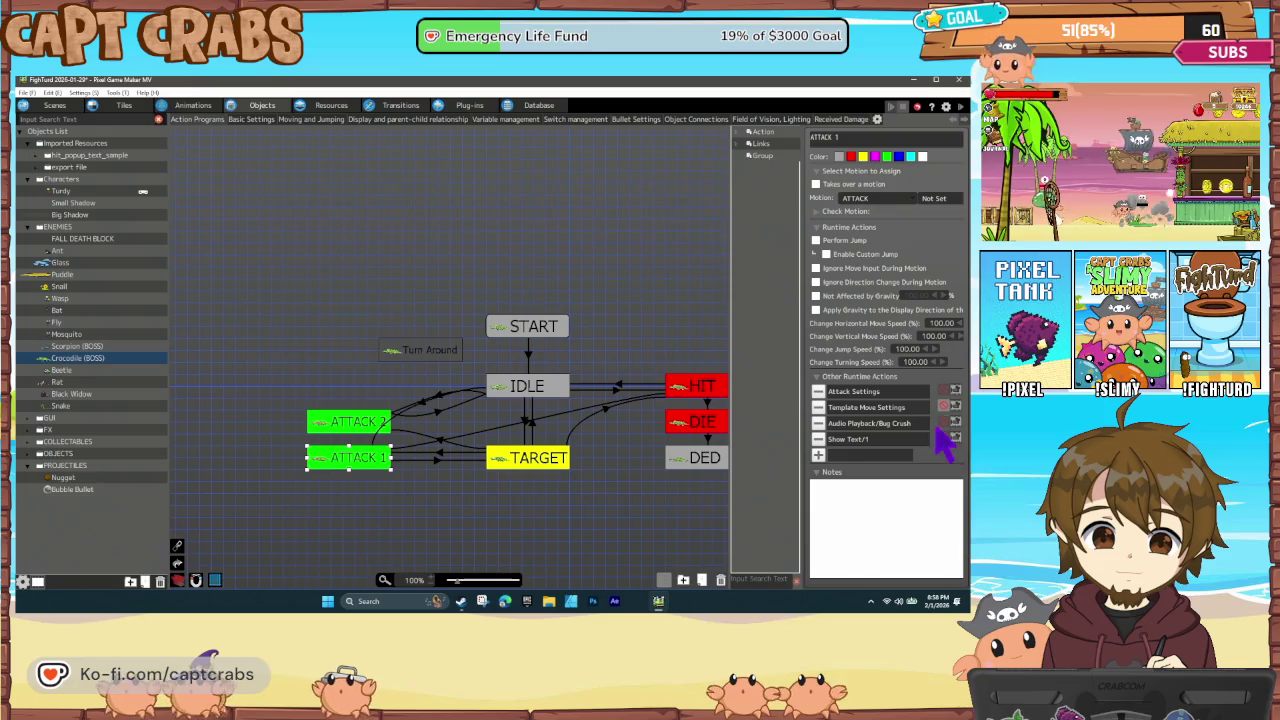
click(380, 377)
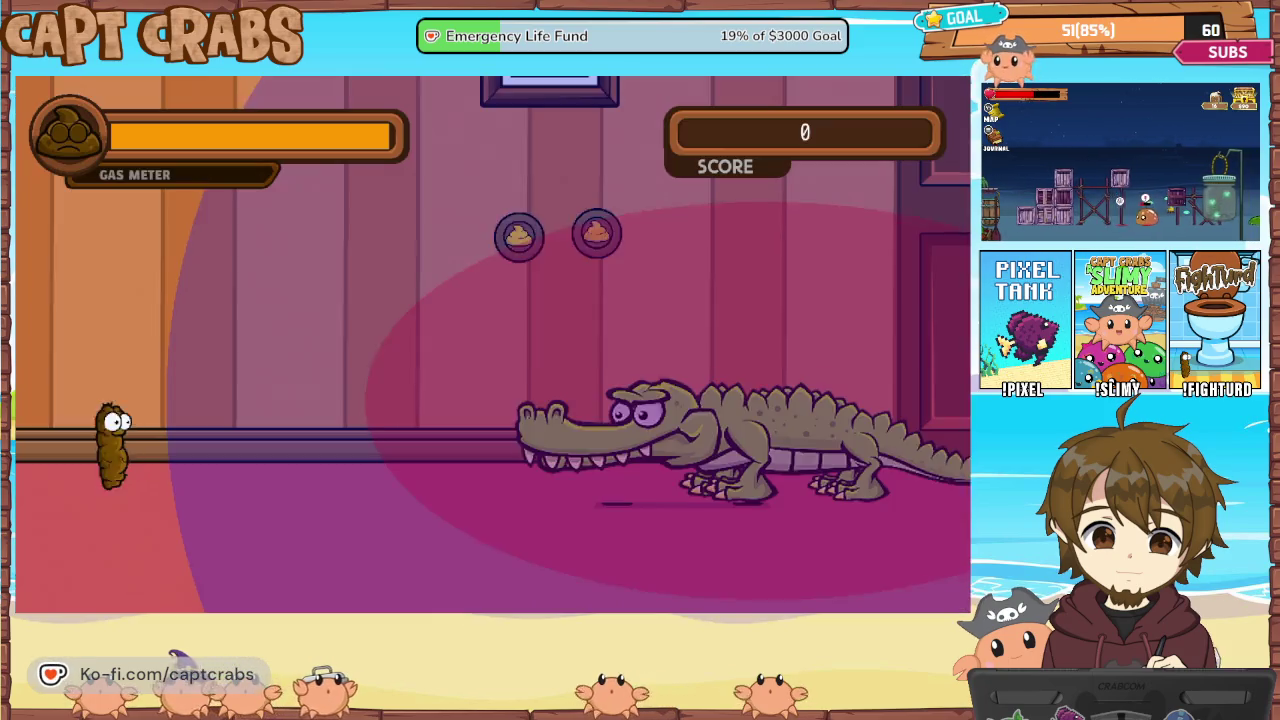
Walk the player right toward the crocodile, exit the test, and select the ATTACK 2 node
key(Right)
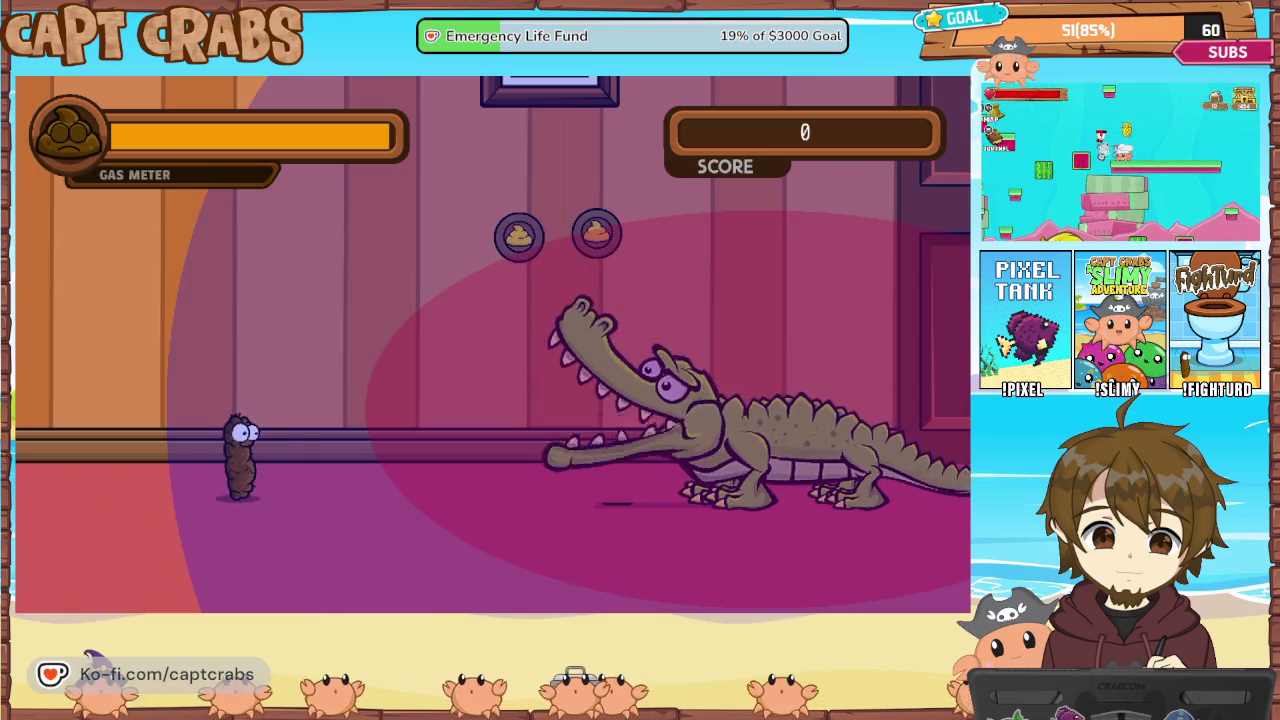
key(Escape)
key(Down)
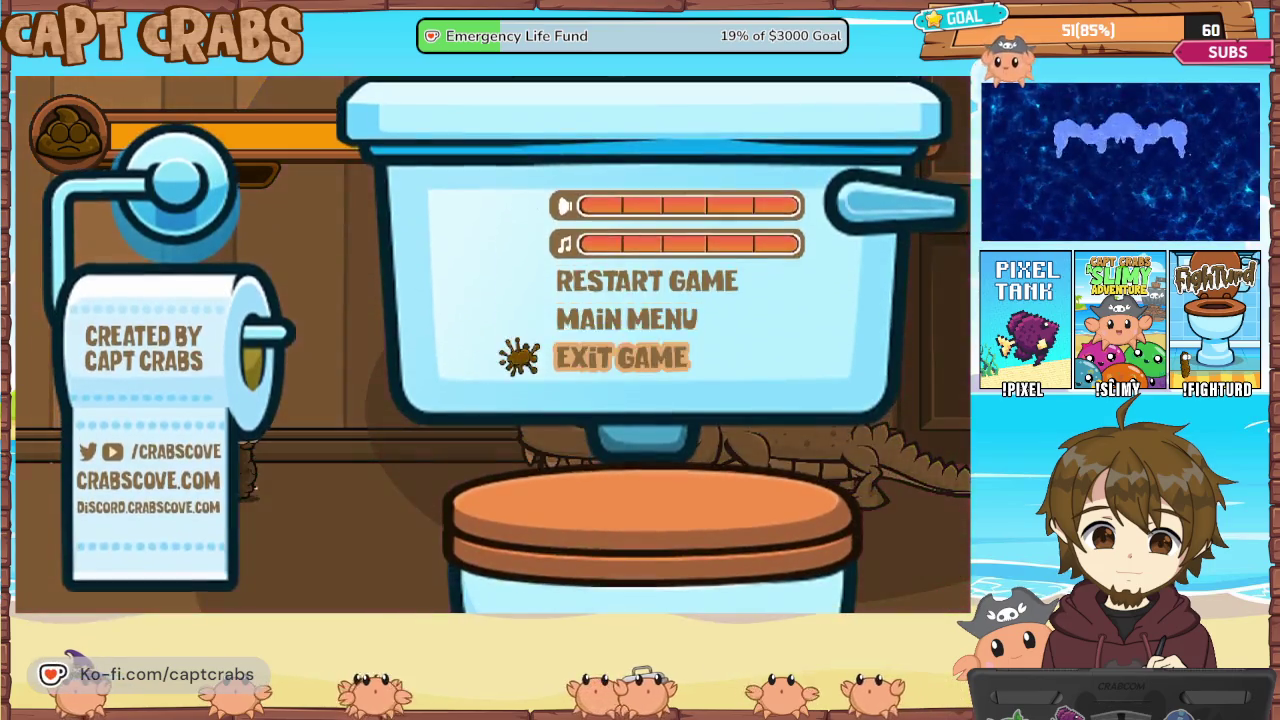
drag(374, 428, 386, 440)
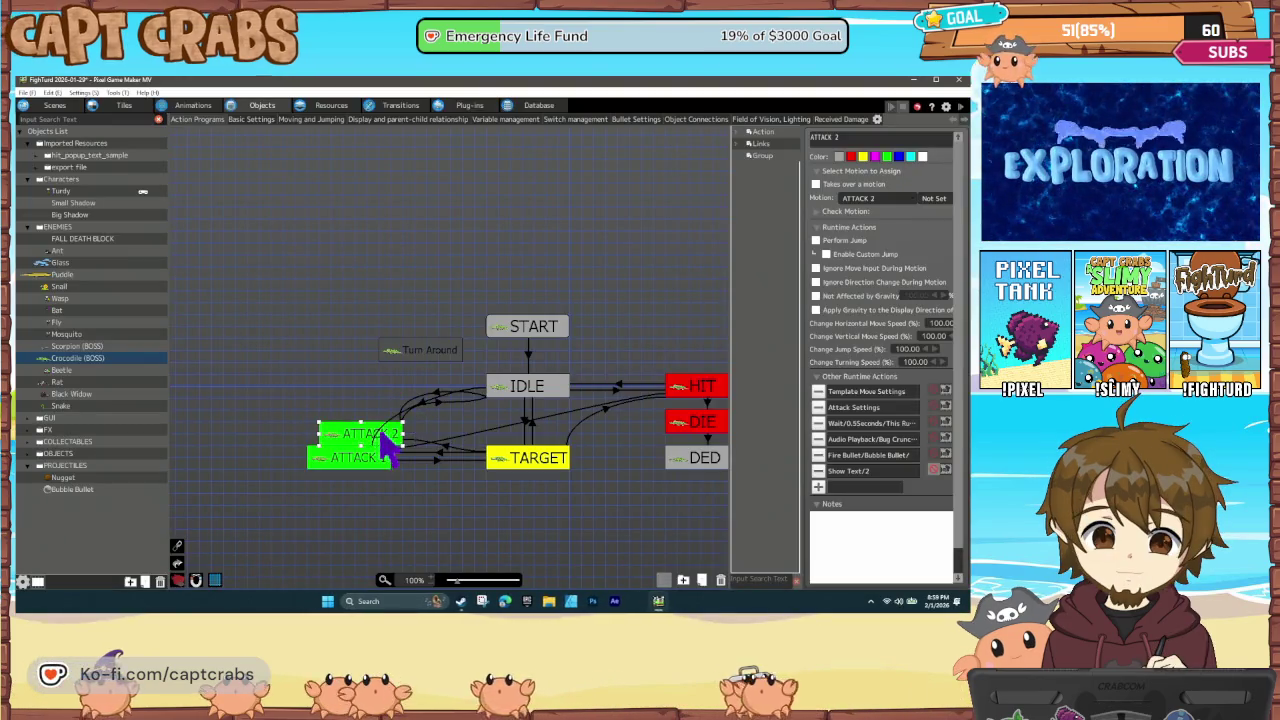
Change ATTACK 2's Wait action duration from 0.5 to 0.10 seconds
double_click(858, 424)
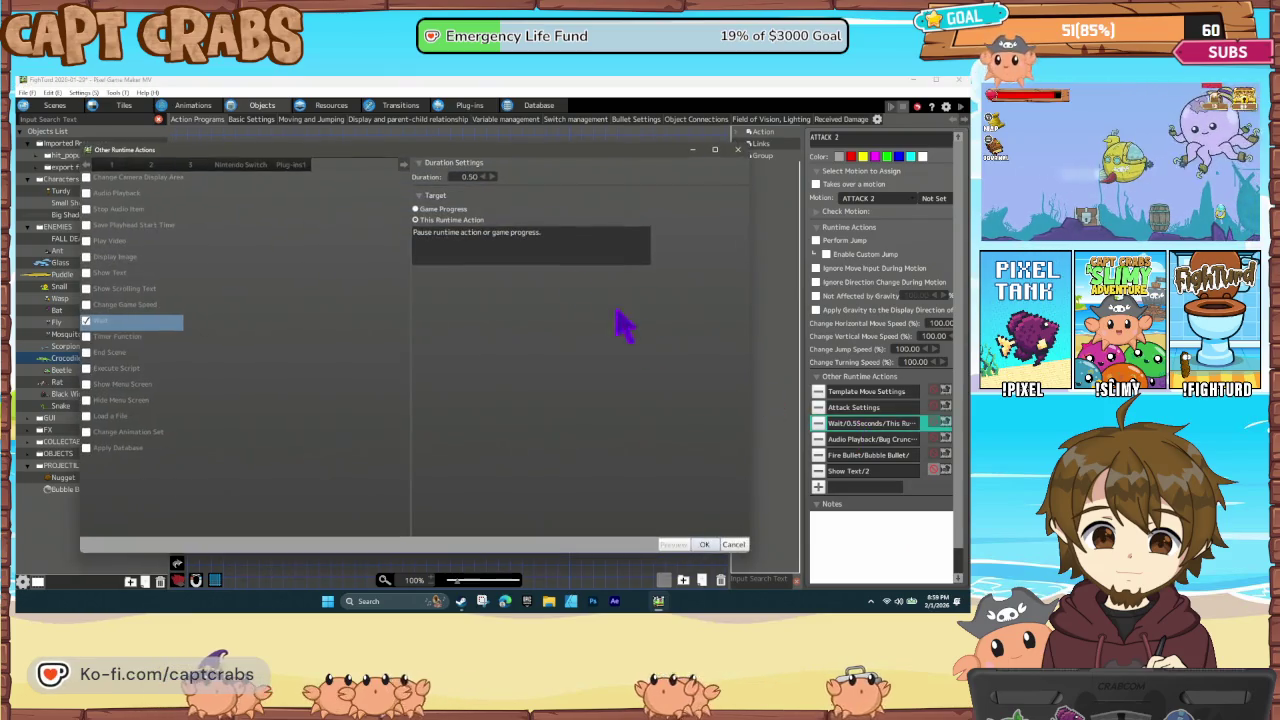
double_click(468, 177)
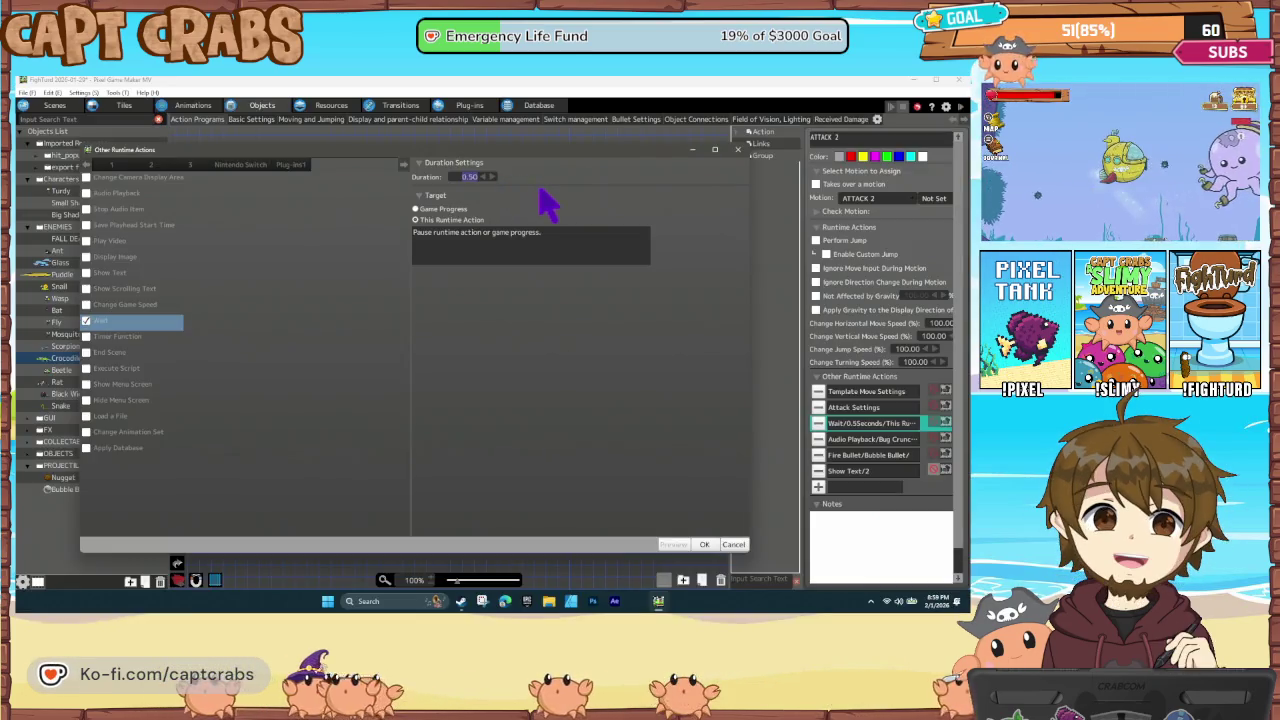
text(10)
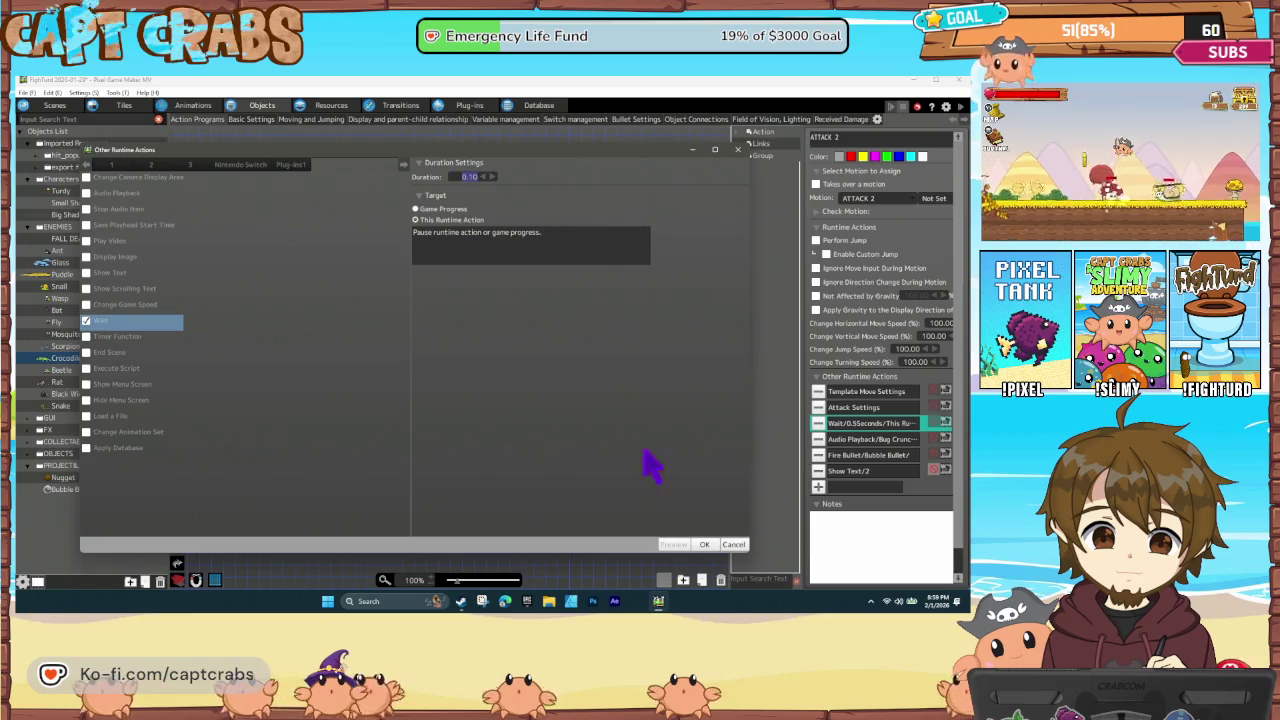
click(710, 544)
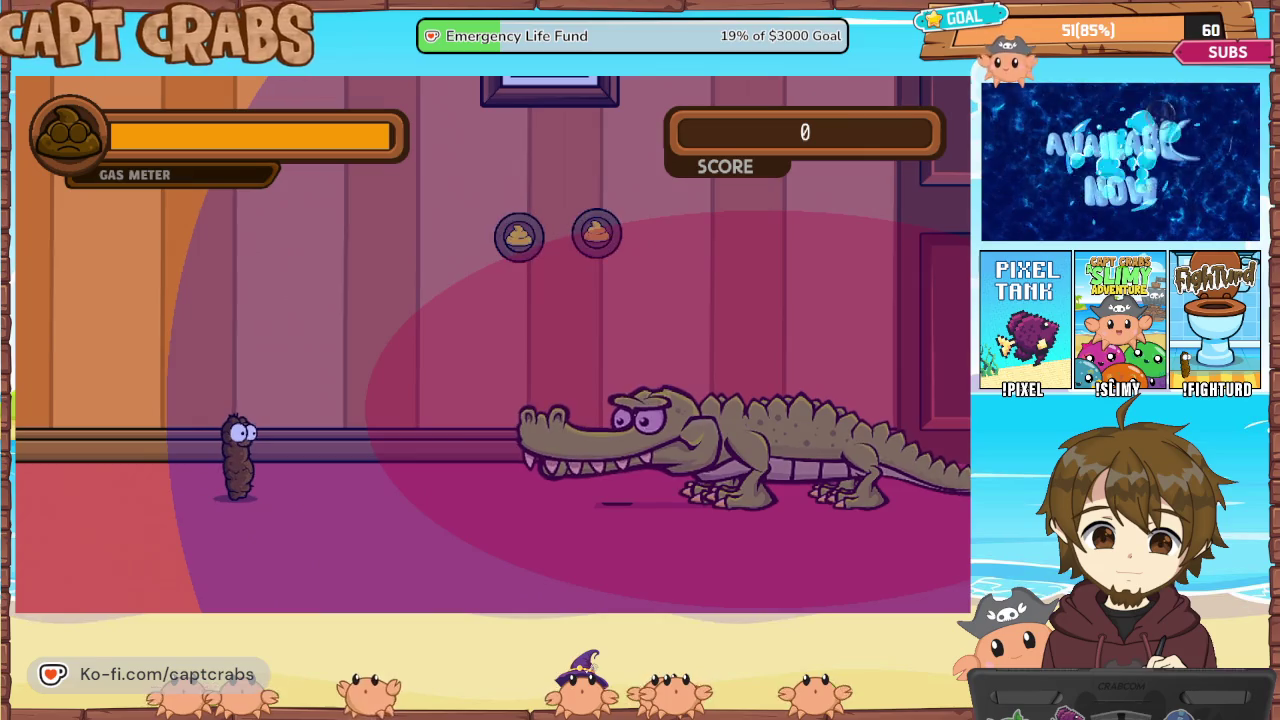
Play-test the fight, walking the player left and right and jumping to dodge the crocodile's bubbles
key(Left)
key(Up)
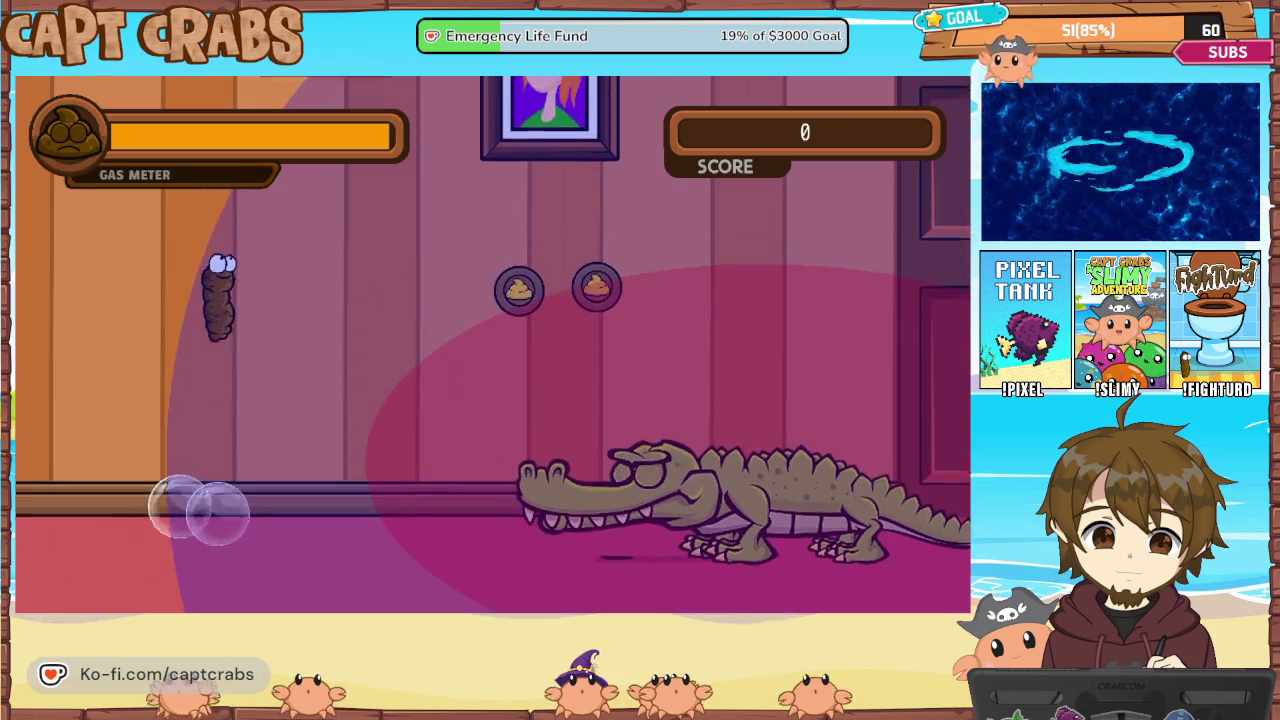
key(Right)
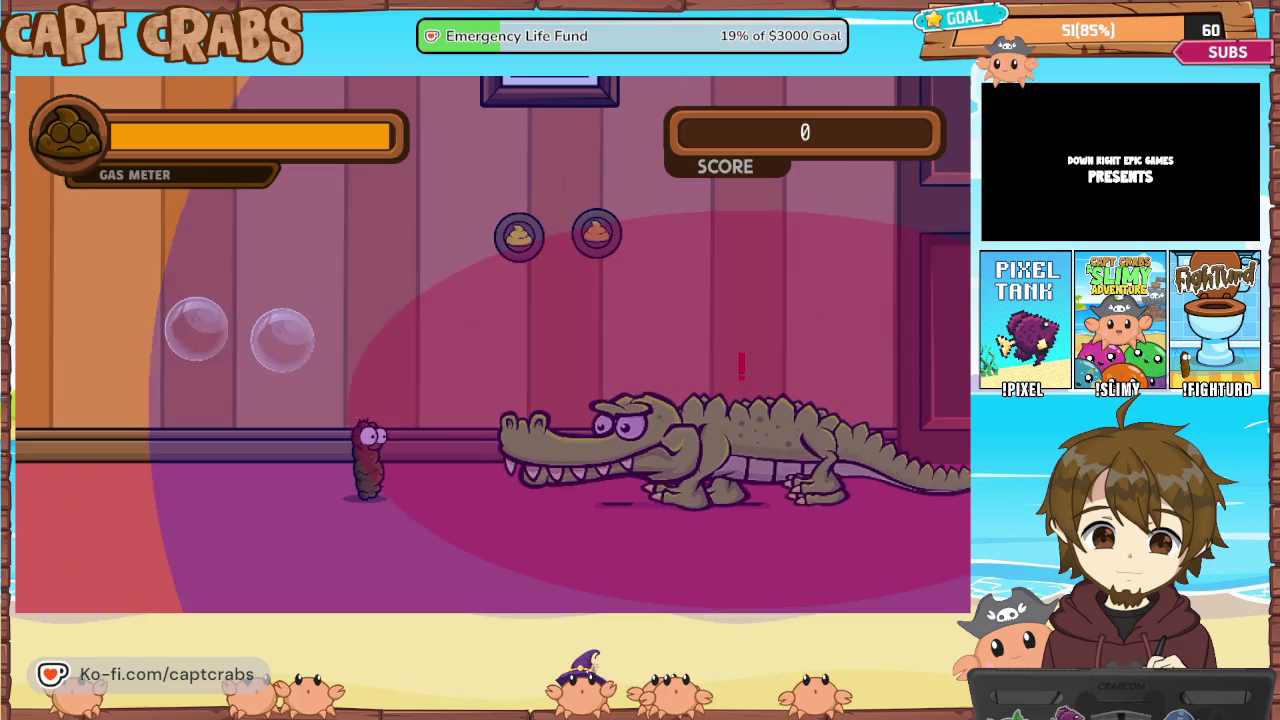
key(Left)
key(Left)
key(Right)
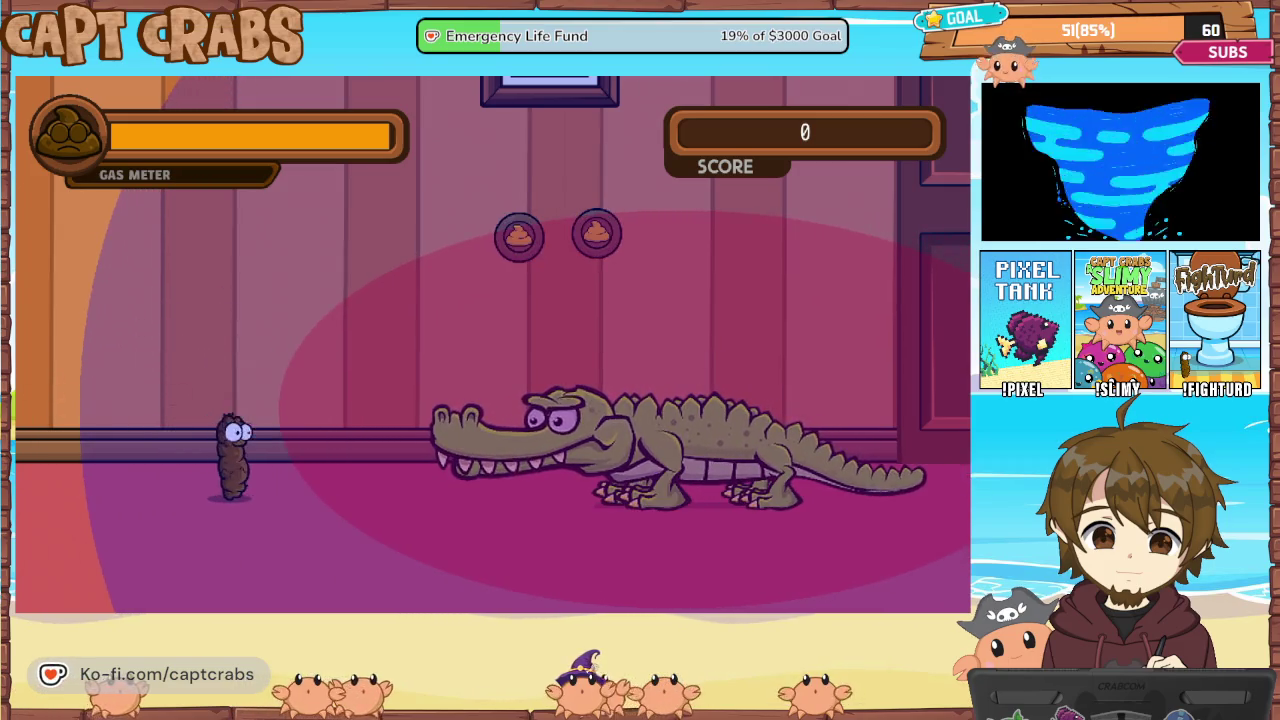
key(Left)
key(Left)
key(Right)
key(Left)
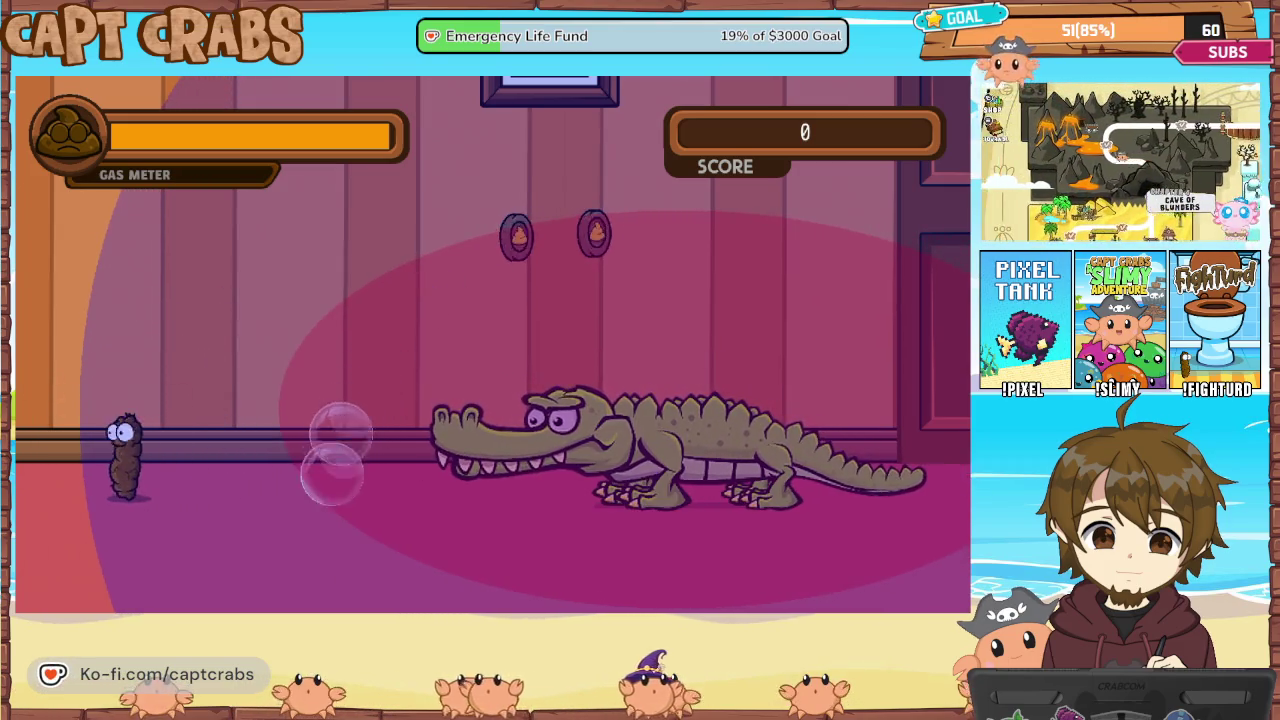
key(Right)
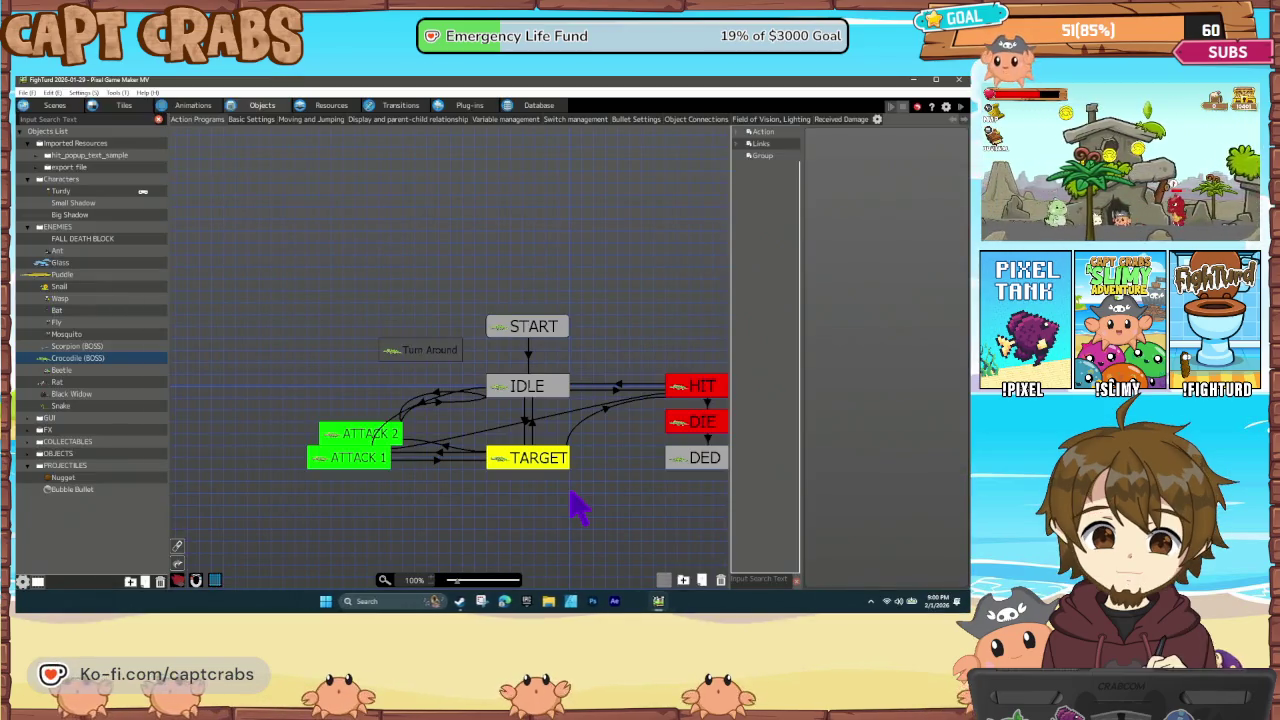
Set the Crocodile's AOE light Scale X to 400 in Field of Vision, Lighting
click(762, 120)
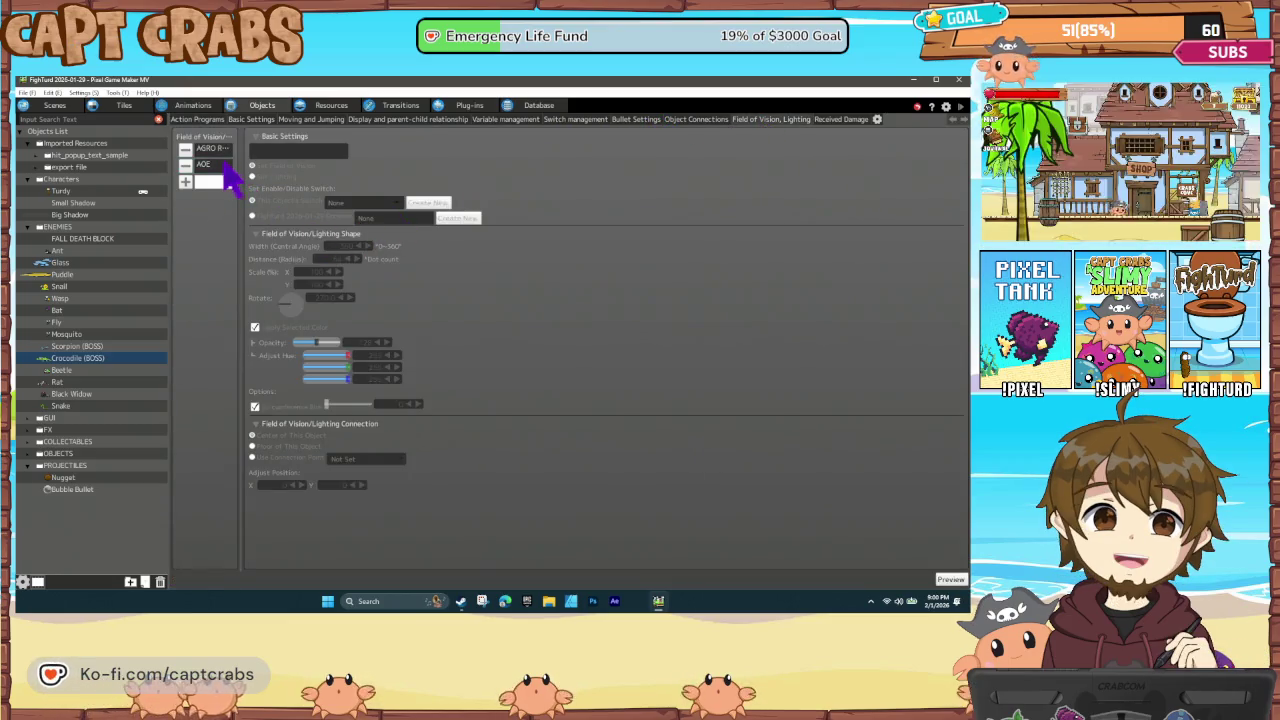
click(224, 165)
text(400)
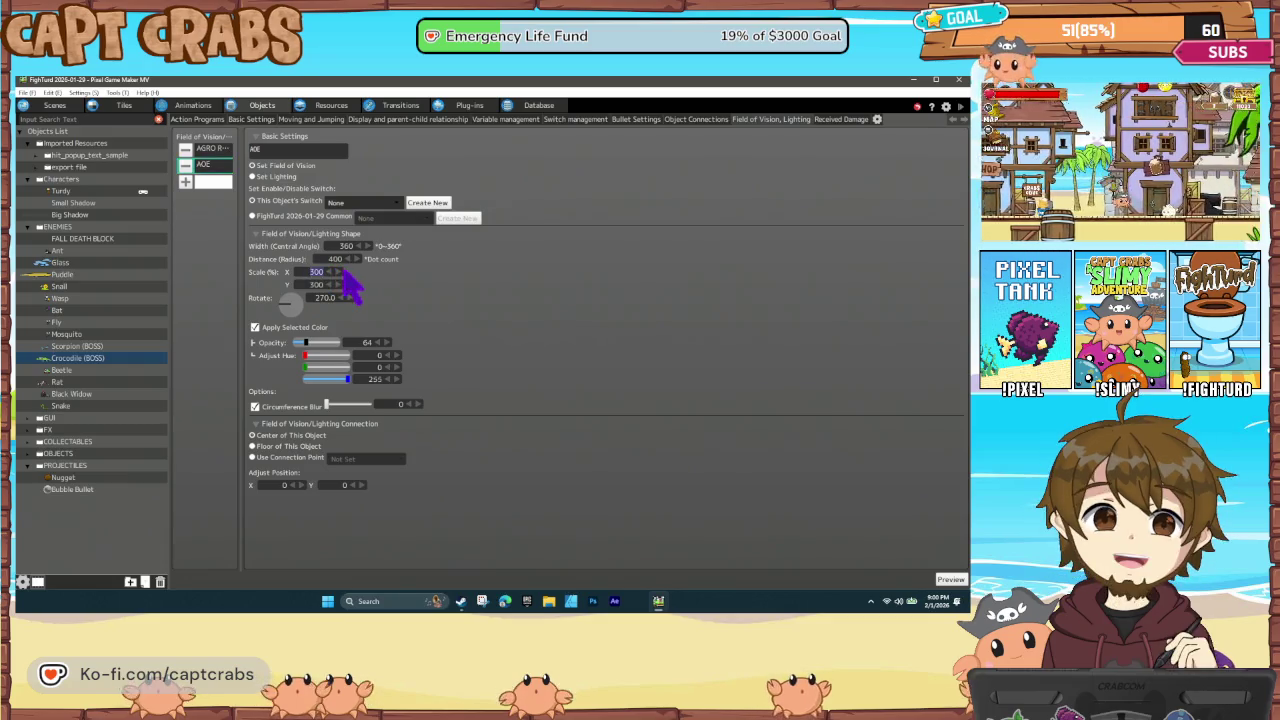
key(Tab)
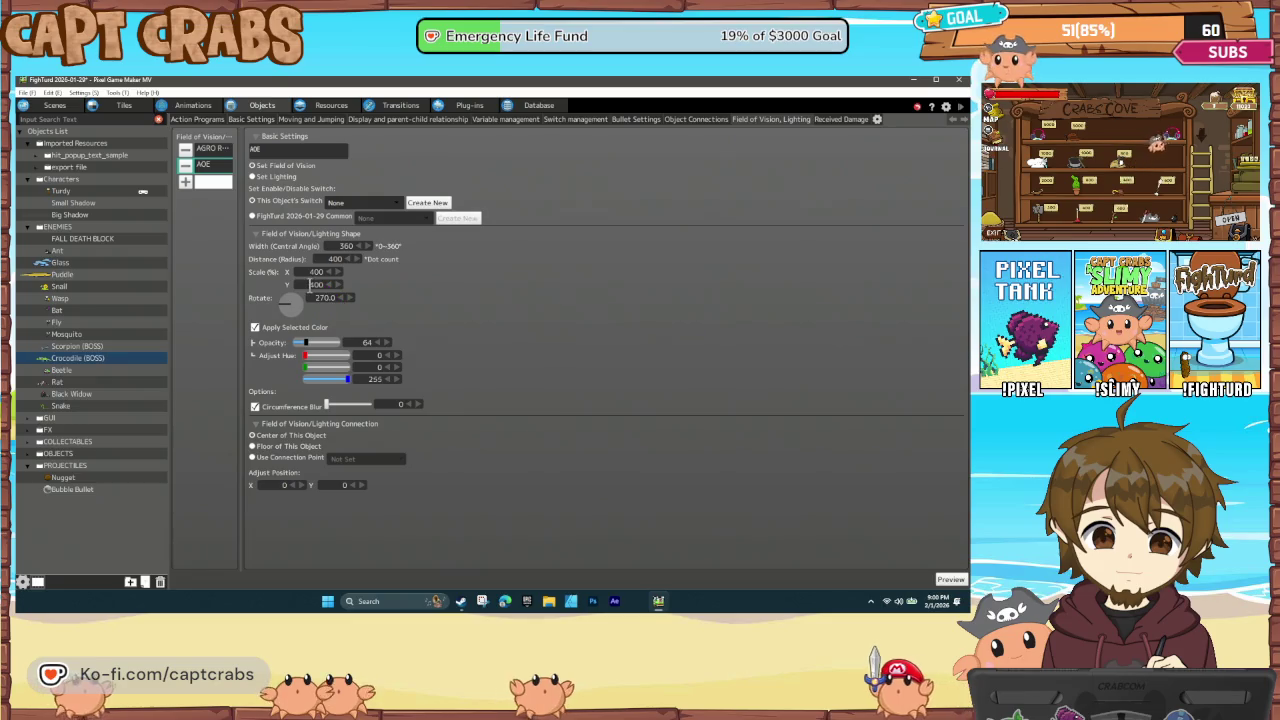
Set the AGRO RANGE Scale X to 250 and save the project
click(210, 148)
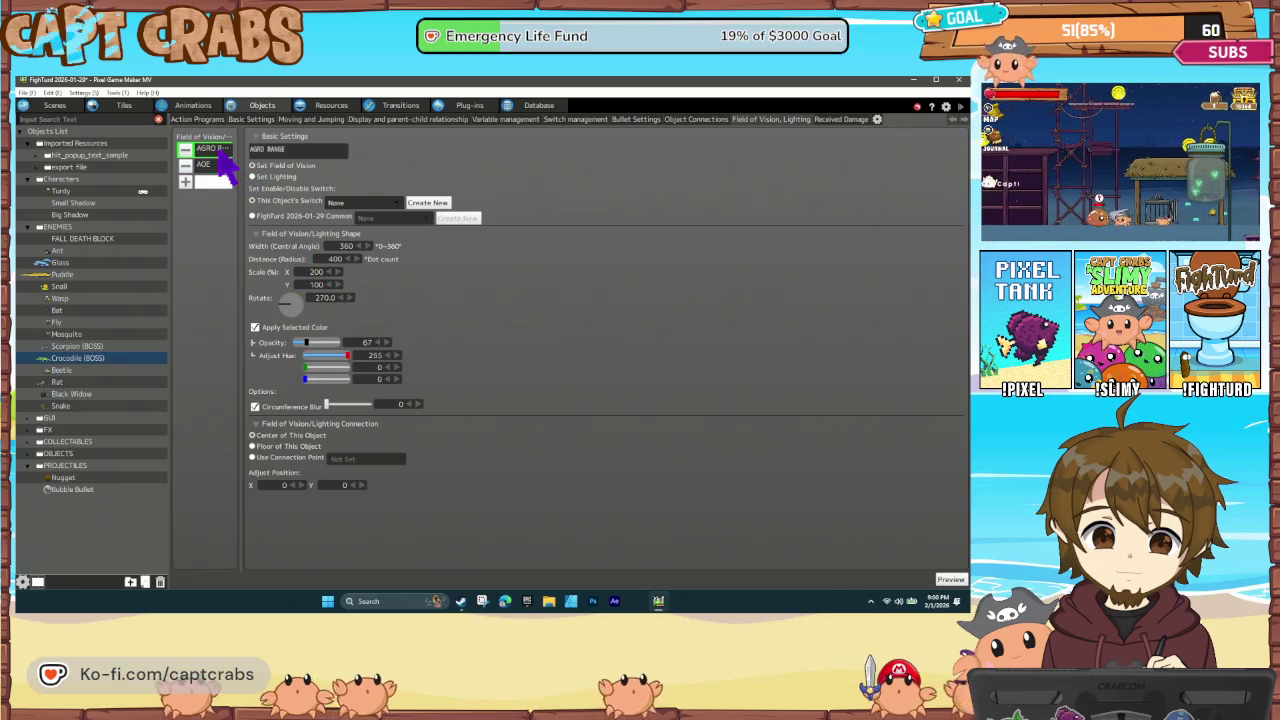
double_click(305, 272)
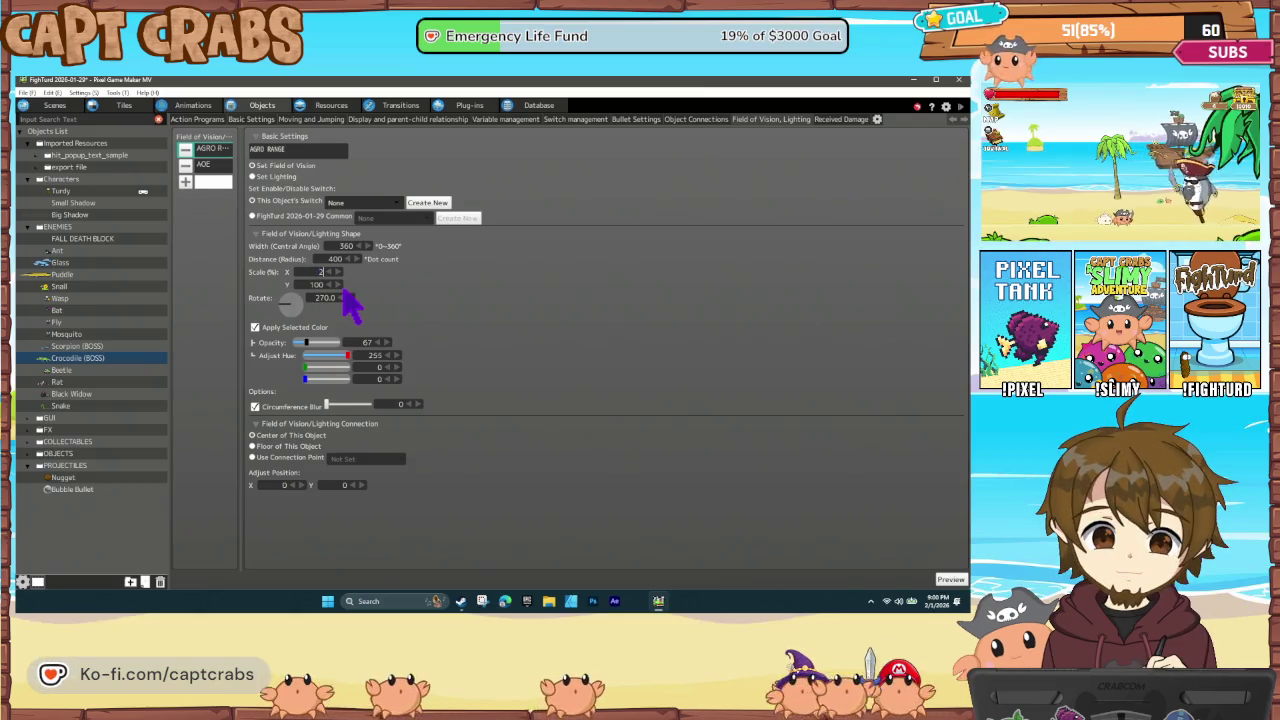
text(50)
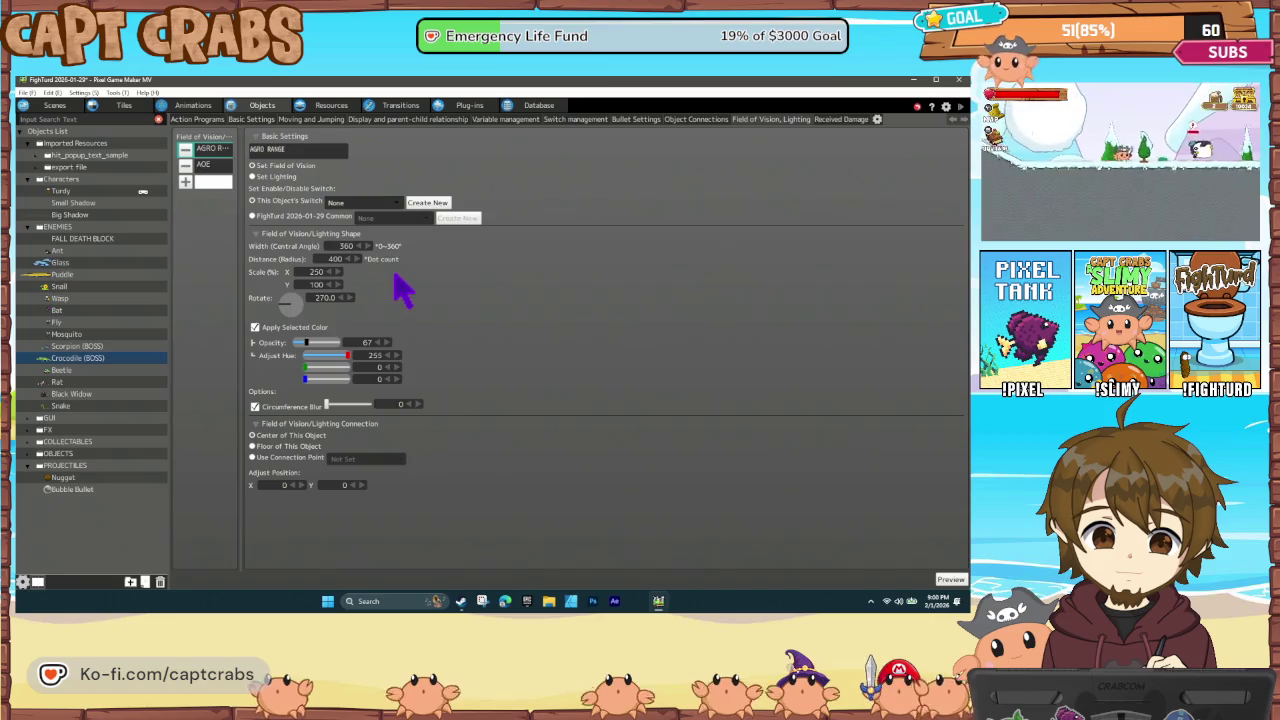
key(ctrl+s)
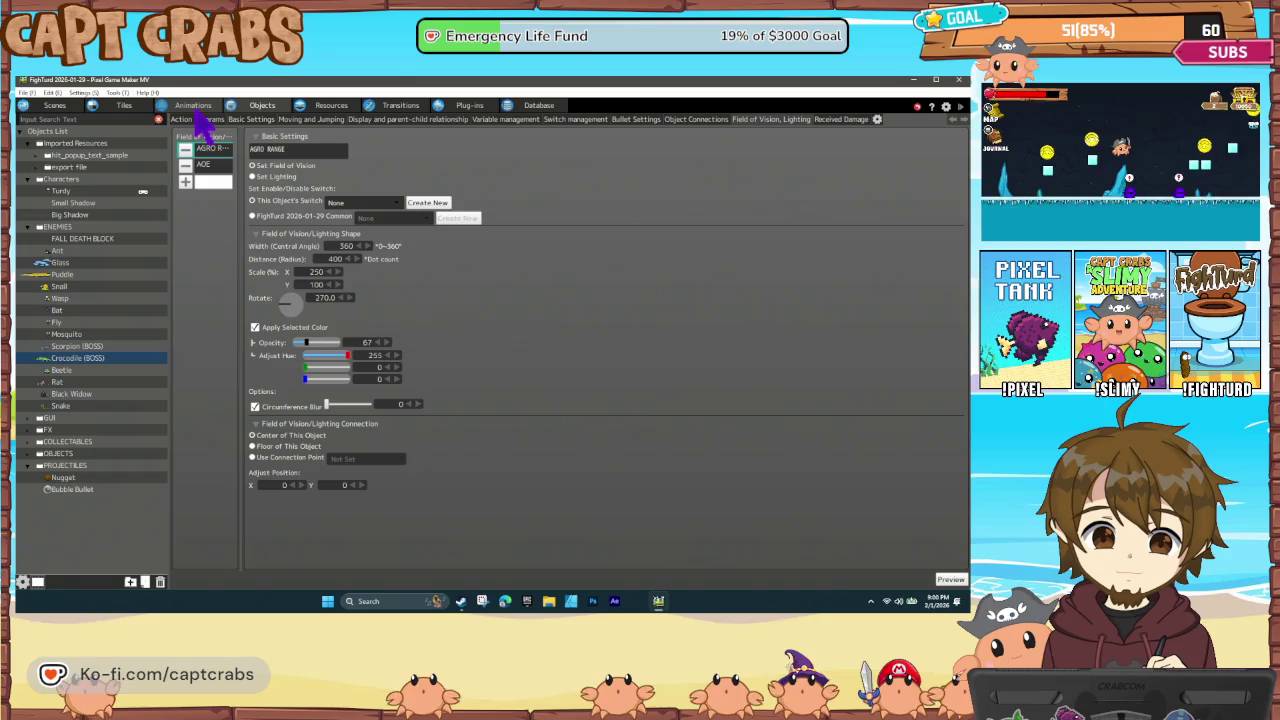
click(55, 105)
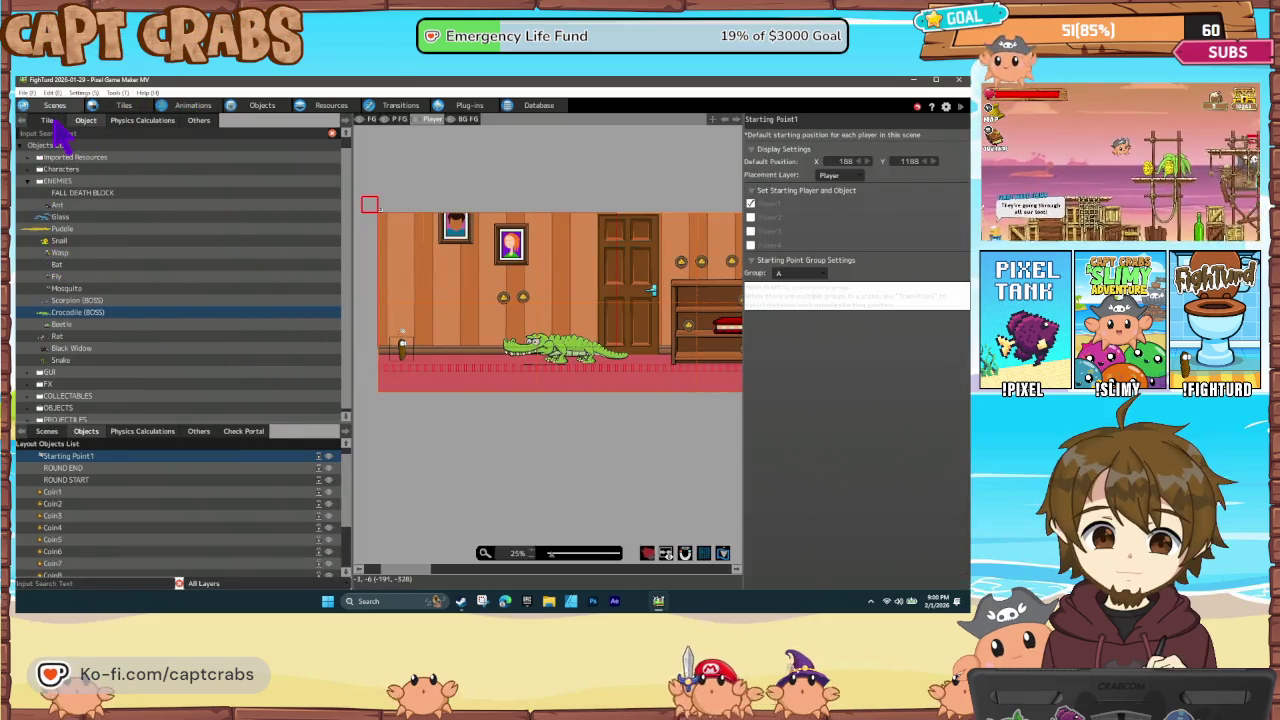
Place two shelf tiles on the crocodile room's wall and start a test play with F5
click(50, 120)
scroll(140, 270, down, 10)
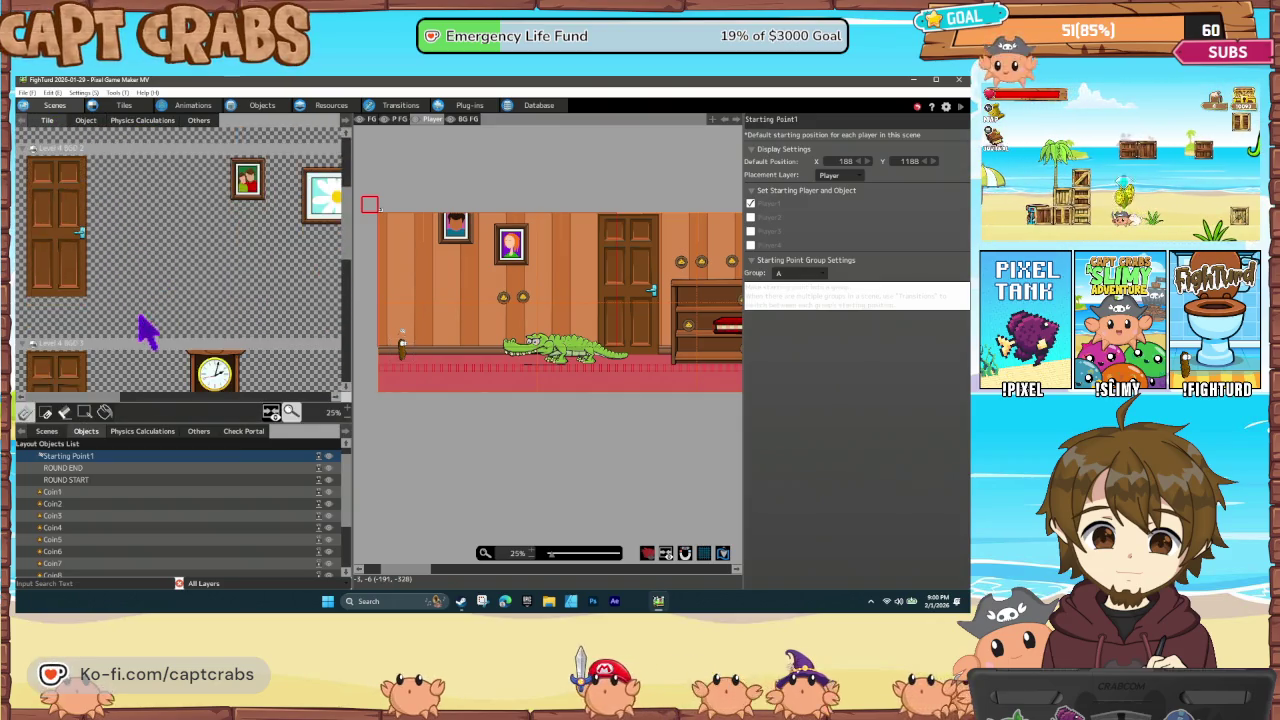
scroll(150, 350, down, 10)
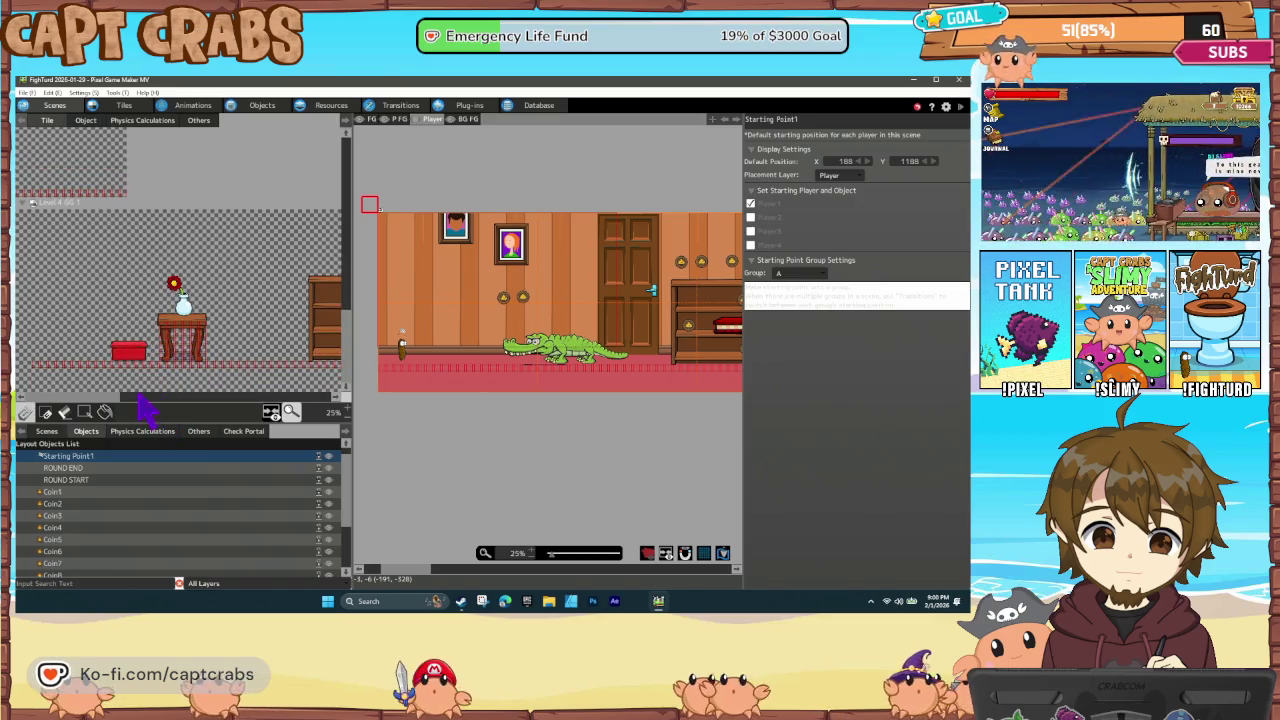
scroll(140, 400, right, 8)
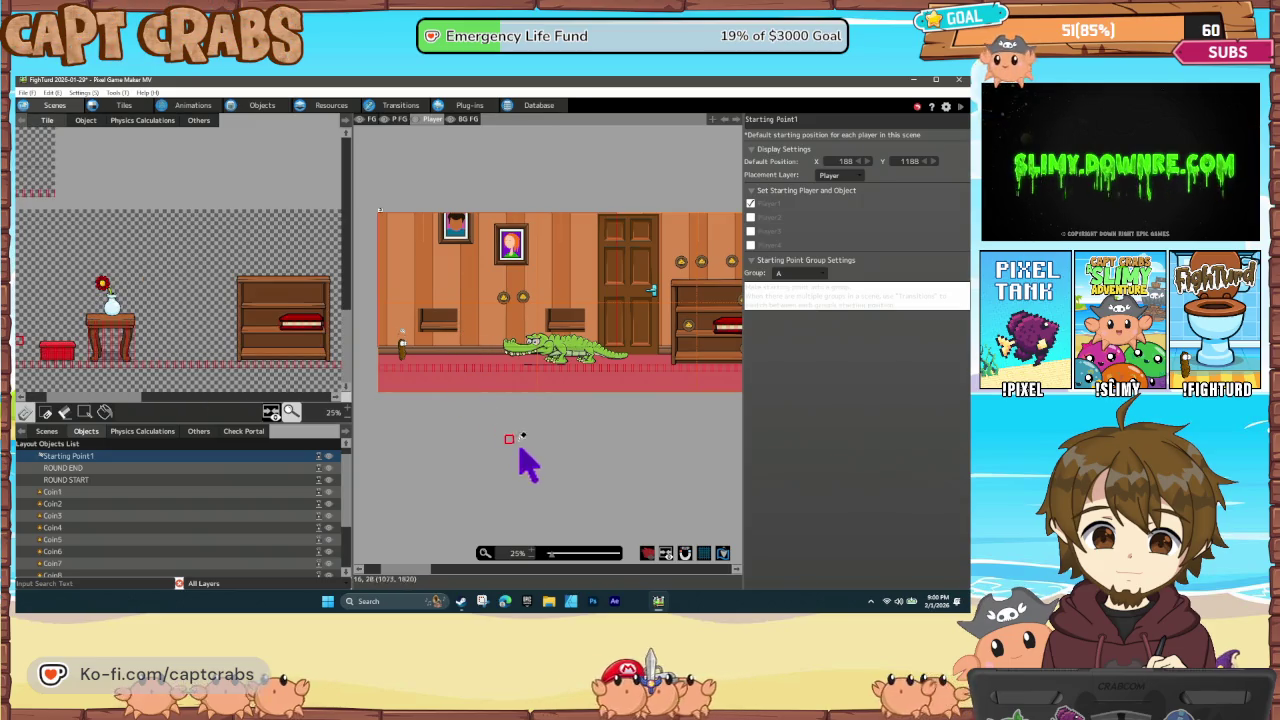
key(F5)
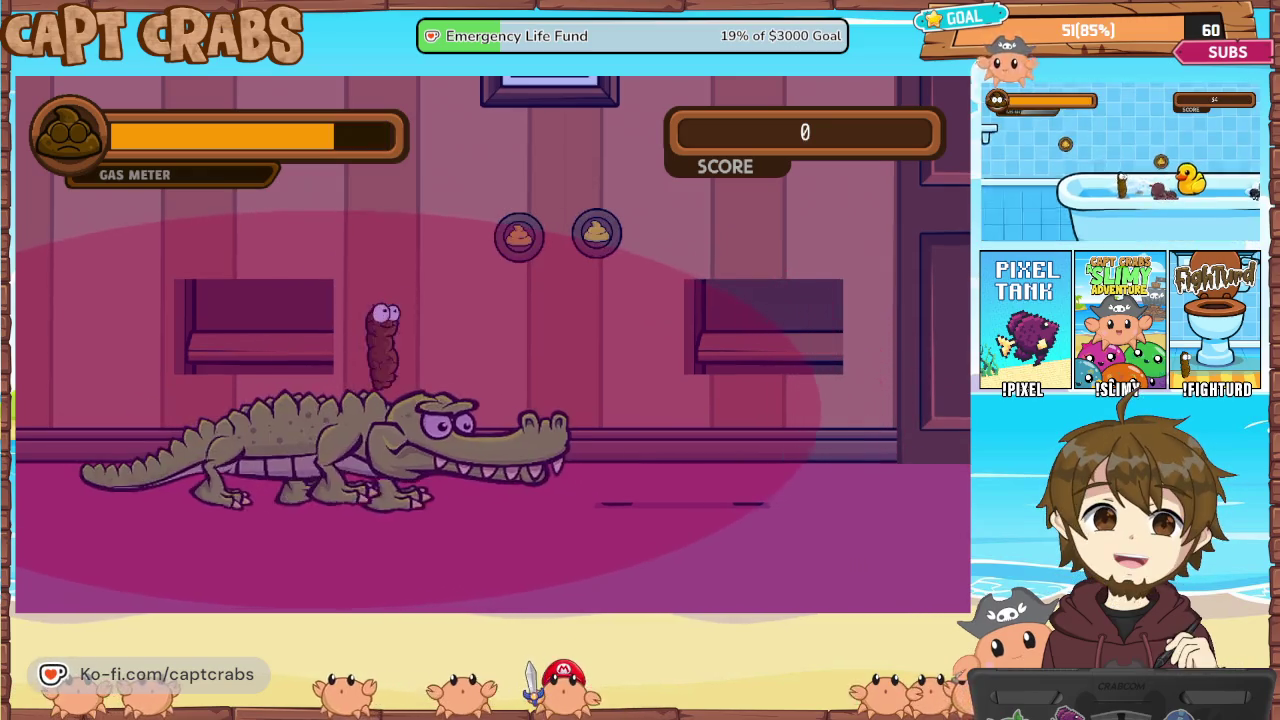
Run the player right for coins and back past the crocodile, then pause and choose Exit Game
key(Right)
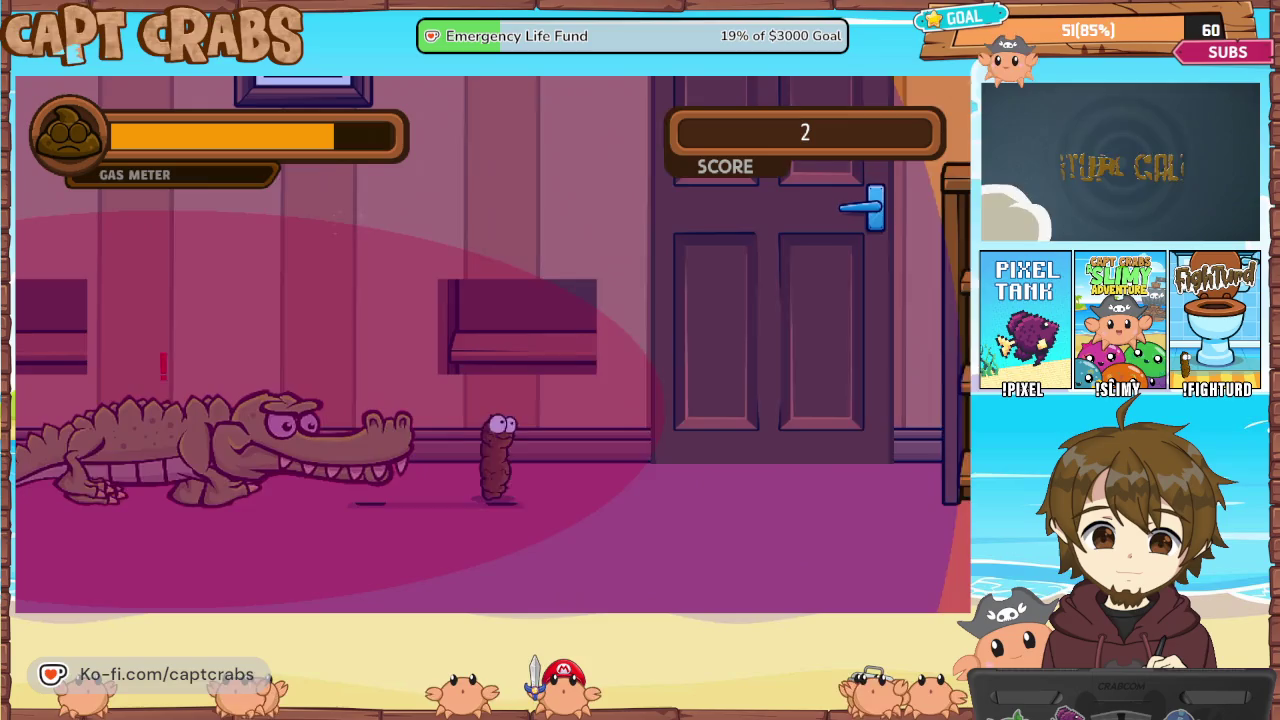
key(Right)
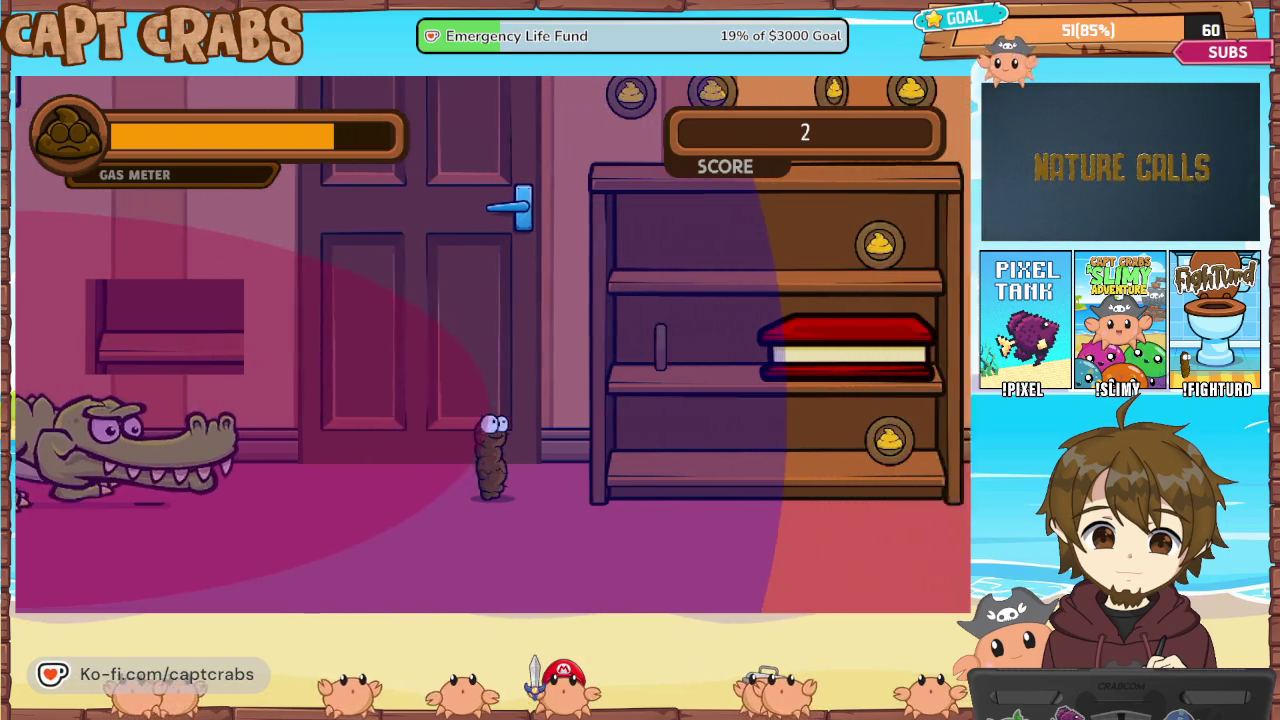
key(Left)
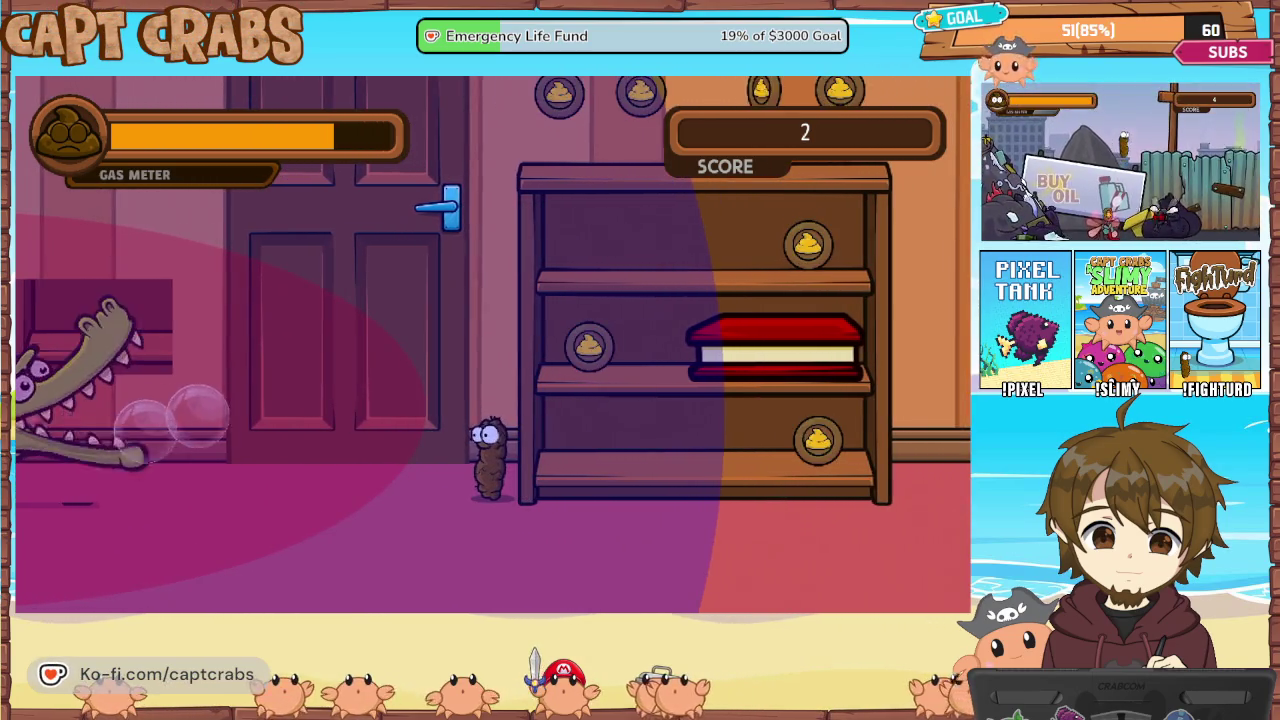
key(Left)
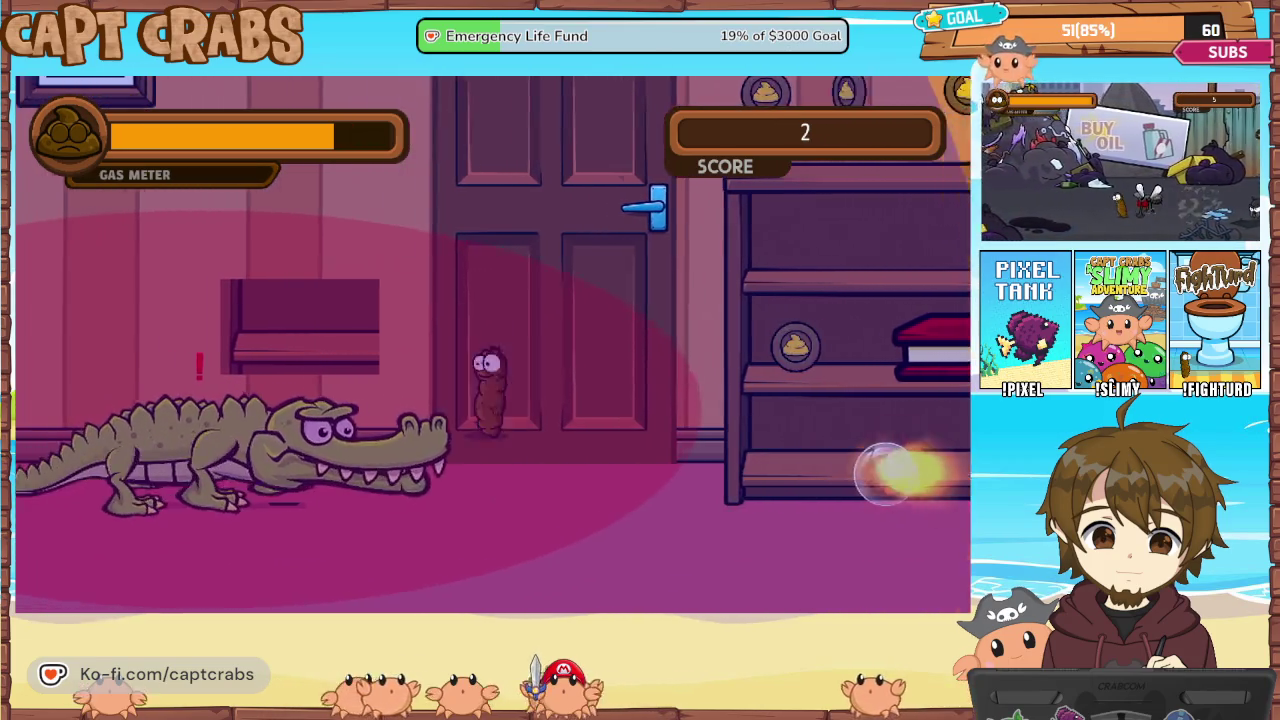
key(Escape)
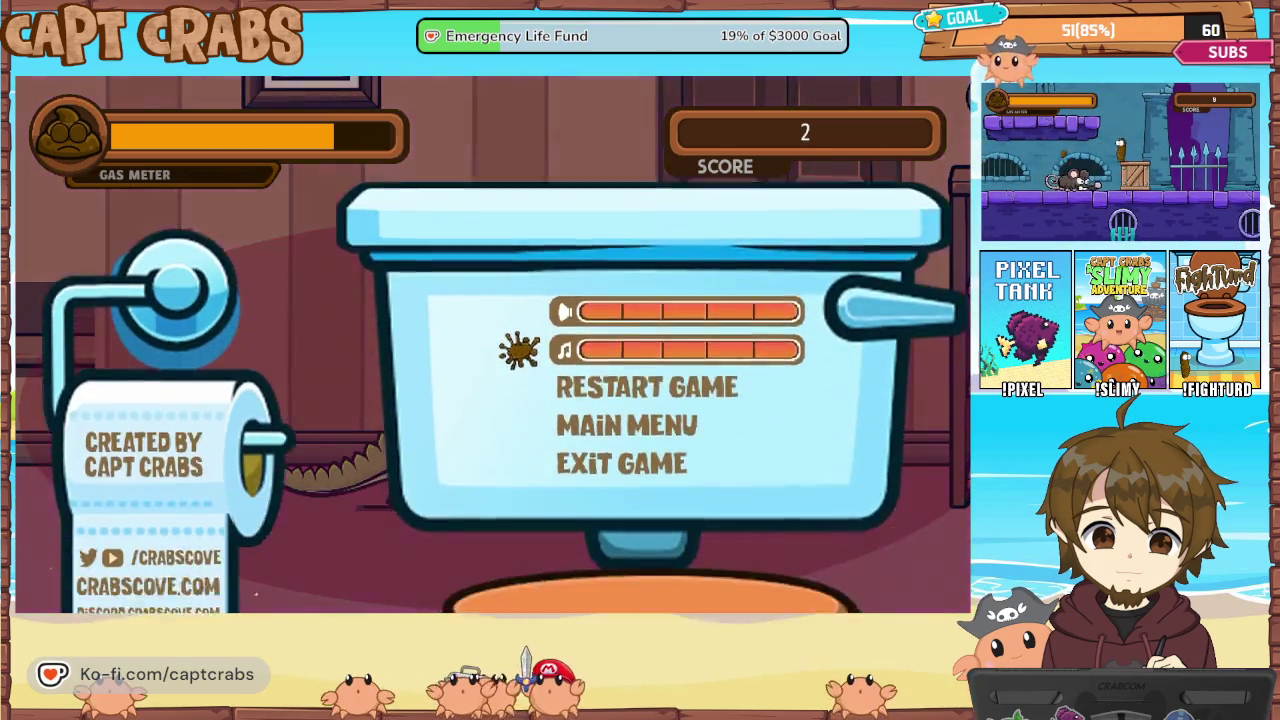
key(Down)
key(Down)
key(Down)
key(Return)
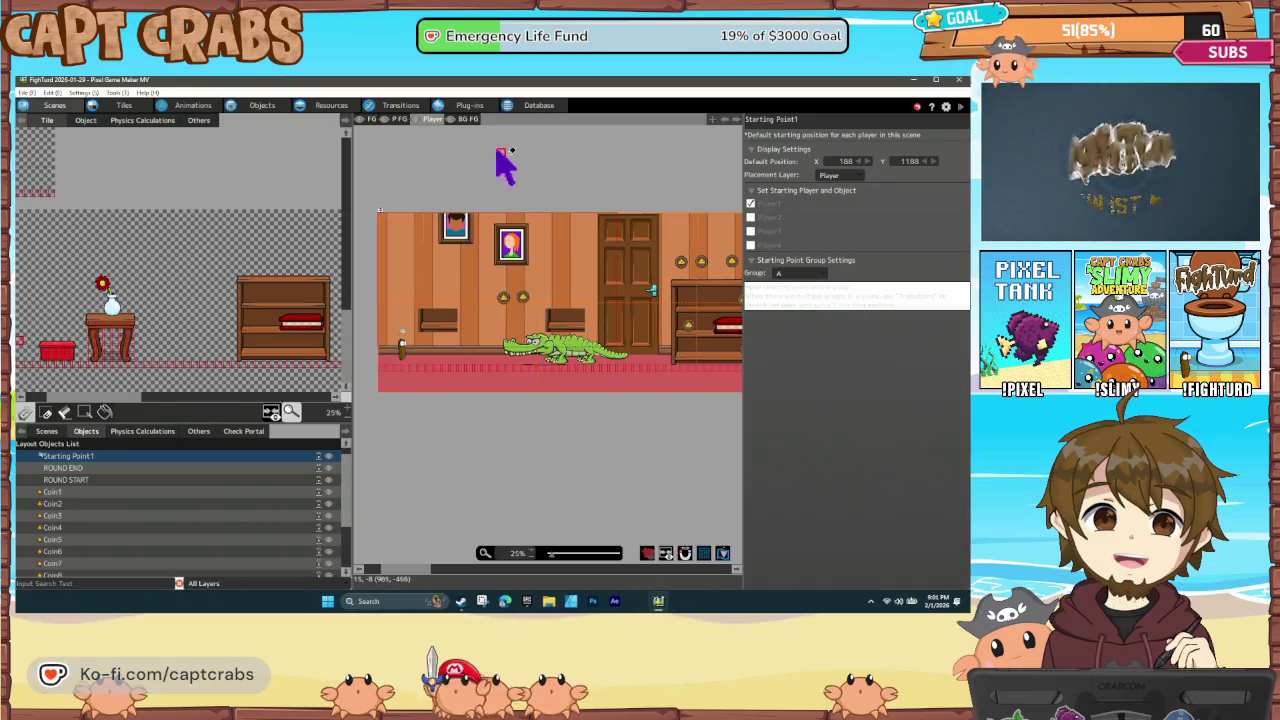
Set the Crocodile's AGRO RANGE scale to 200 by 5 and launch a new test play
click(260, 106)
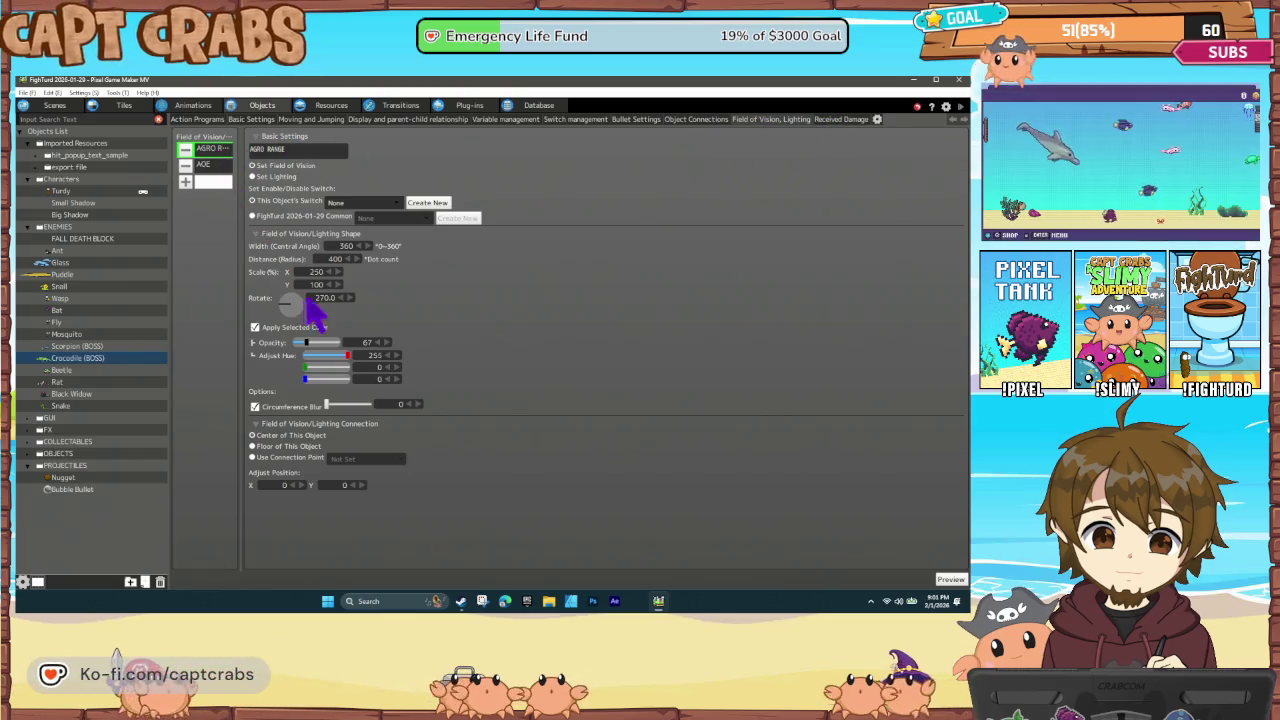
click(338, 289)
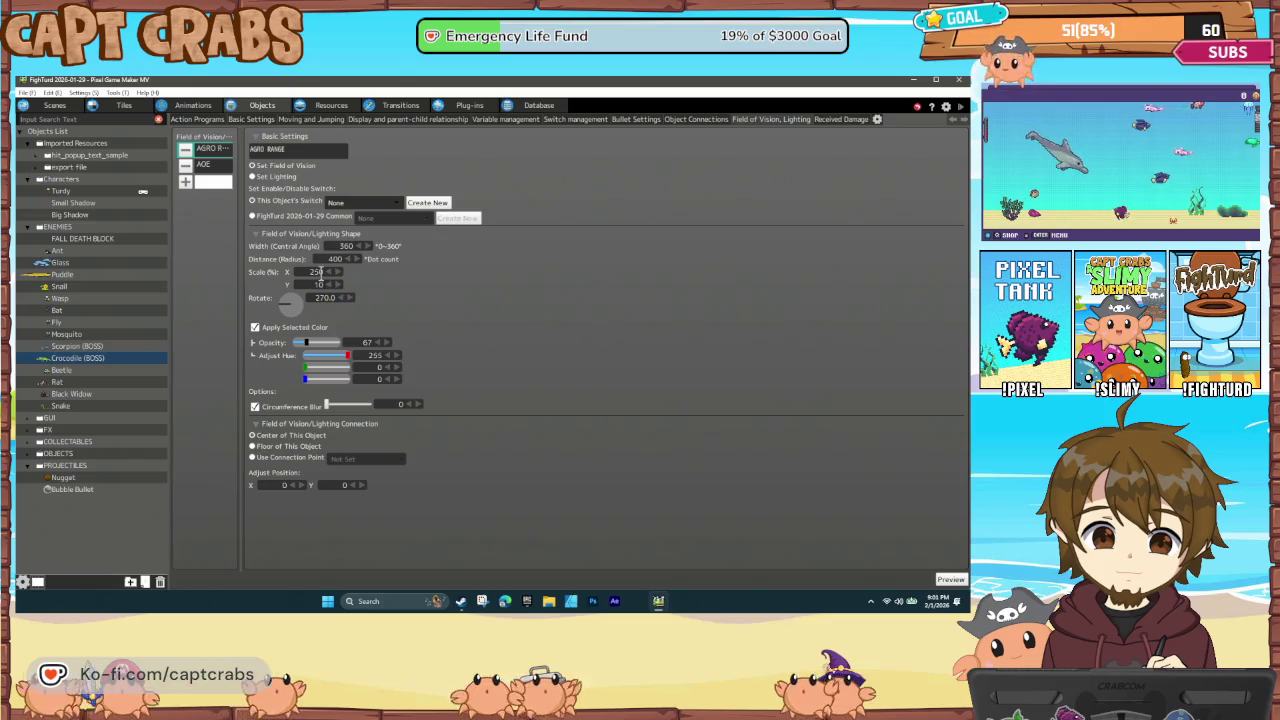
text(20)
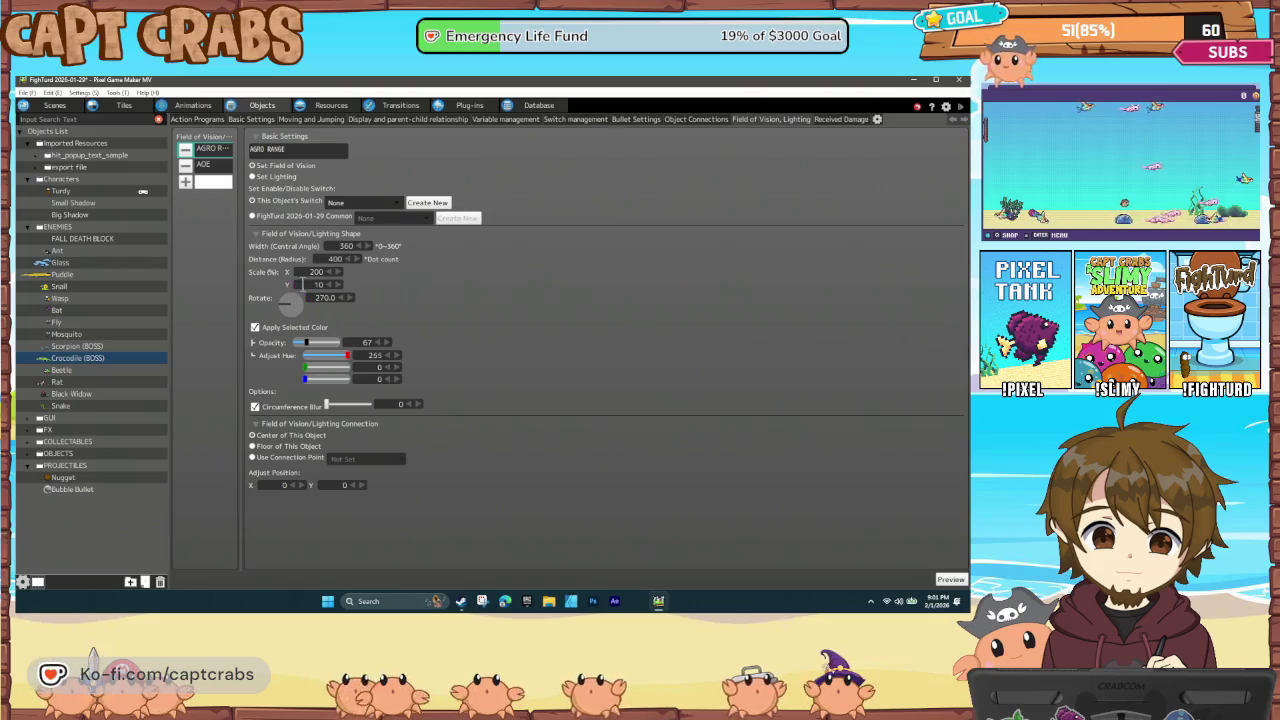
text(5)
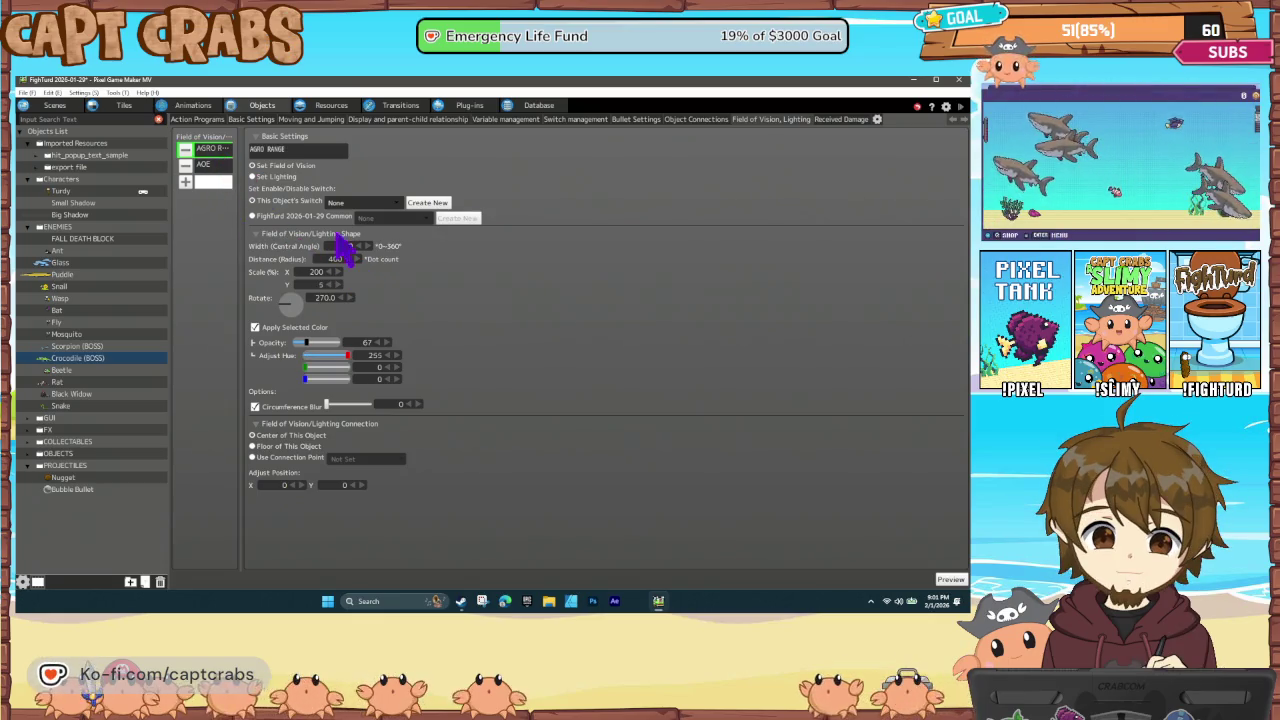
key(F5)
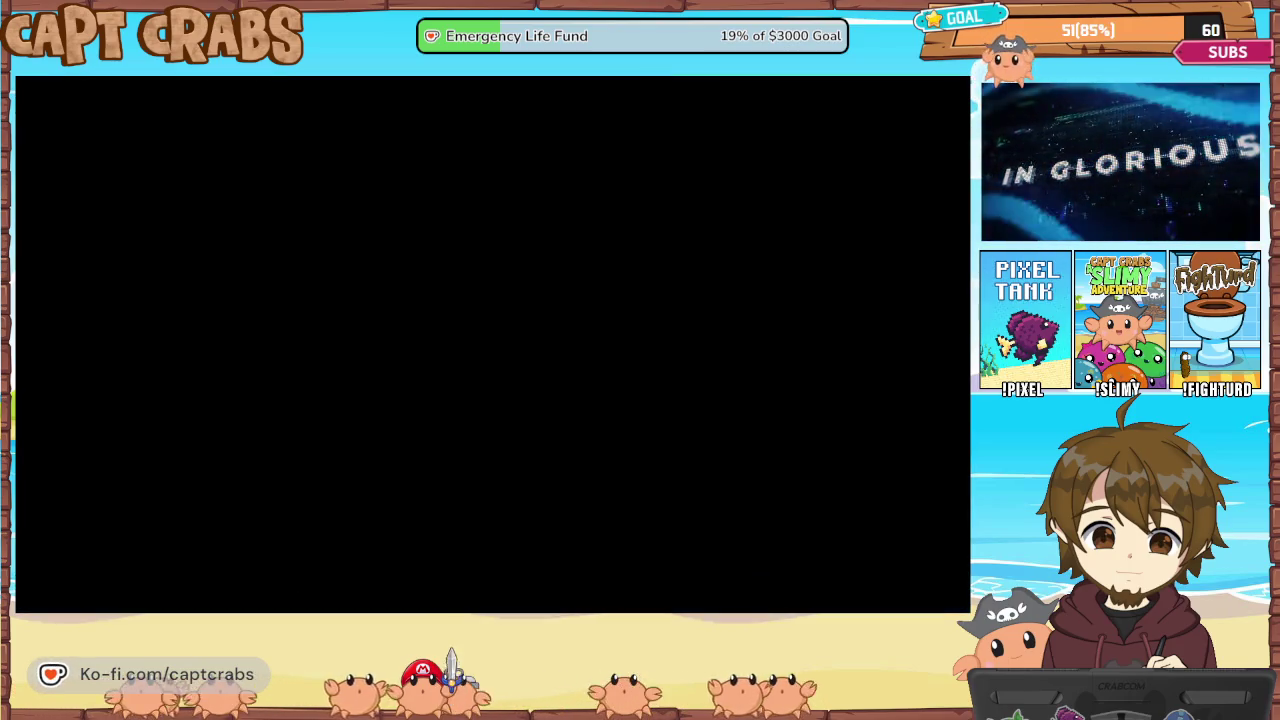
Jump the player onto the left ledge, release a gas cloud, and walk off the ledge
key(Right)
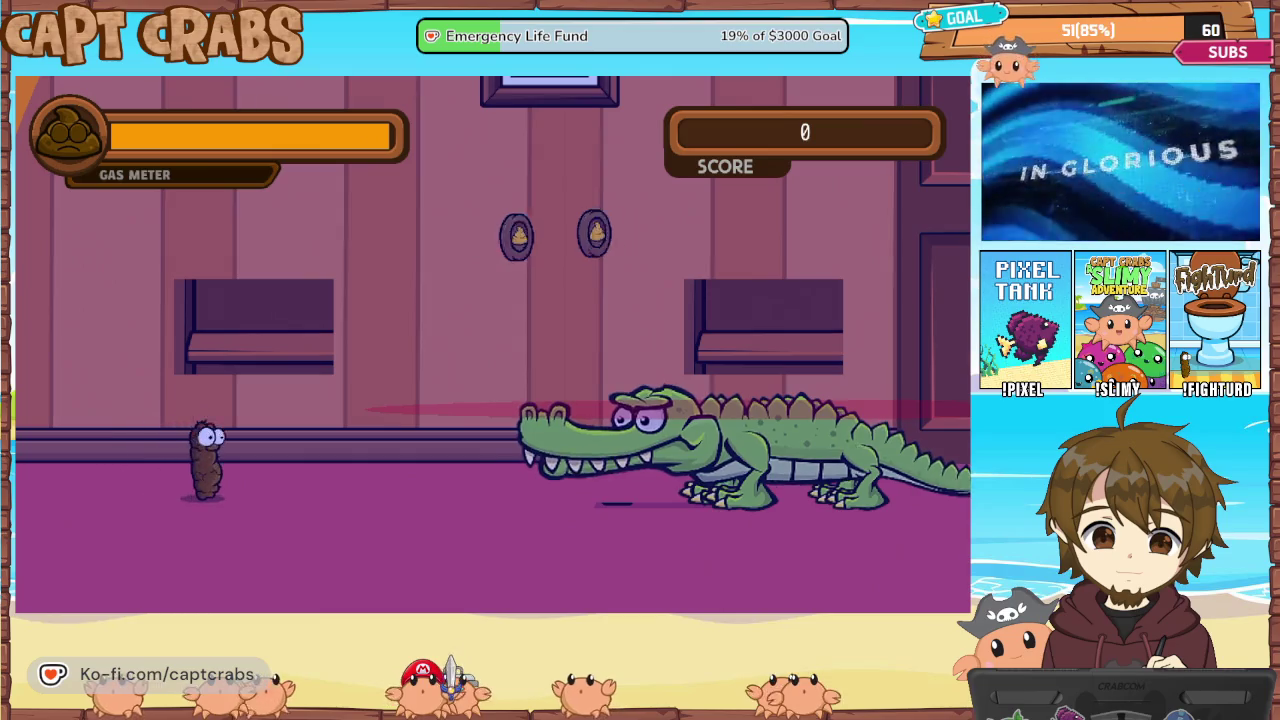
key(Up)
key(Right)
key(space)
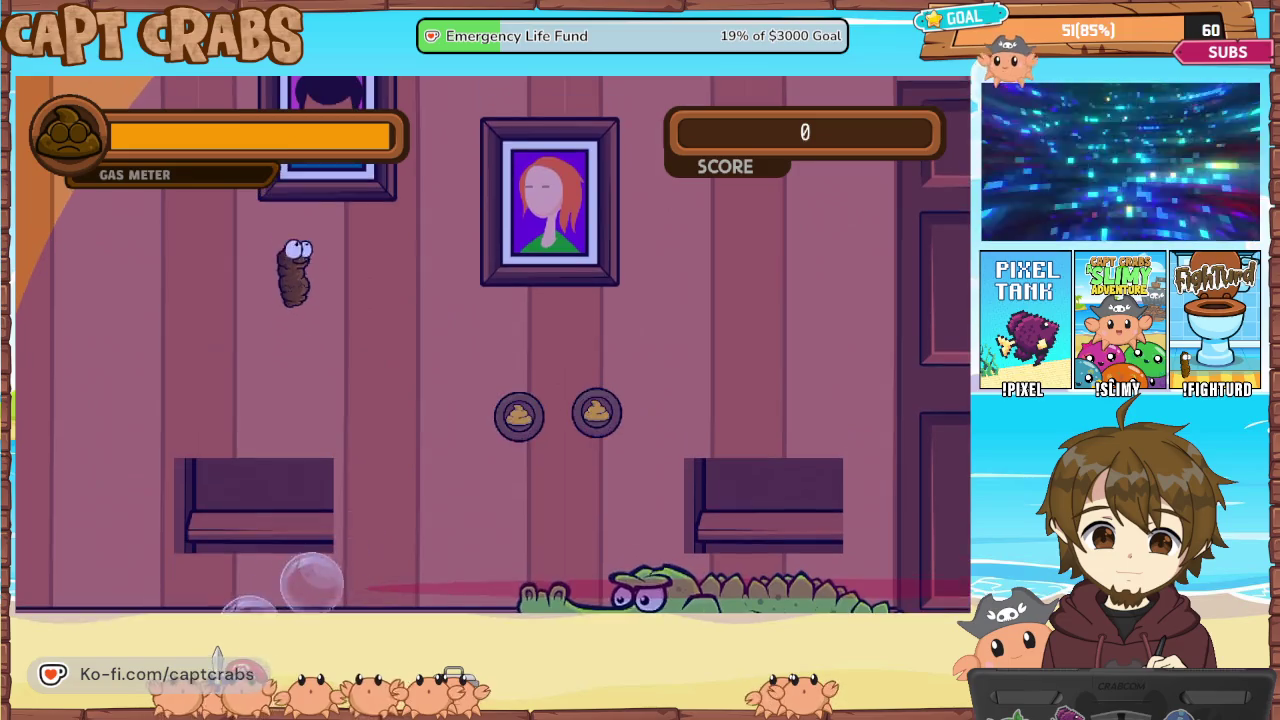
key(Left)
key(Right)
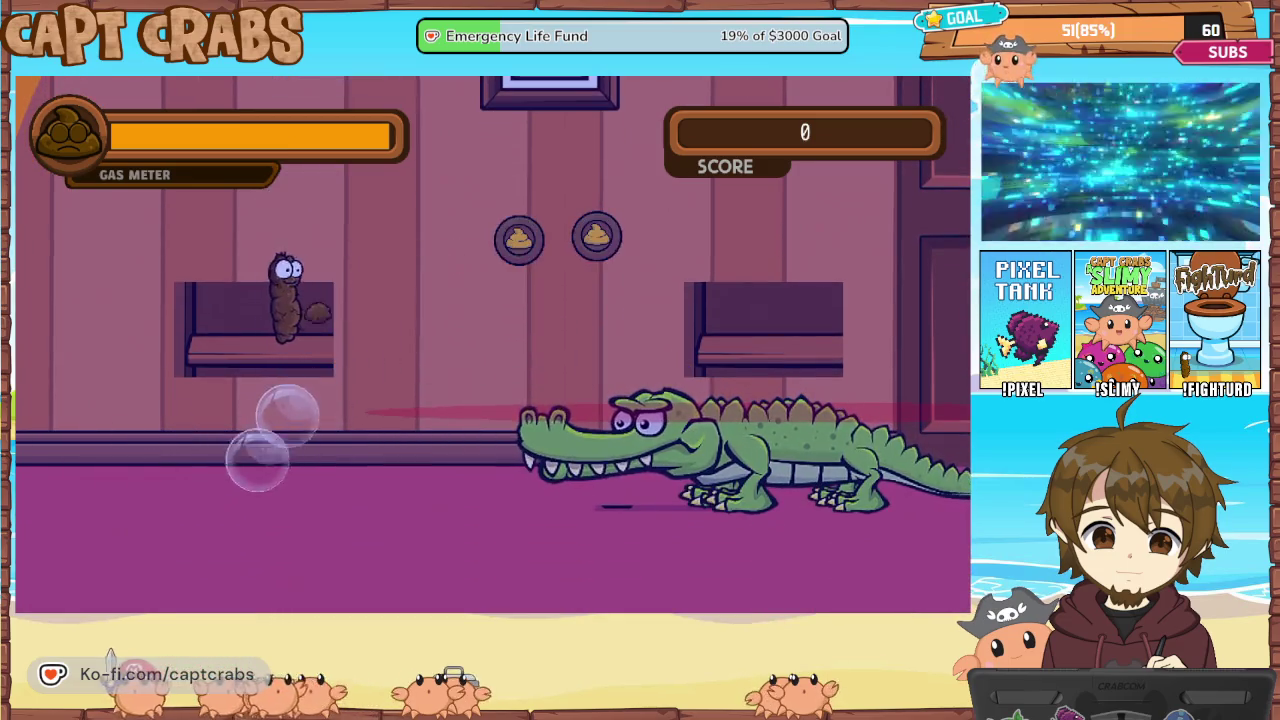
key(Left)
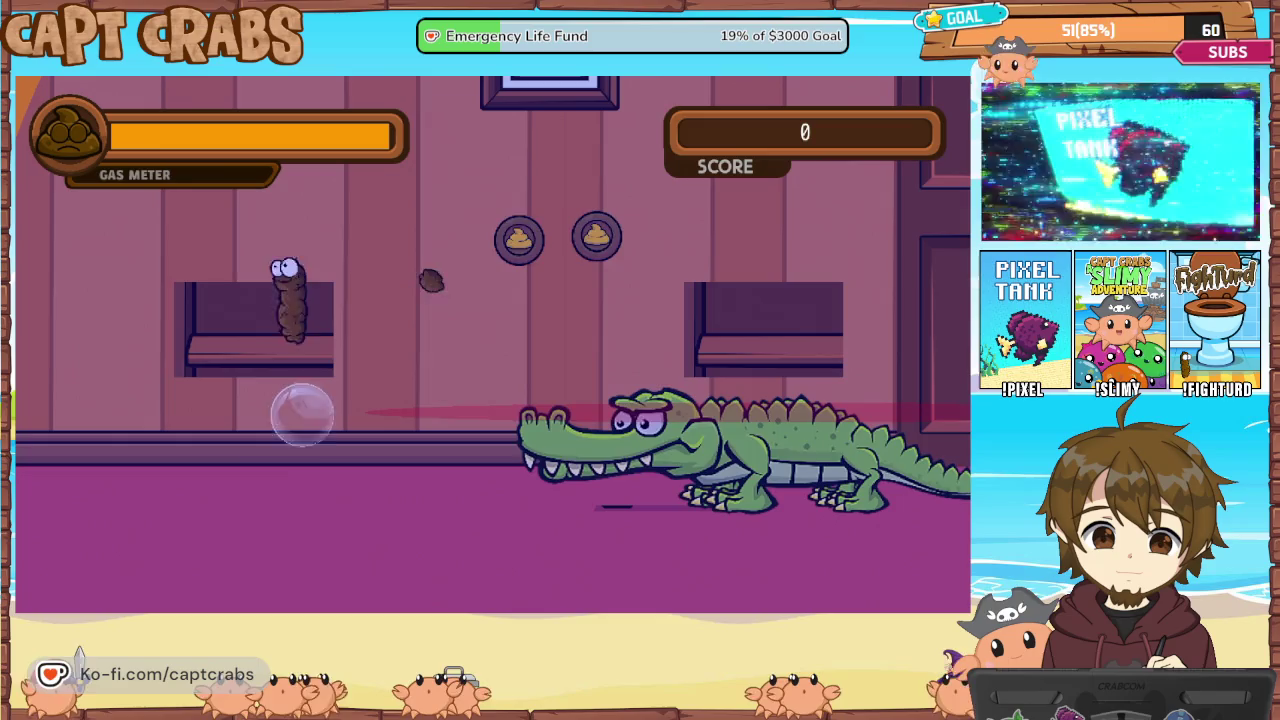
key(Right)
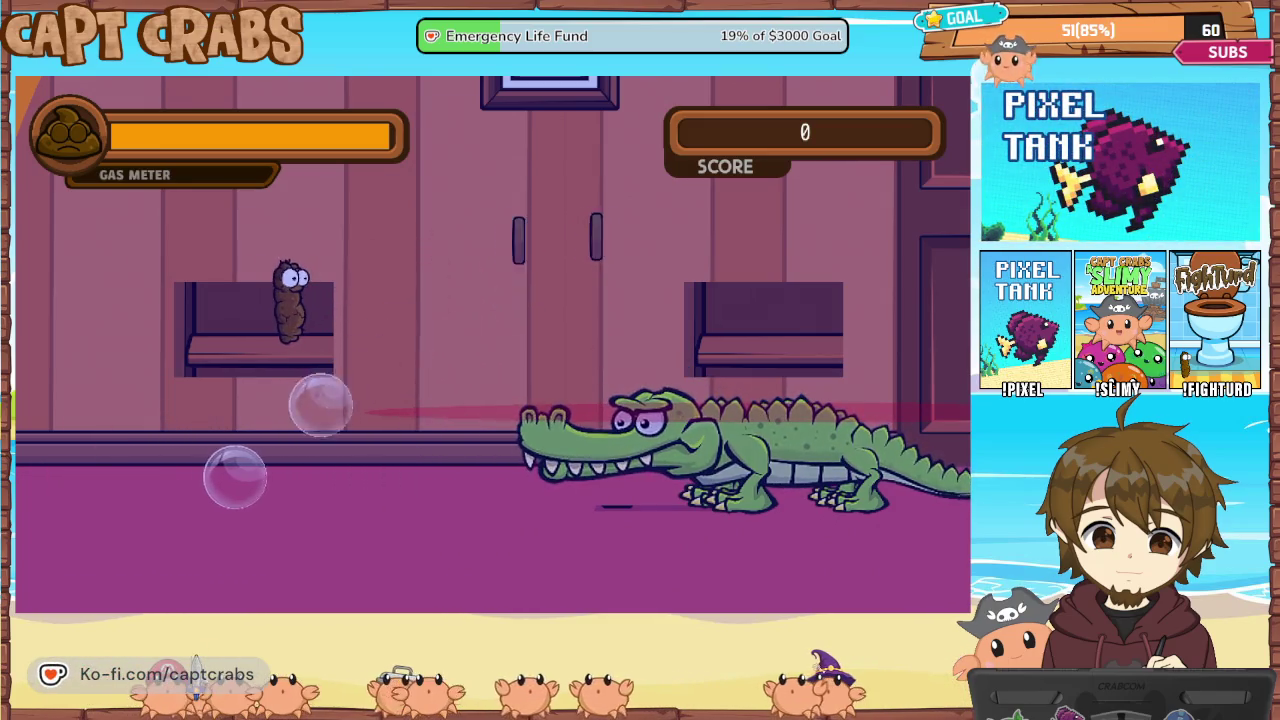
key(Right)
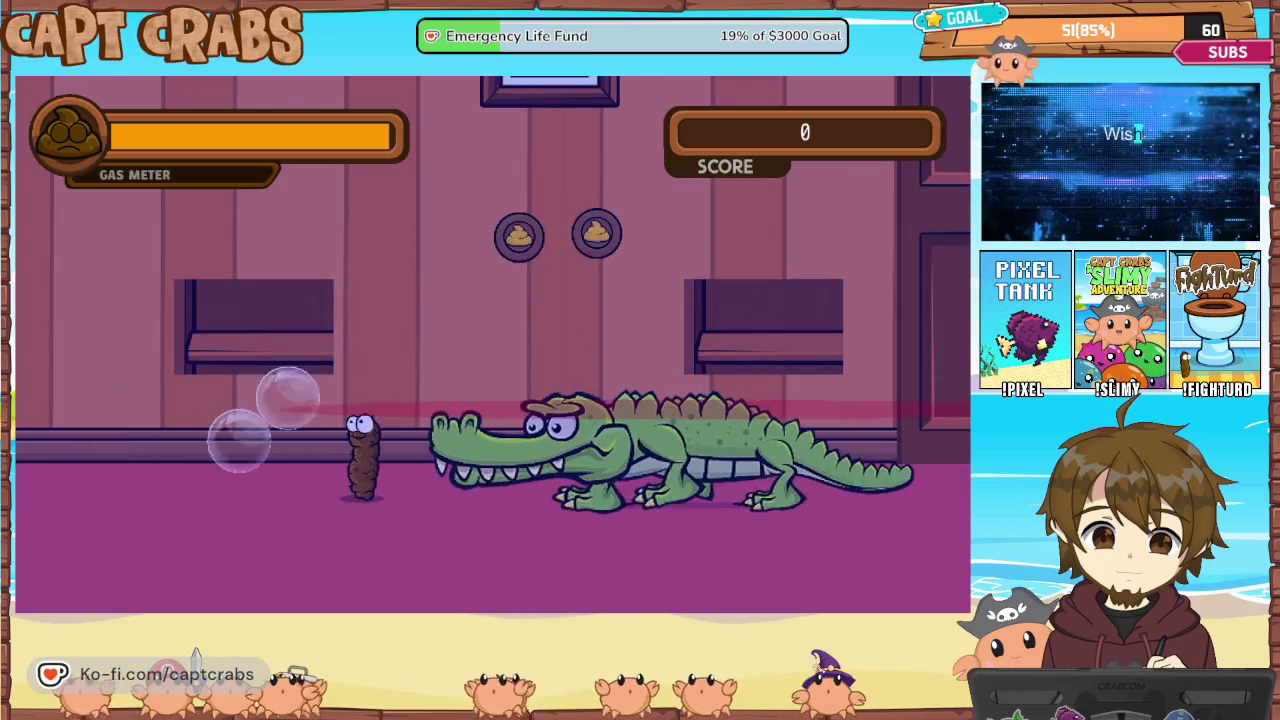
Gas-fly up through the coins, dodge the crocodile's bubbles, then quit to the main menu
key(space)
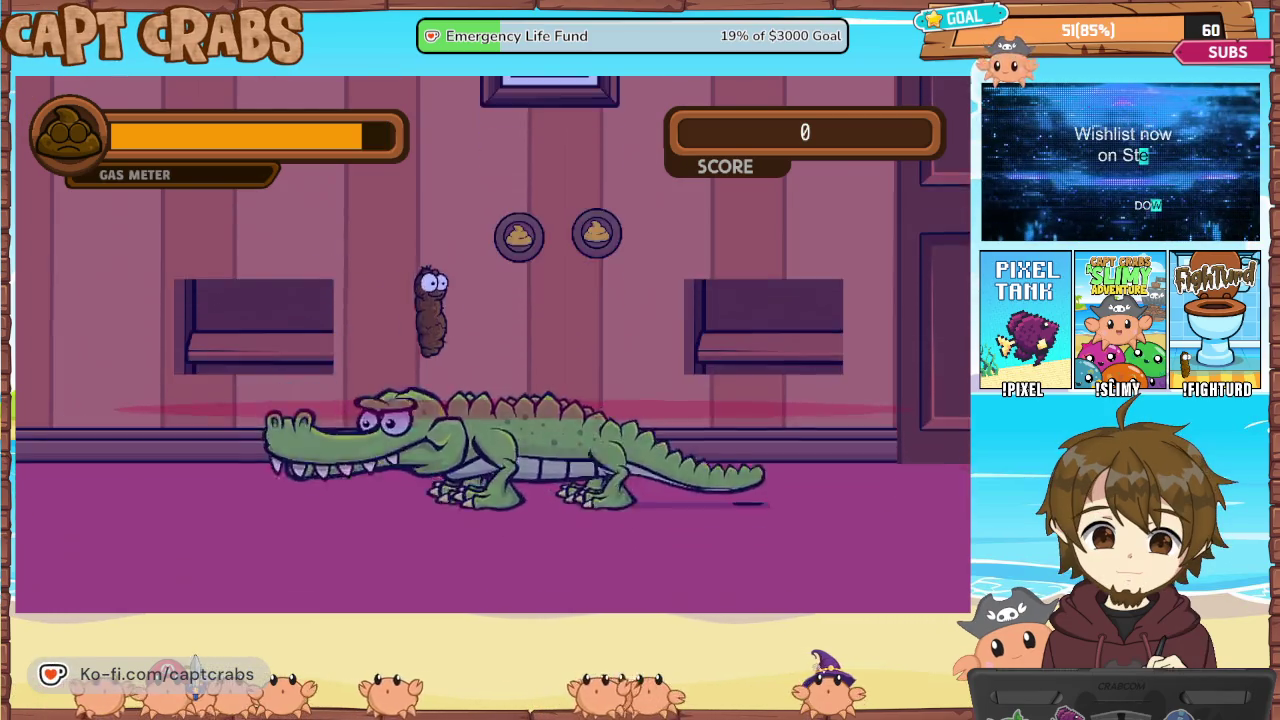
key(space)
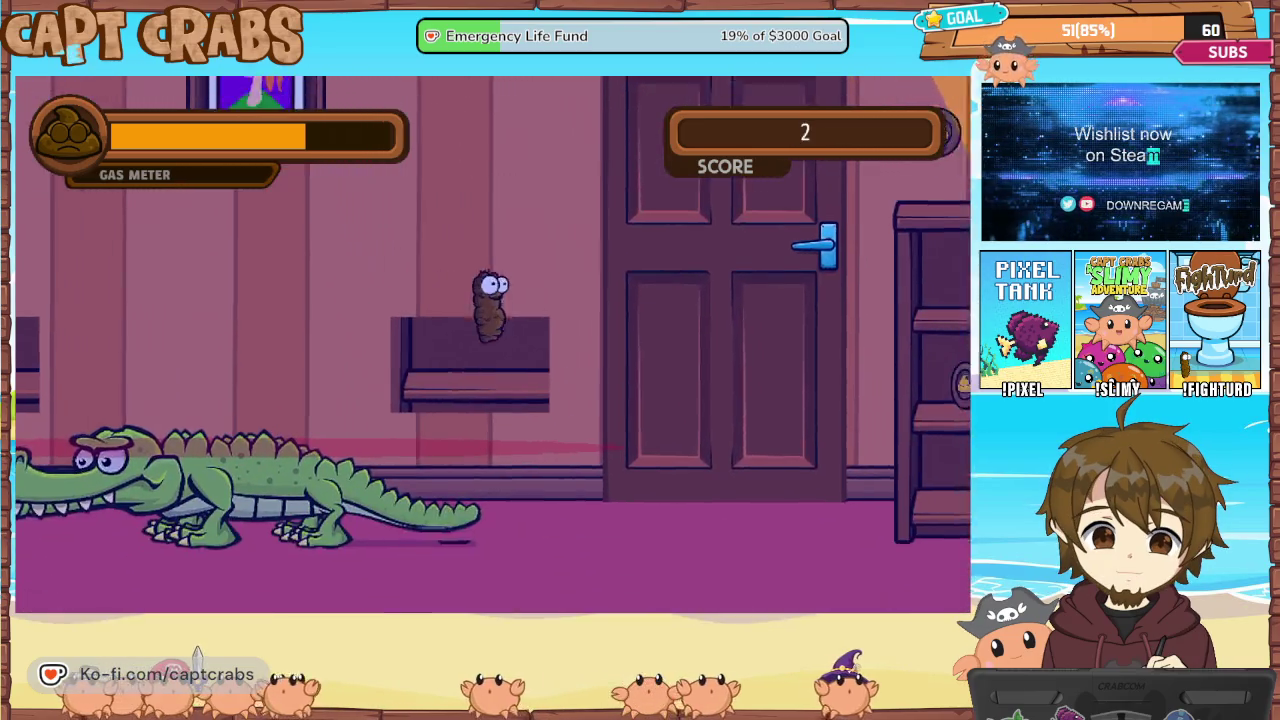
key(Right)
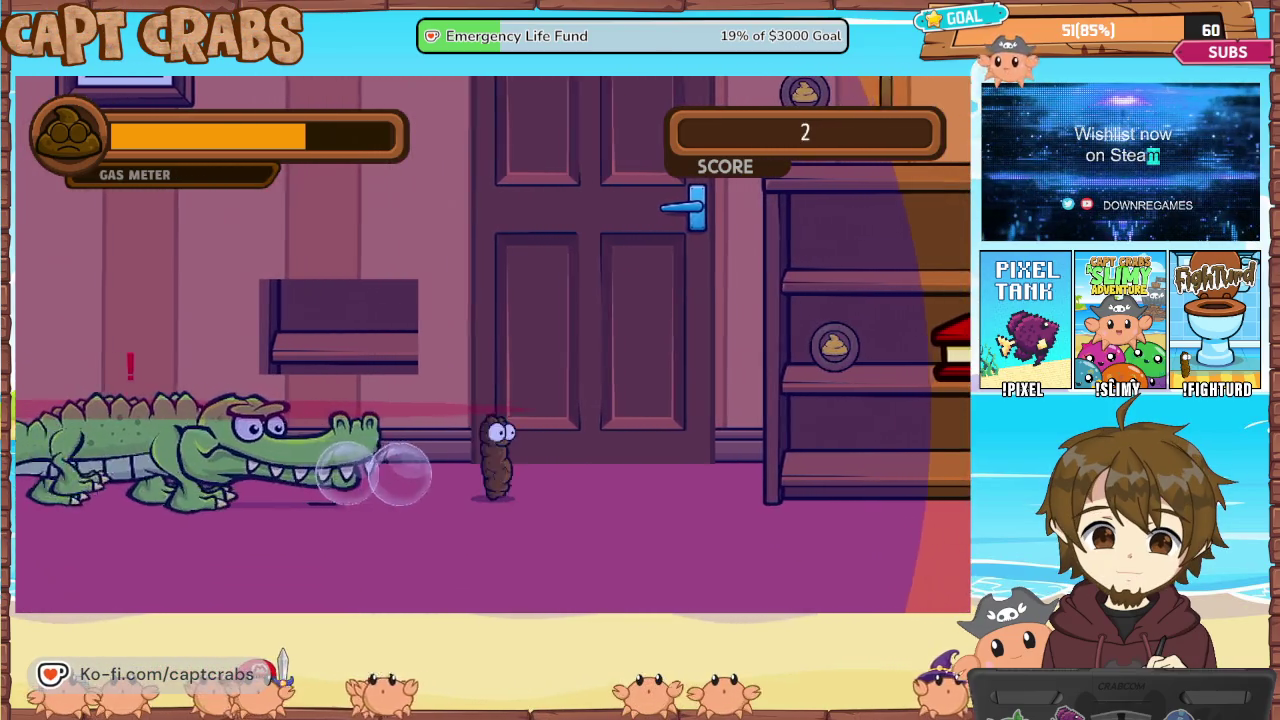
key(Left)
key(Right)
key(Right)
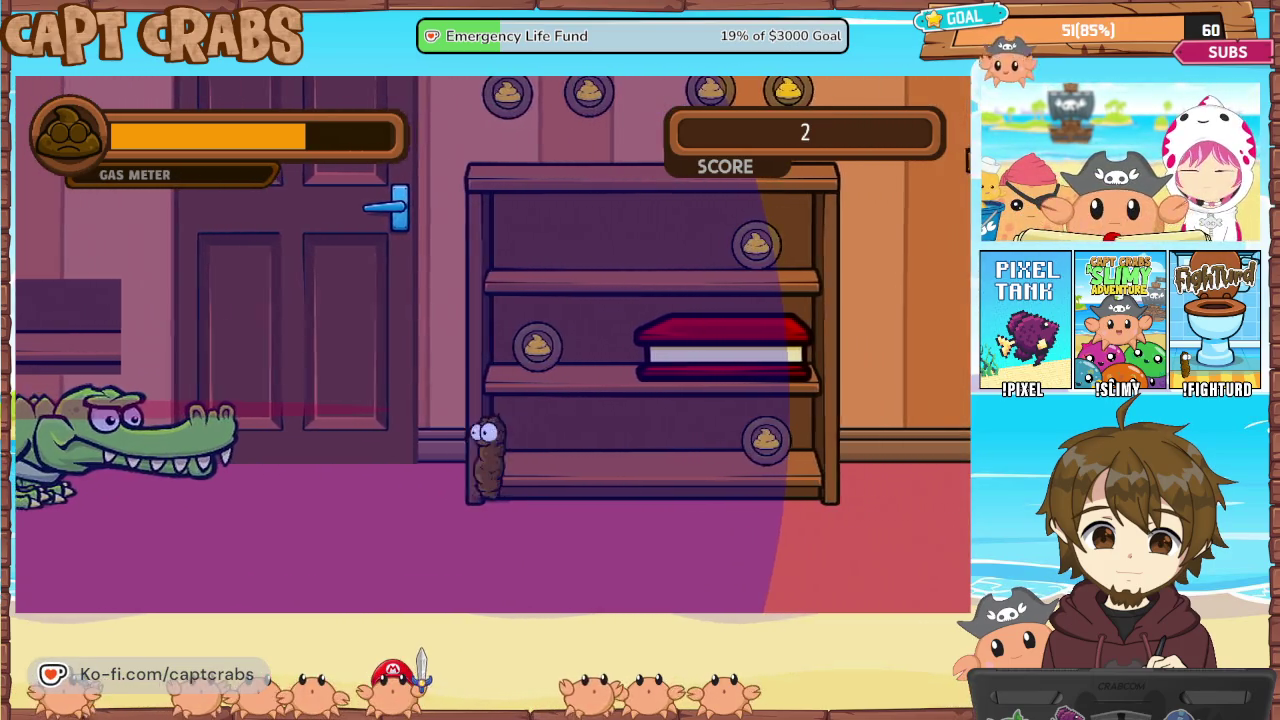
key(Up)
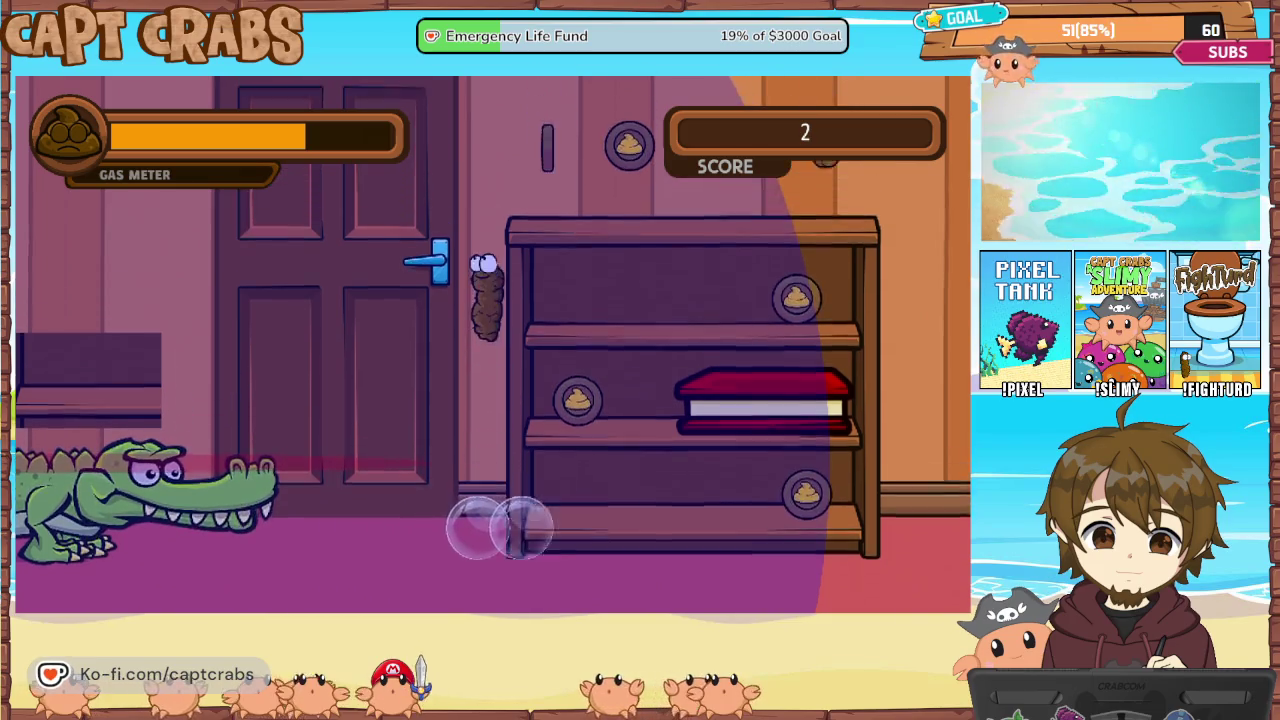
key(Up)
key(Right)
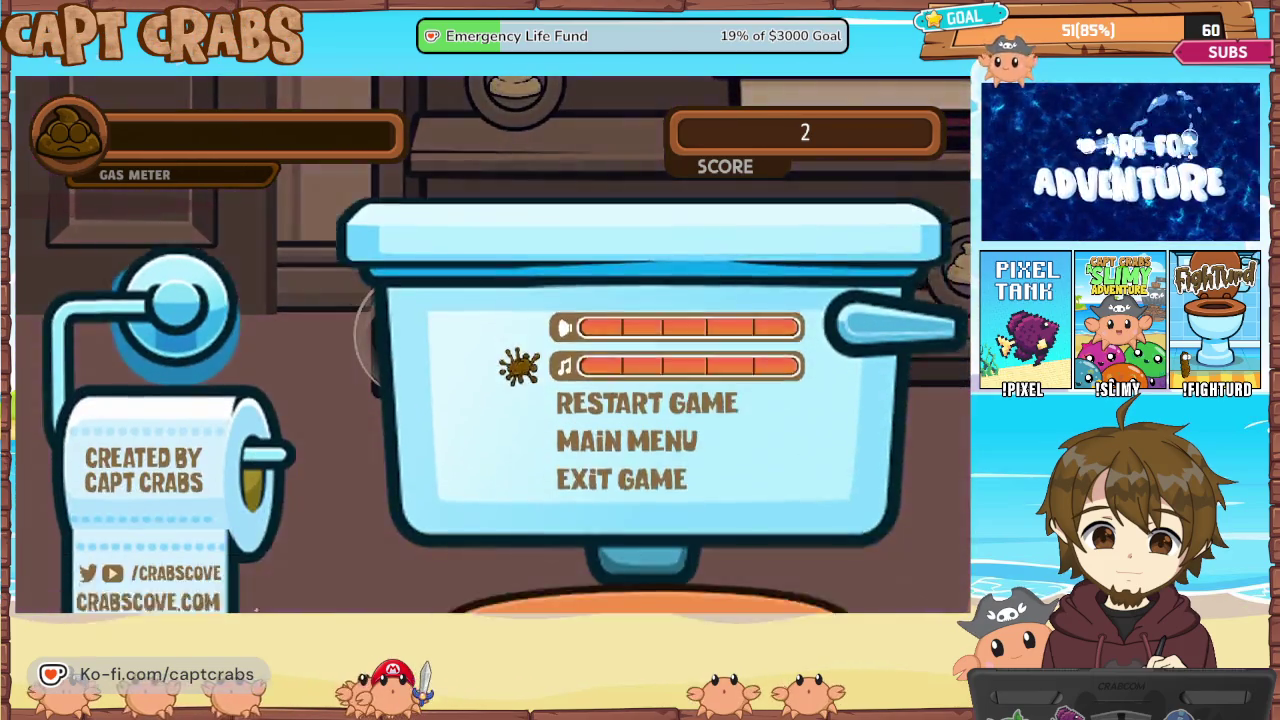
key(Down)
key(Down)
key(Return)
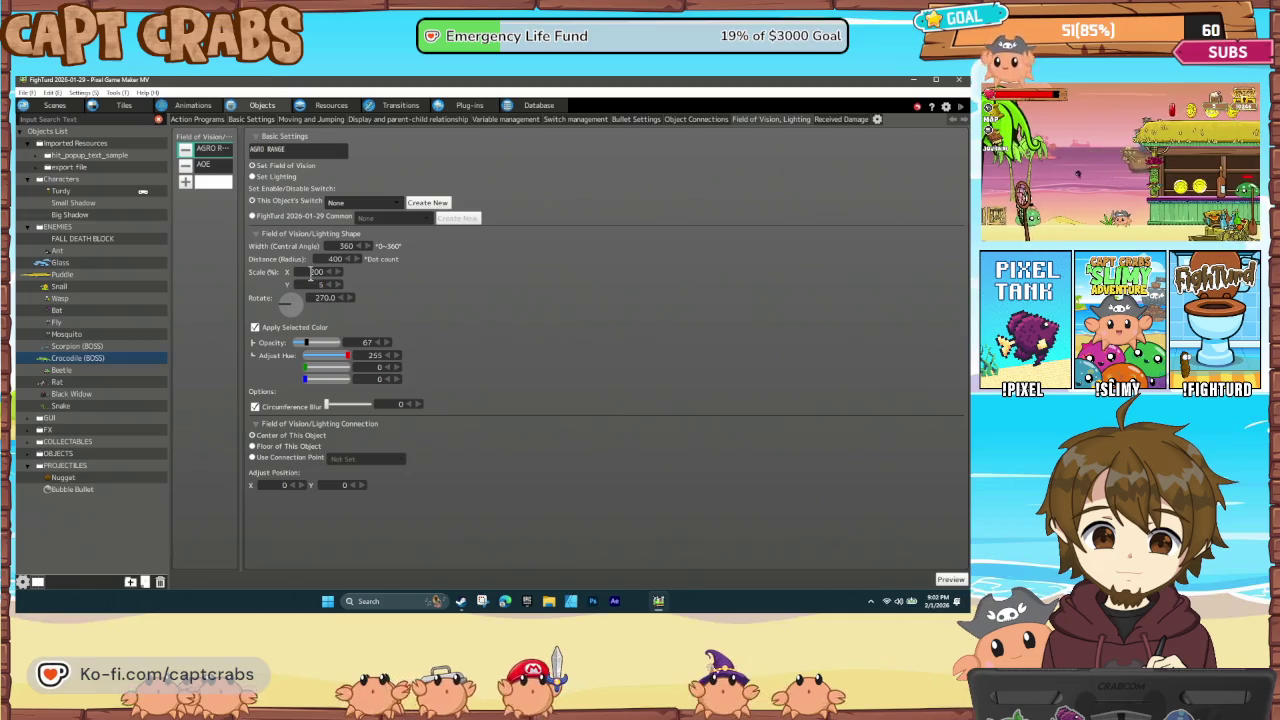
Enter 250 for the AGRO RANGE Scale X, then select the Bubble Bullet object
text(250)
key(Tab)
text(10)
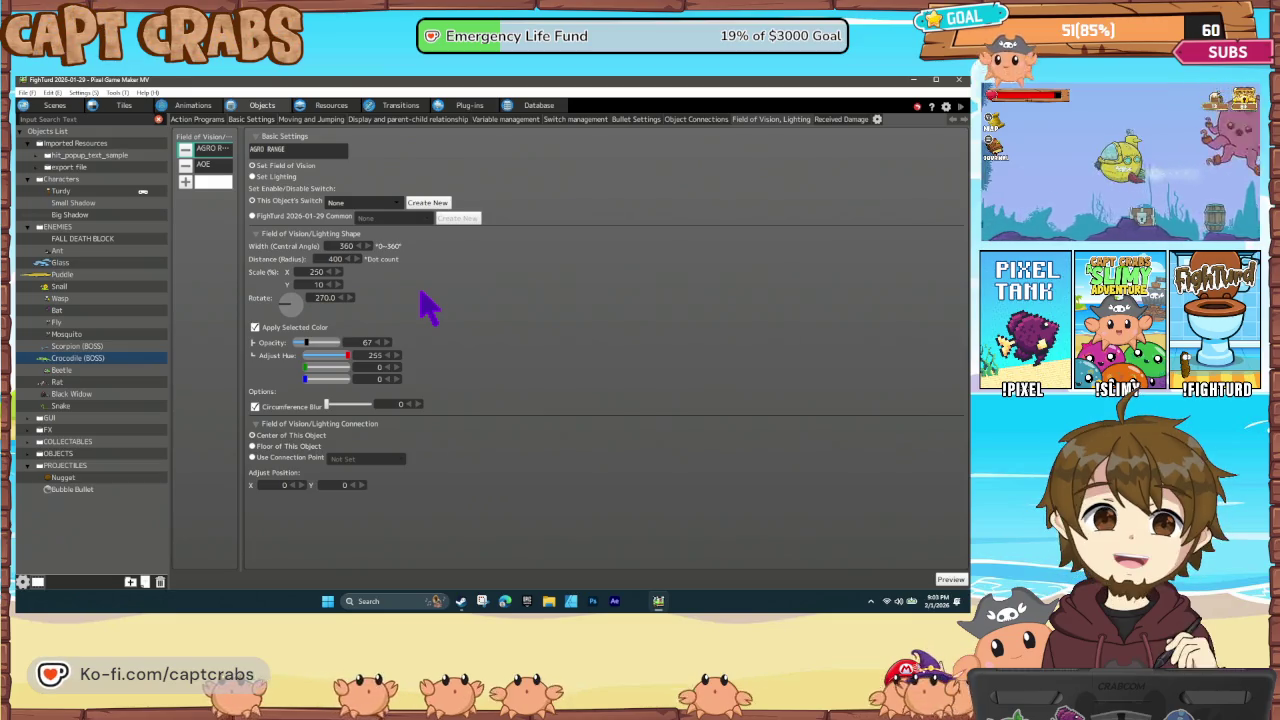
click(80, 490)
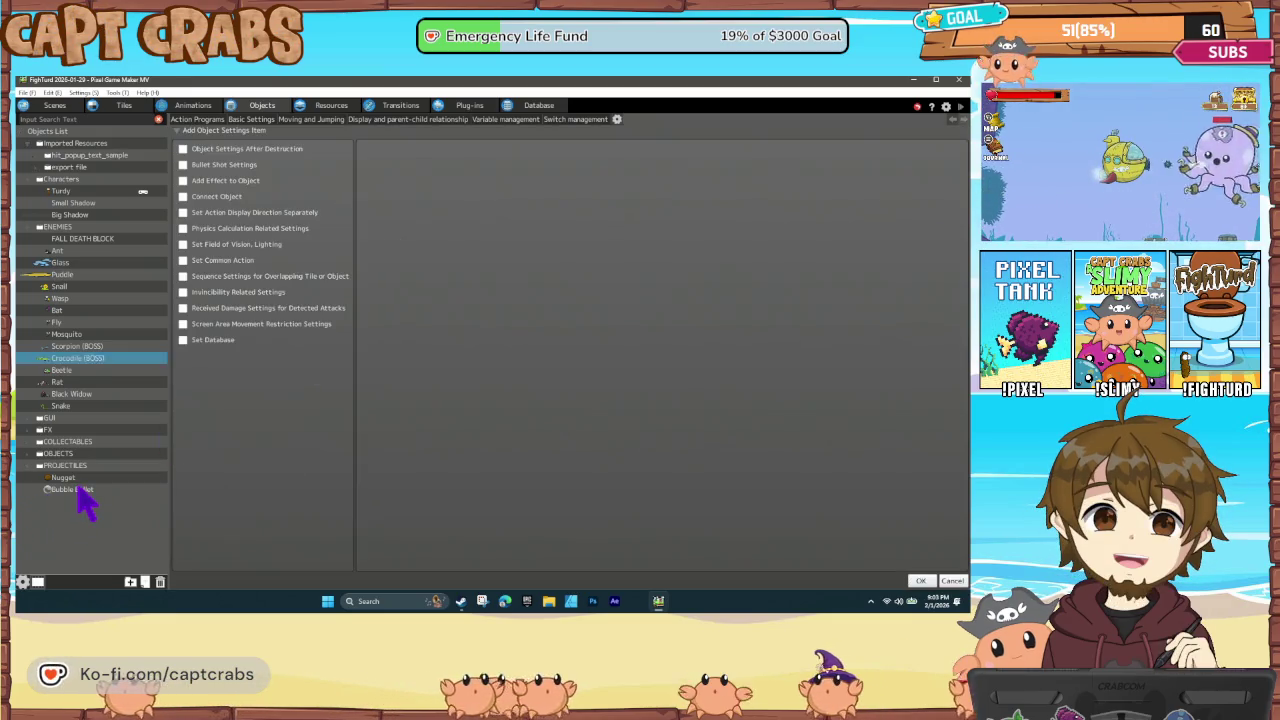
In Bubble Bullet's THROW→HIT ENEMY link, retarget the first contact condition to Player Group
click(207, 122)
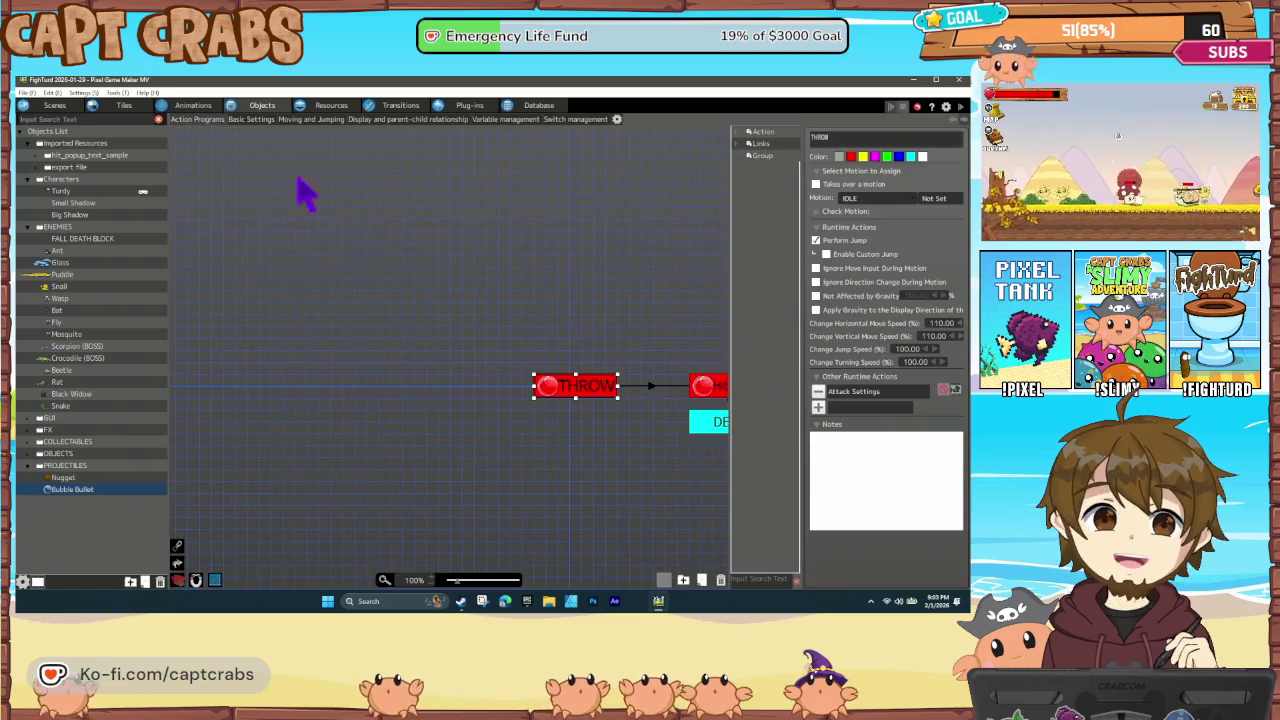
drag(630, 383, 405, 357)
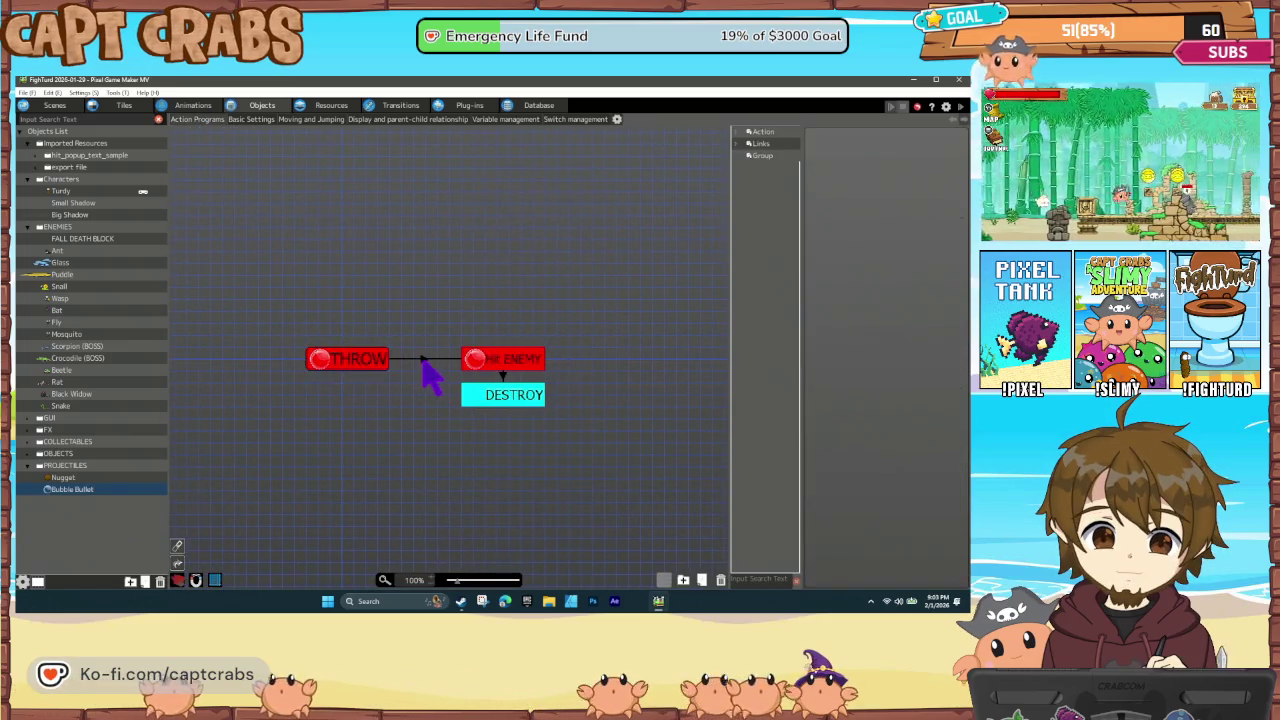
click(423, 360)
double_click(835, 321)
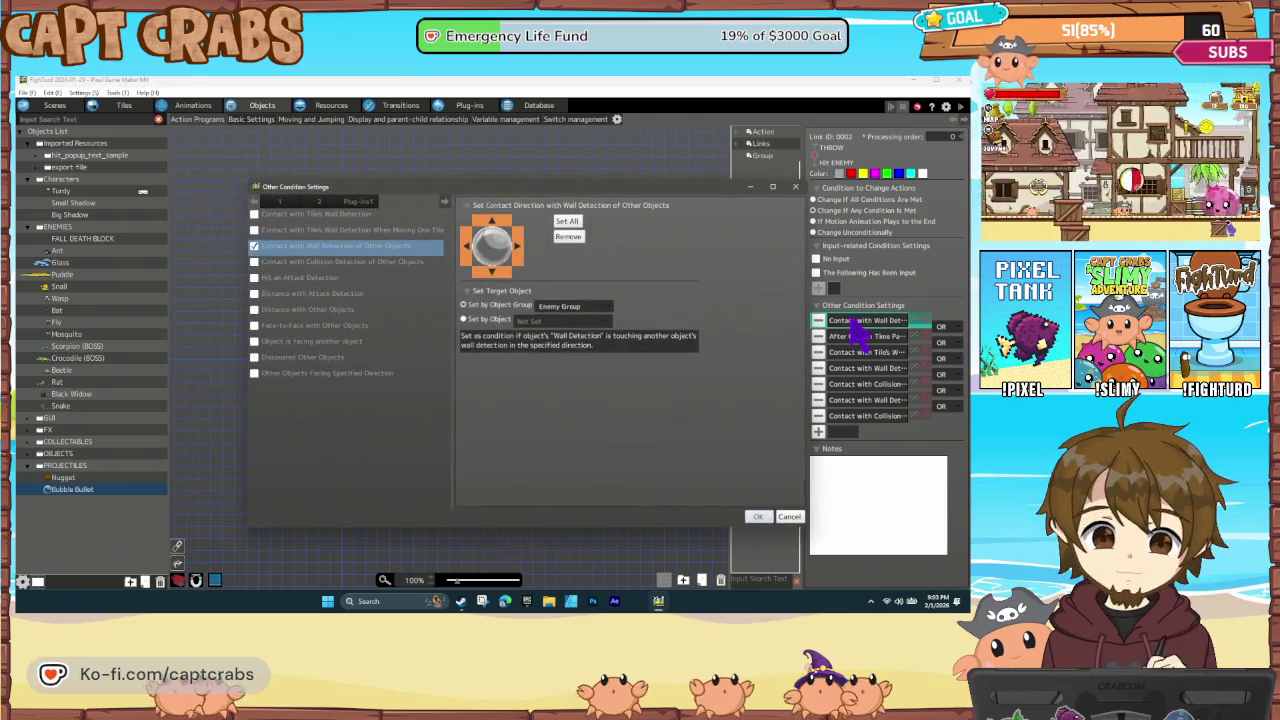
click(588, 307)
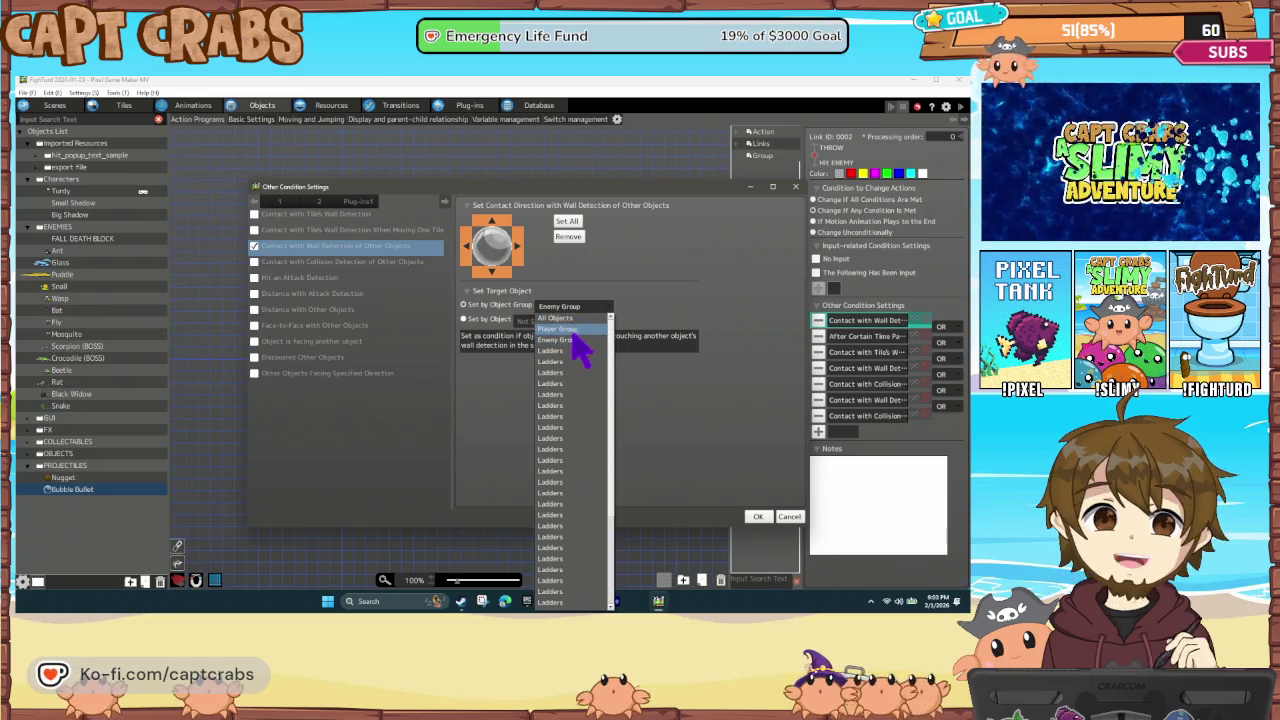
click(760, 516)
click(760, 516)
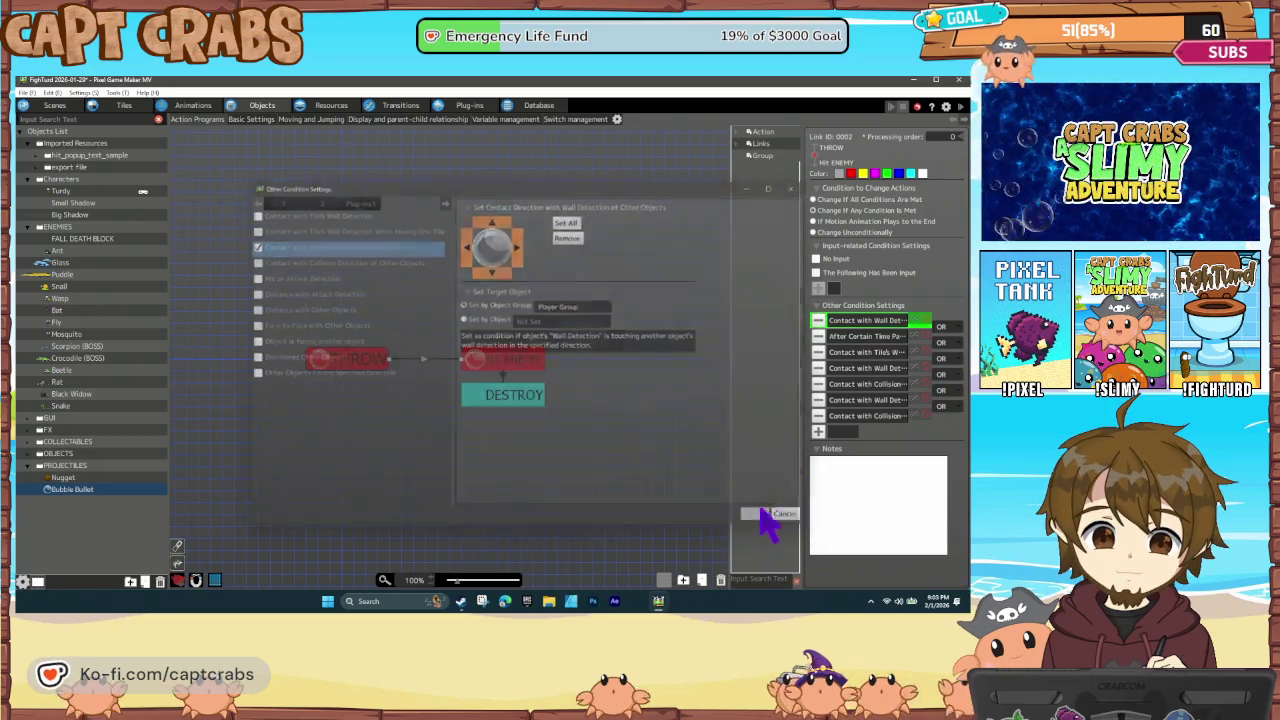
Leave the tile wall-contact conditions unchanged and switch the collision-contact condition to Player Group
double_click(853, 358)
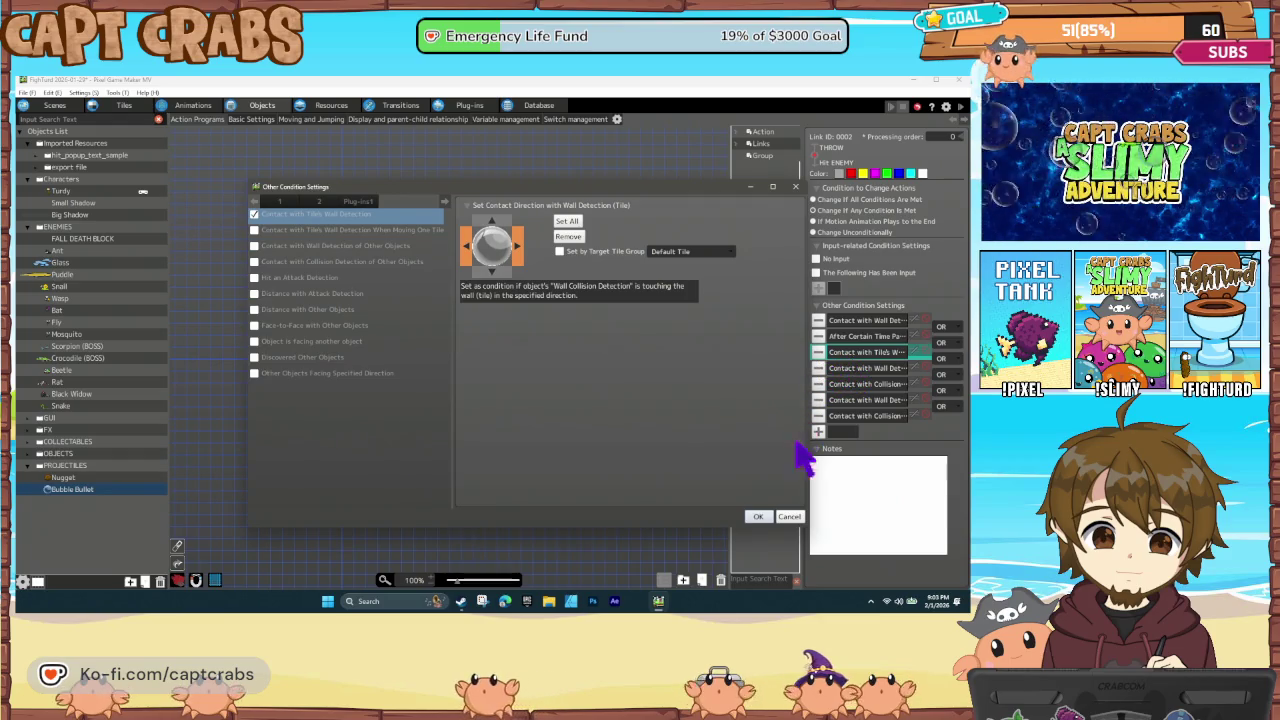
click(790, 517)
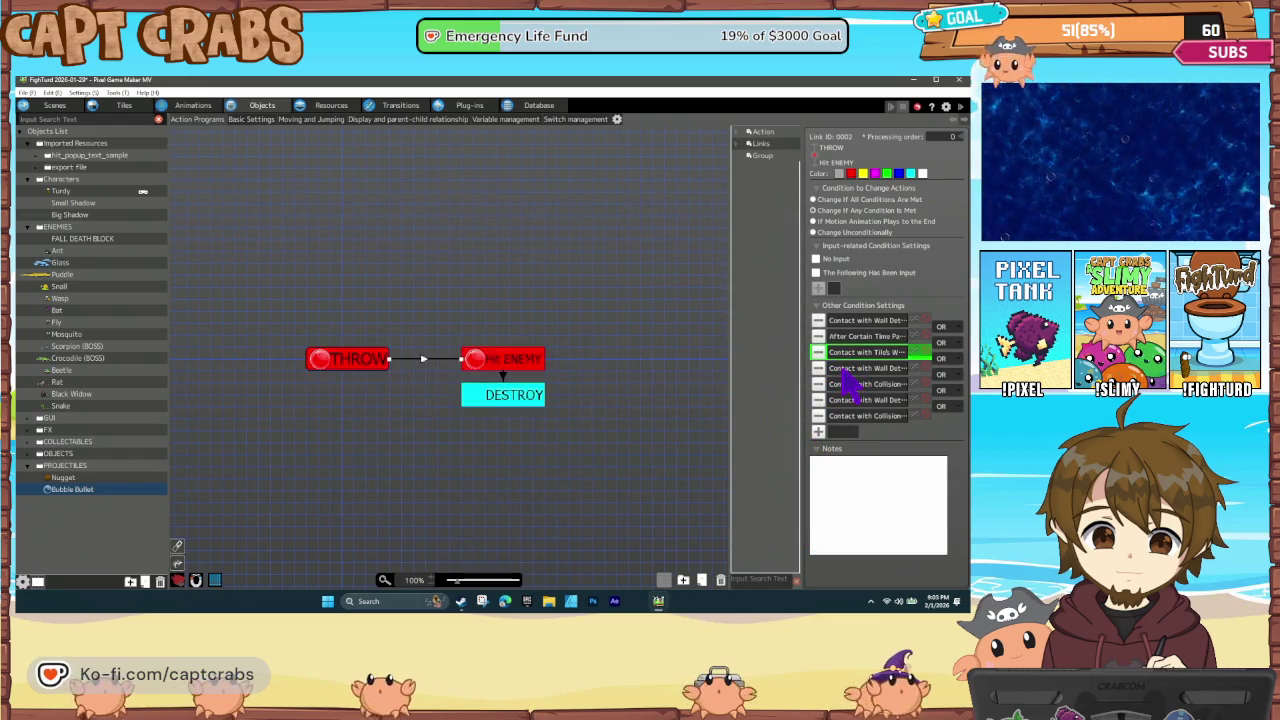
double_click(845, 369)
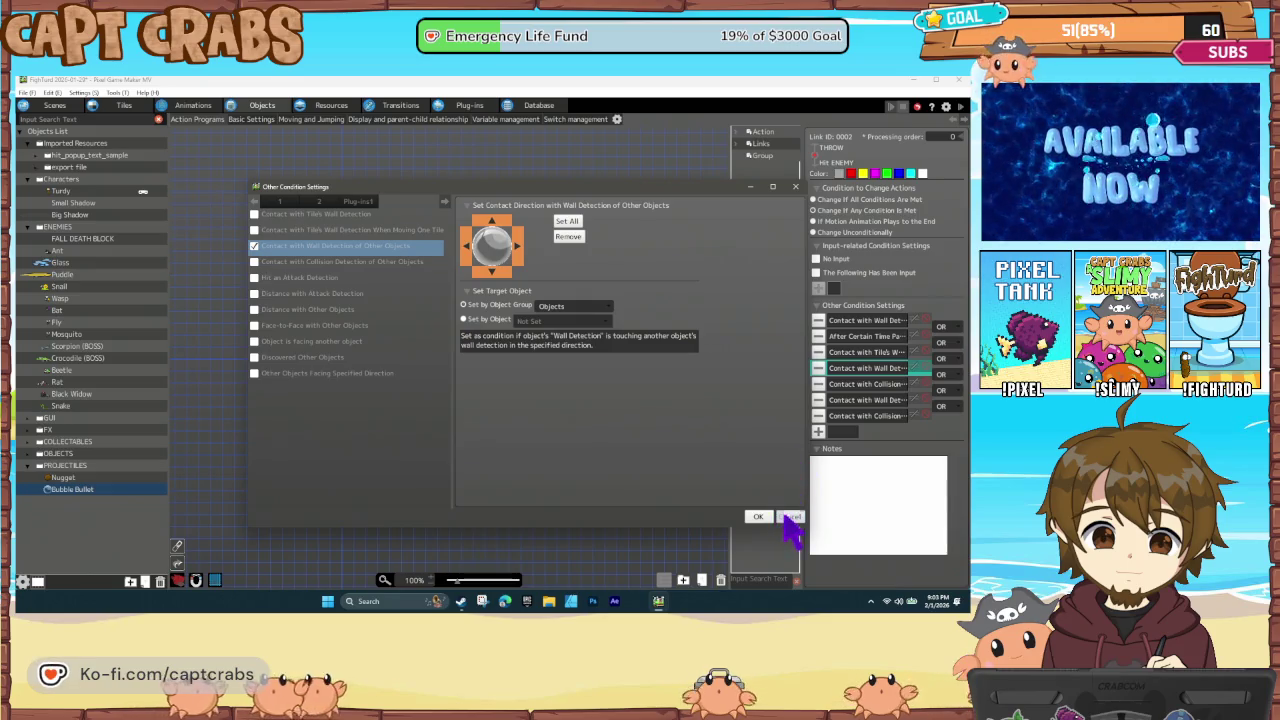
click(790, 517)
double_click(840, 385)
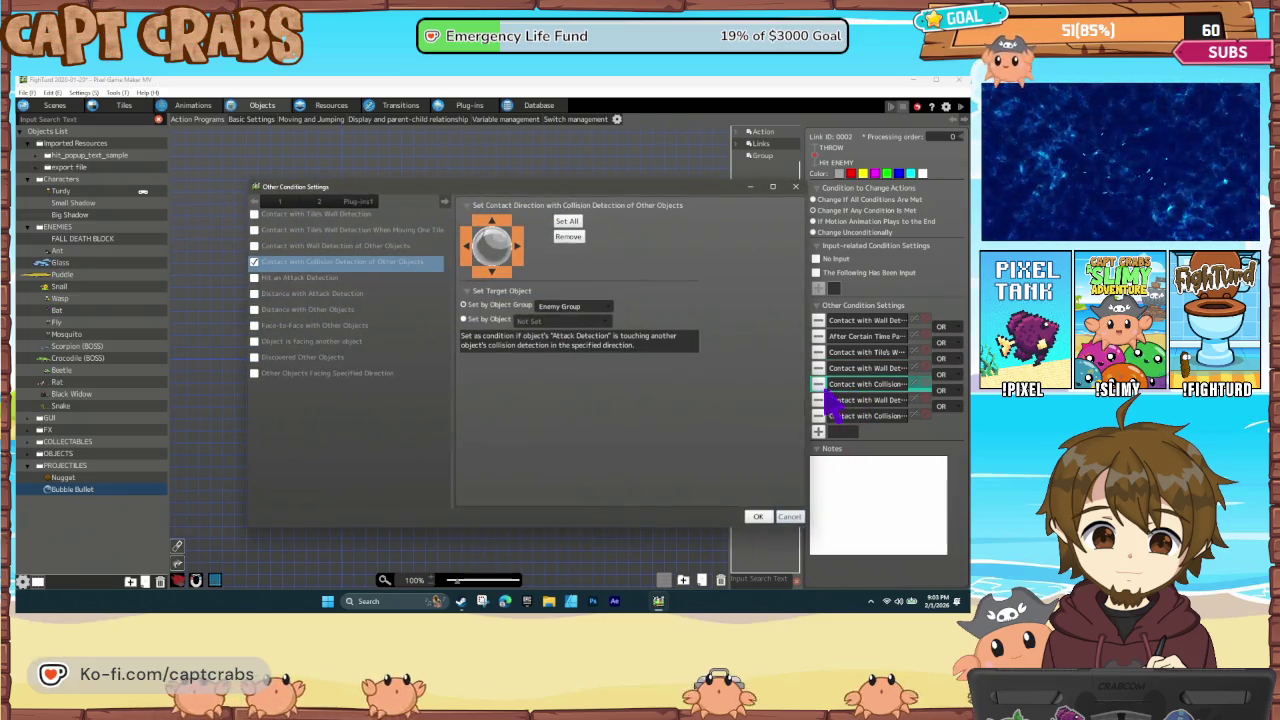
click(552, 306)
click(572, 326)
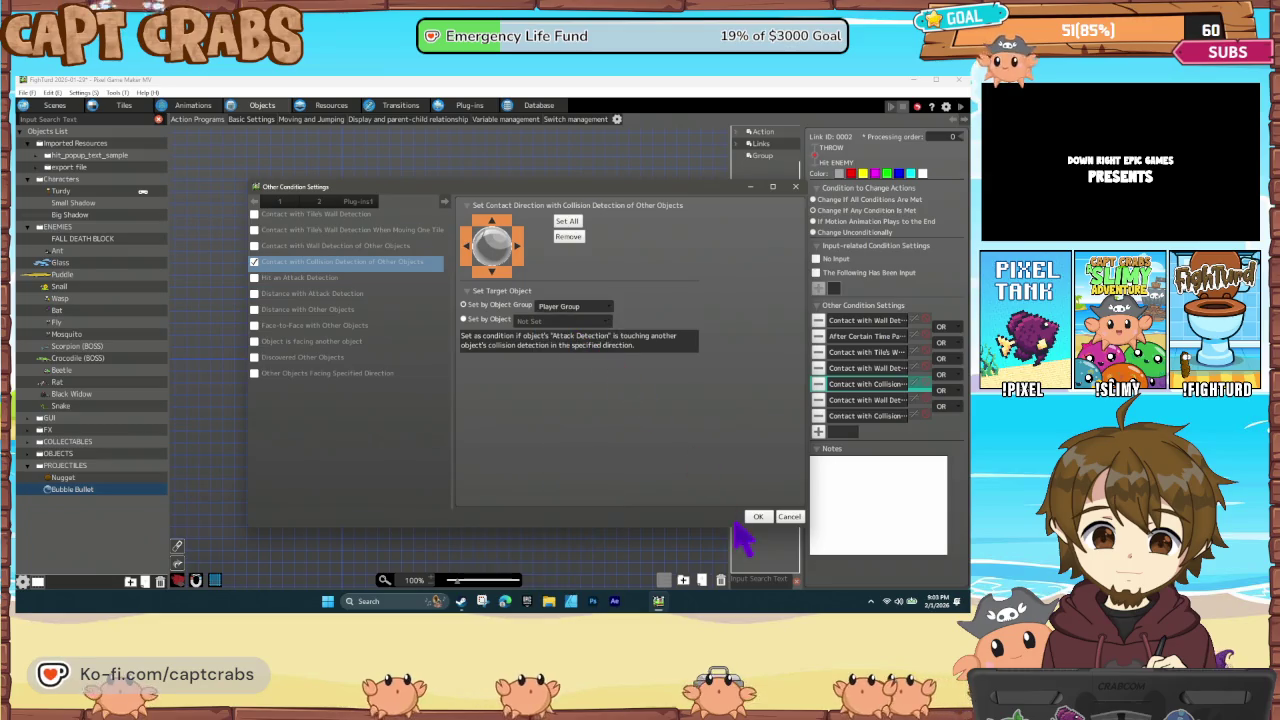
click(760, 517)
Check the last wall-contact condition, leaving it unchanged, and inspect the HIT ENEMY action
double_click(845, 400)
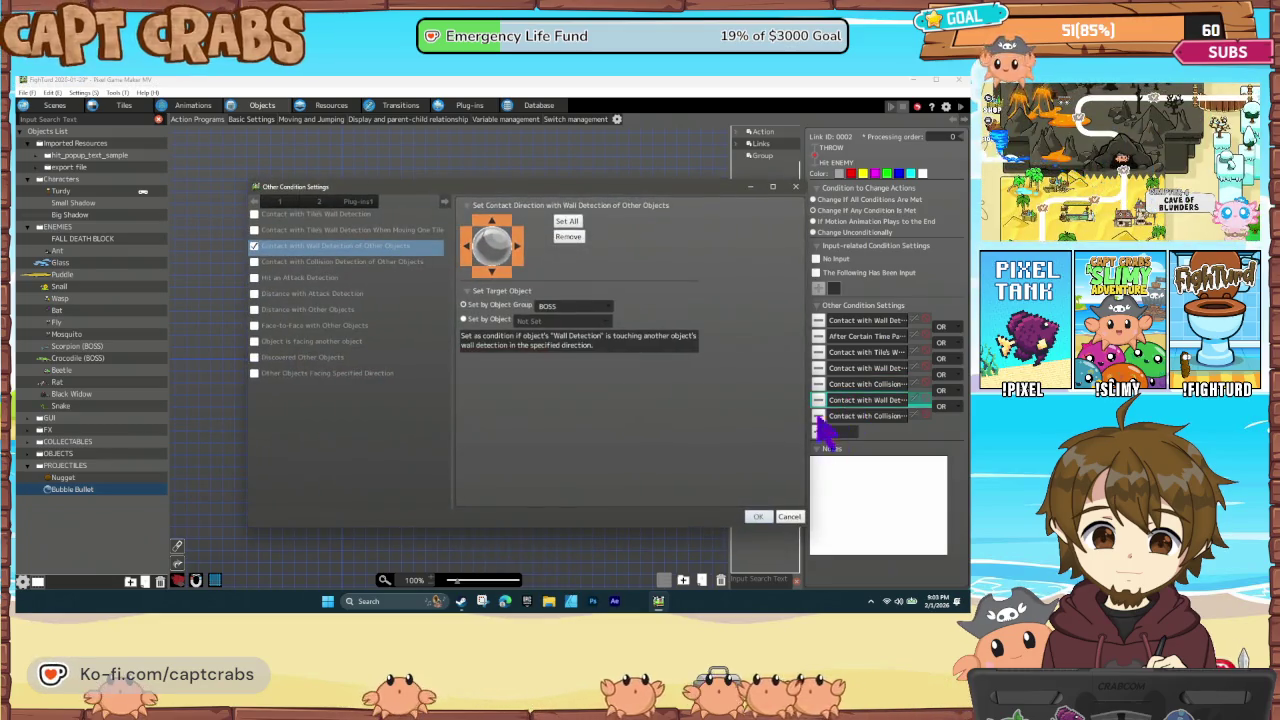
click(788, 518)
click(503, 365)
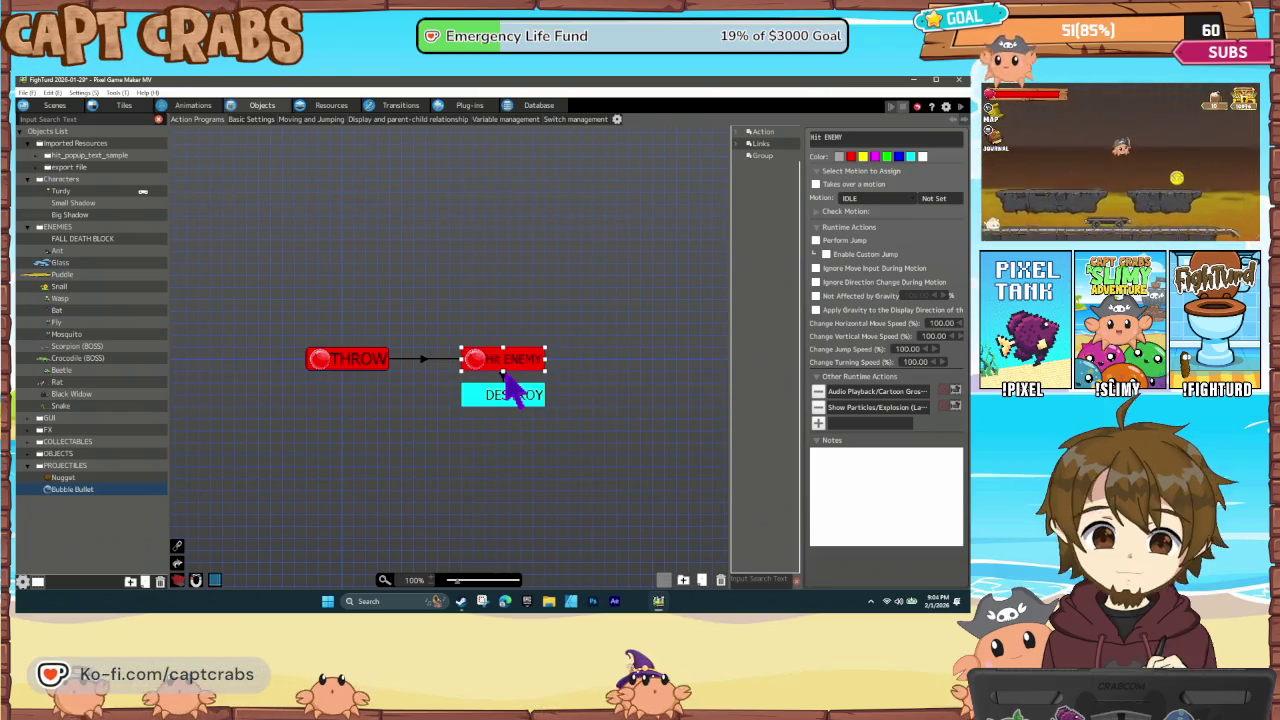
click(416, 418)
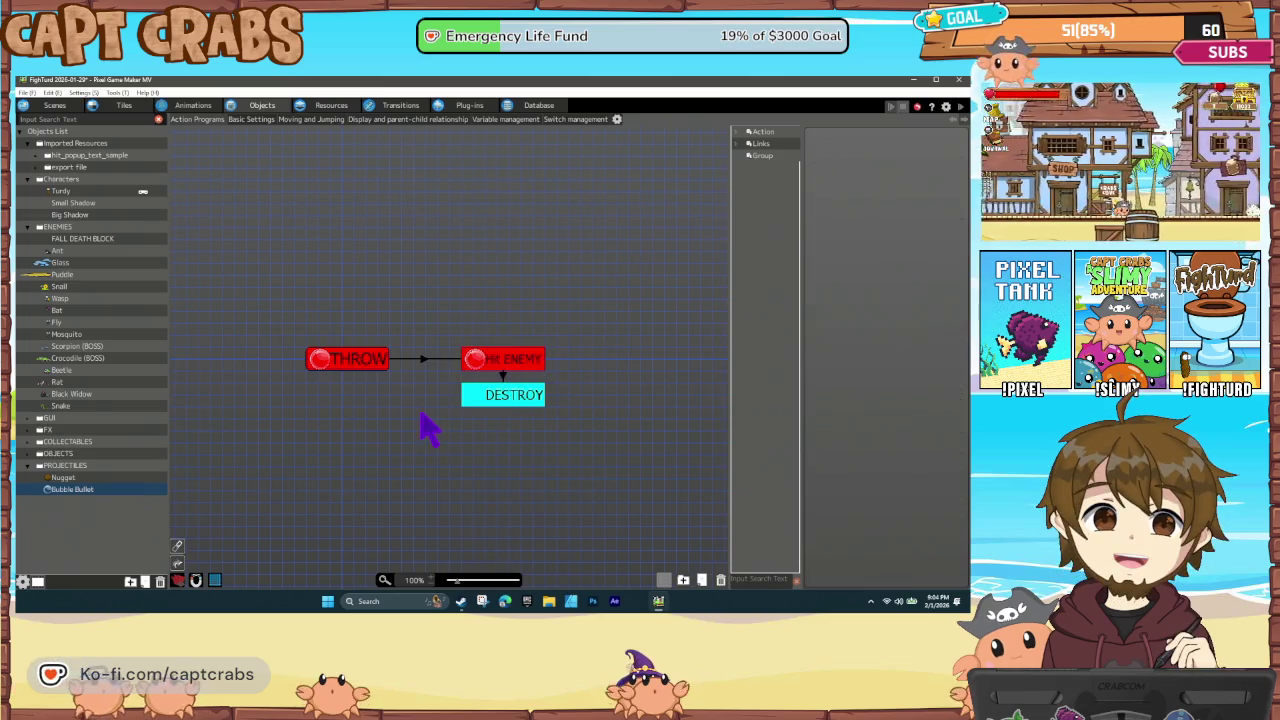
double_click(422, 420)
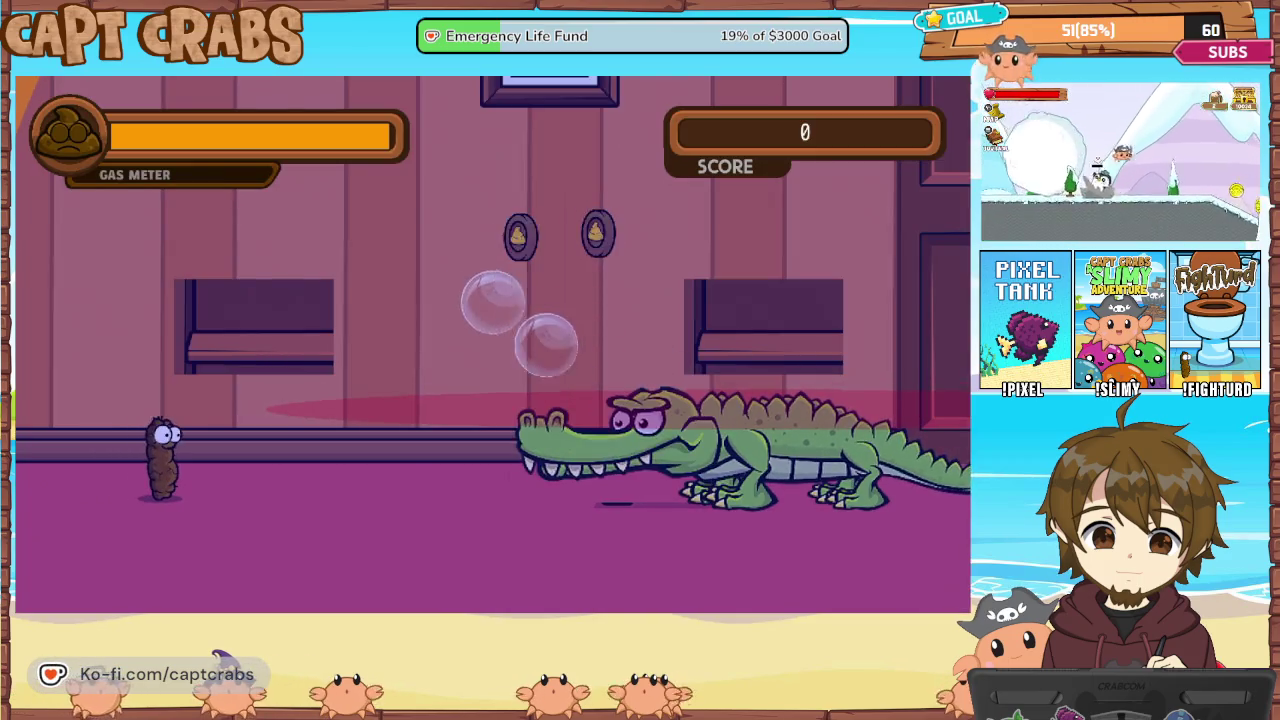
Fly up and fire gas blobs at the crocodile, then pause and quit the playtest
key(space)
key(space)
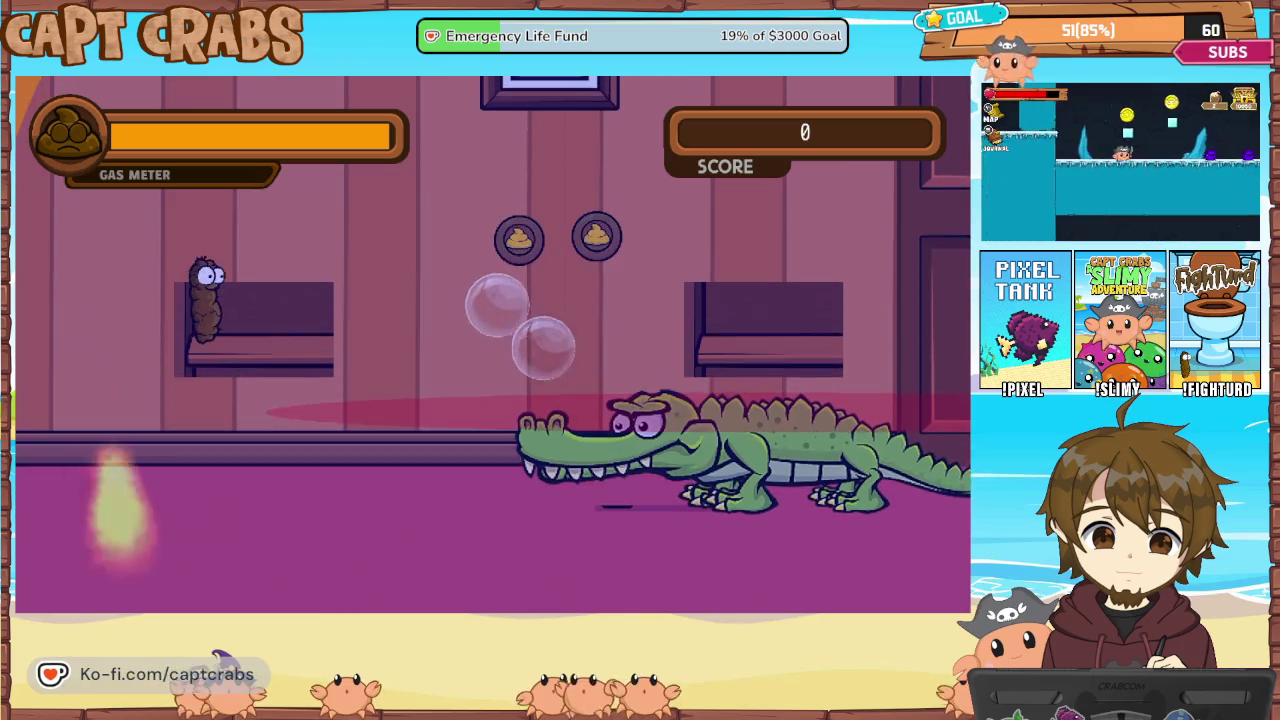
key(space)
key(space)
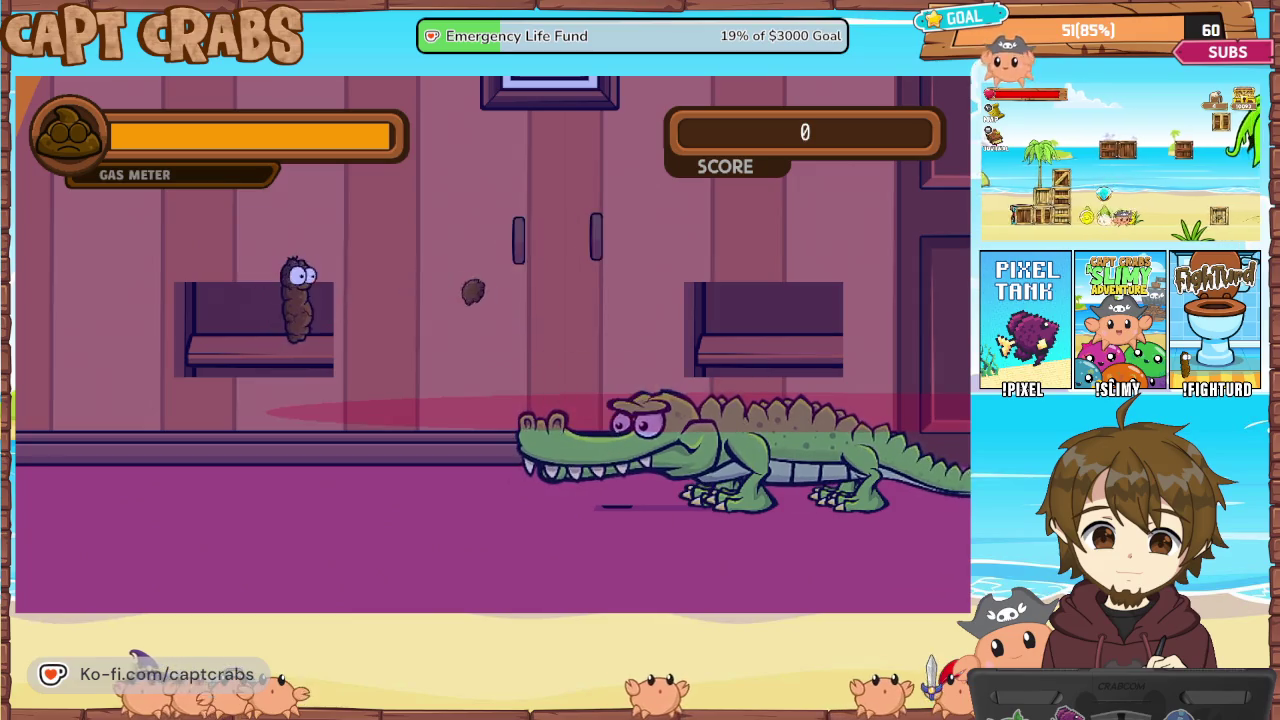
key(space)
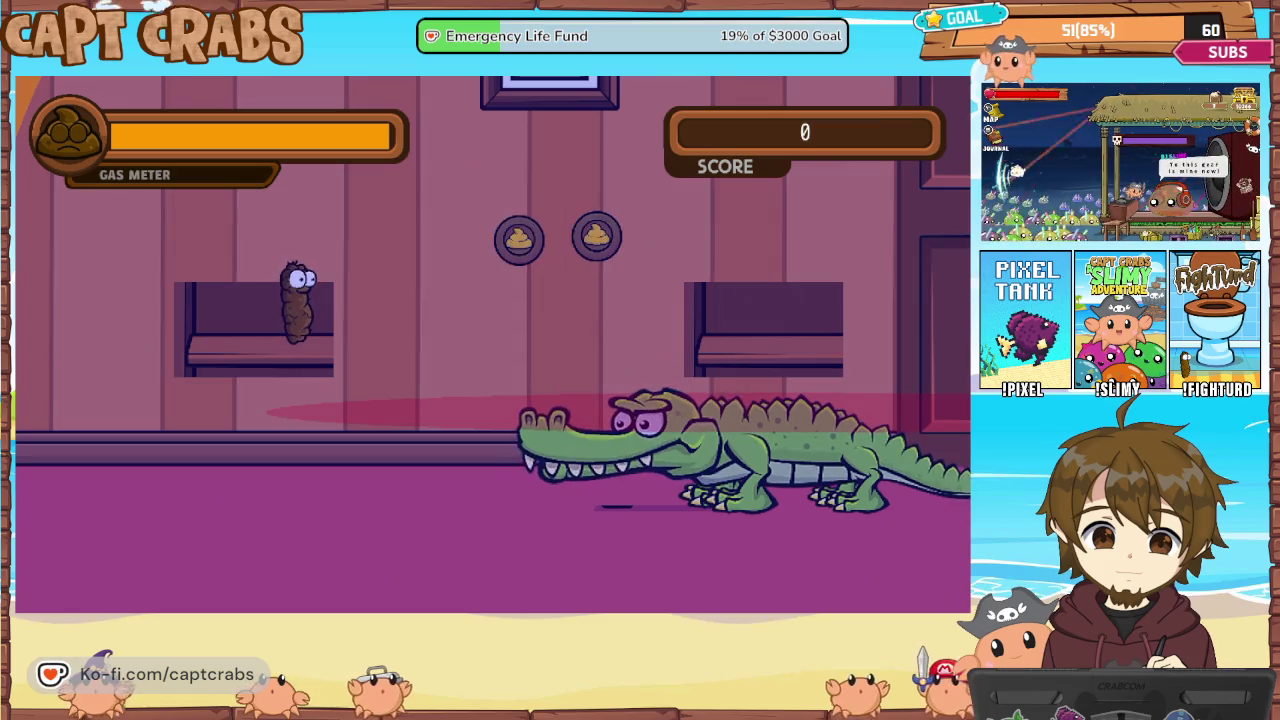
key(space)
key(space)
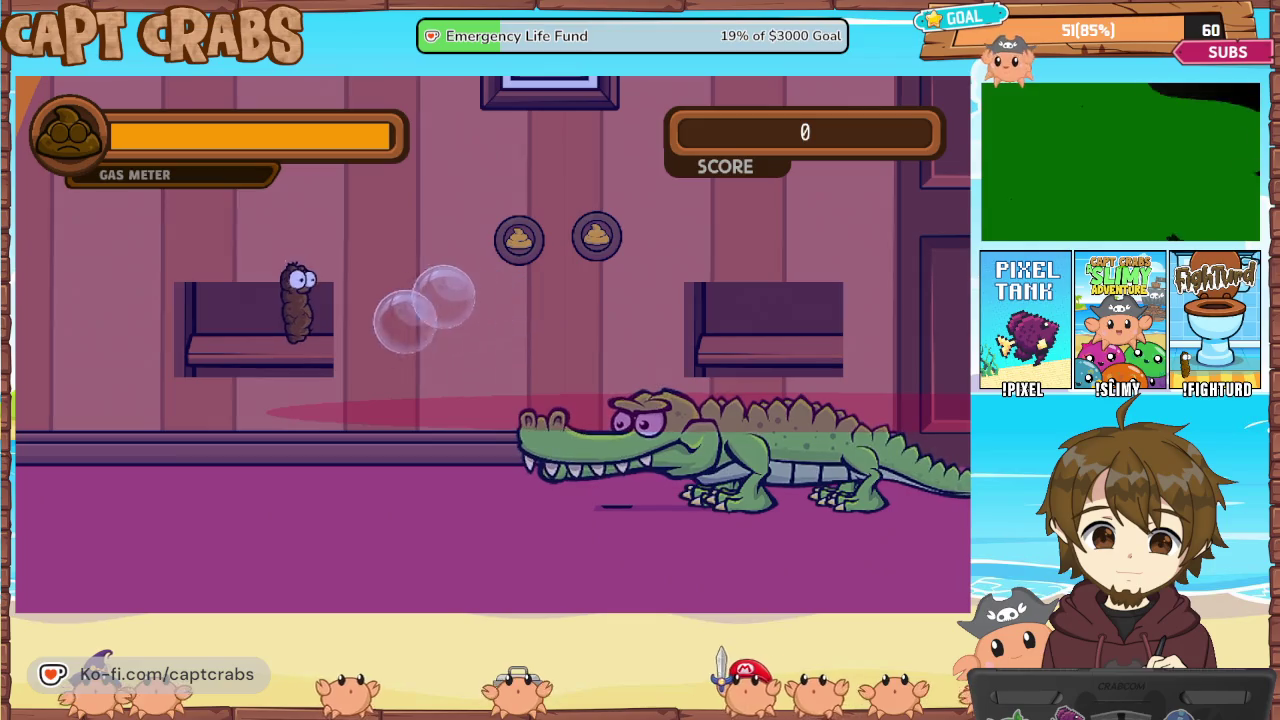
key(space)
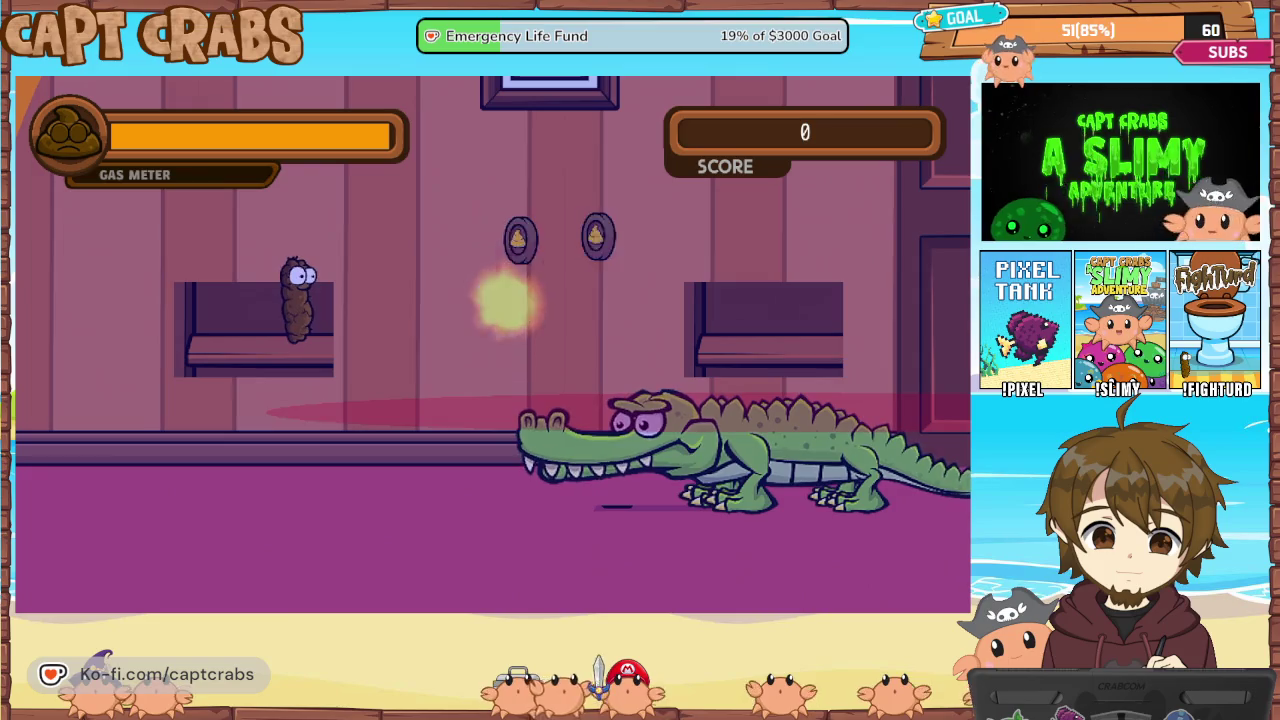
key(space)
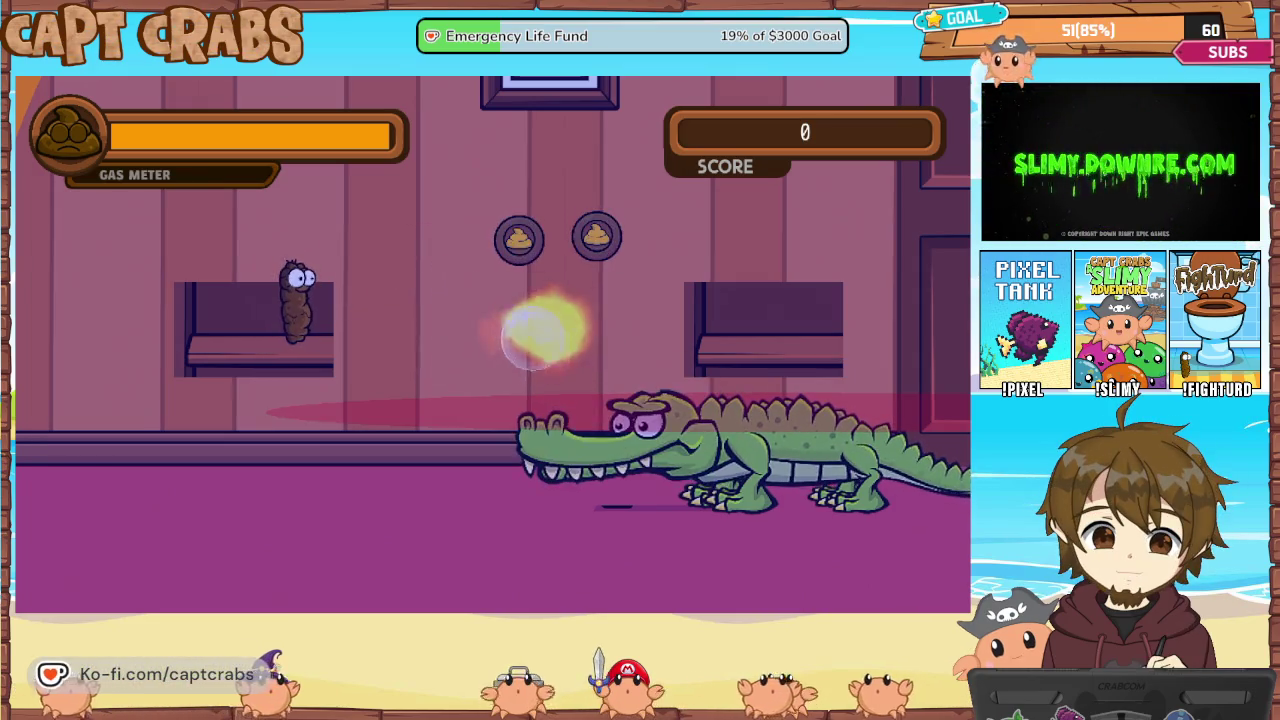
key(space)
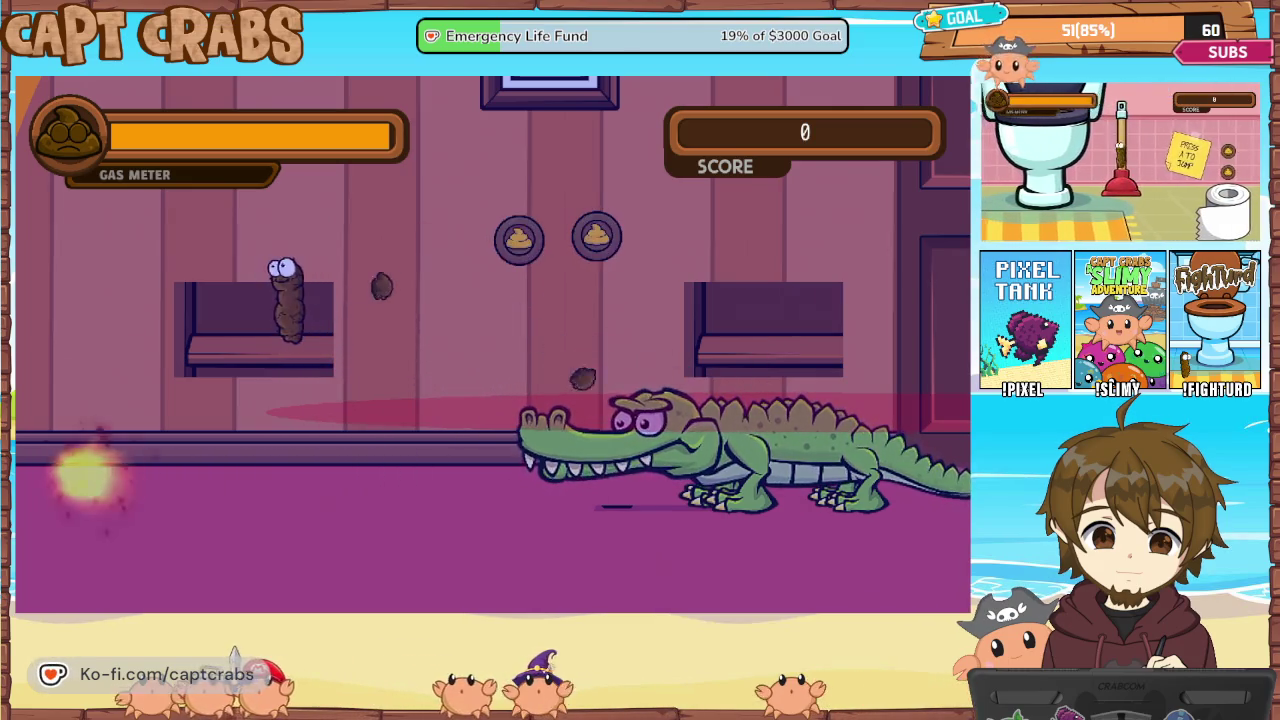
key(Escape)
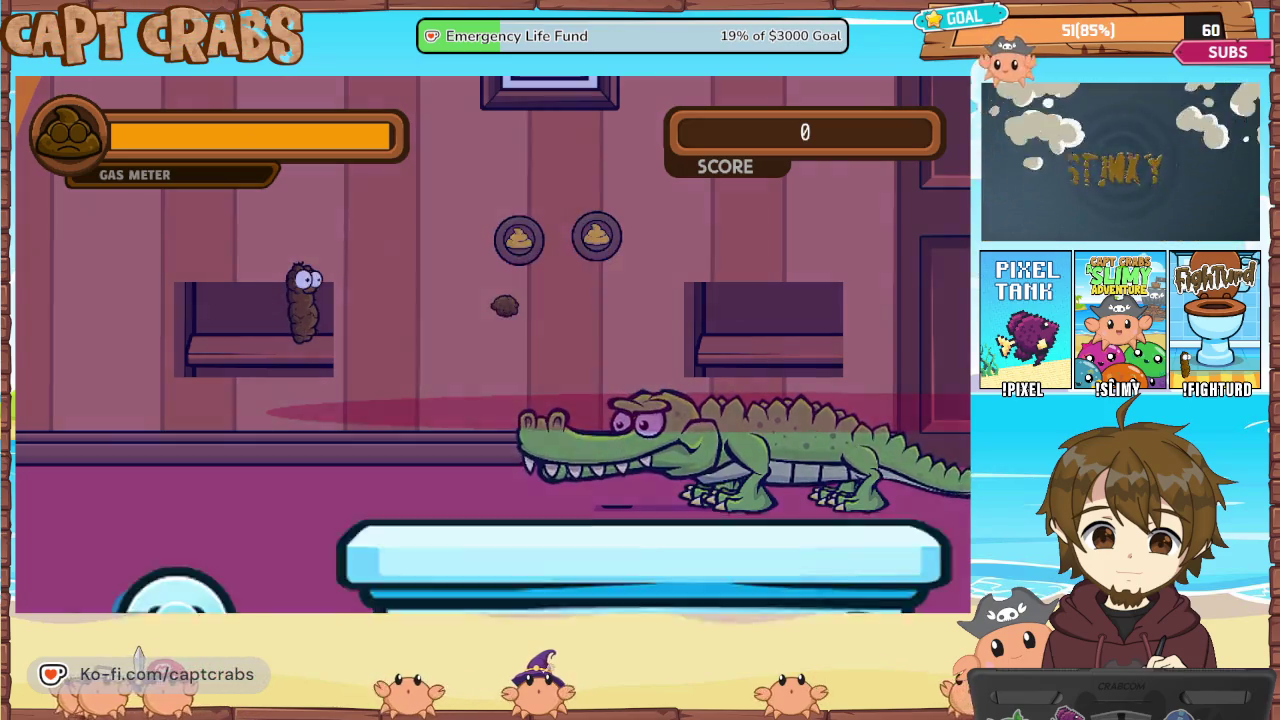
key(Down)
key(Down)
key(alt+F4)
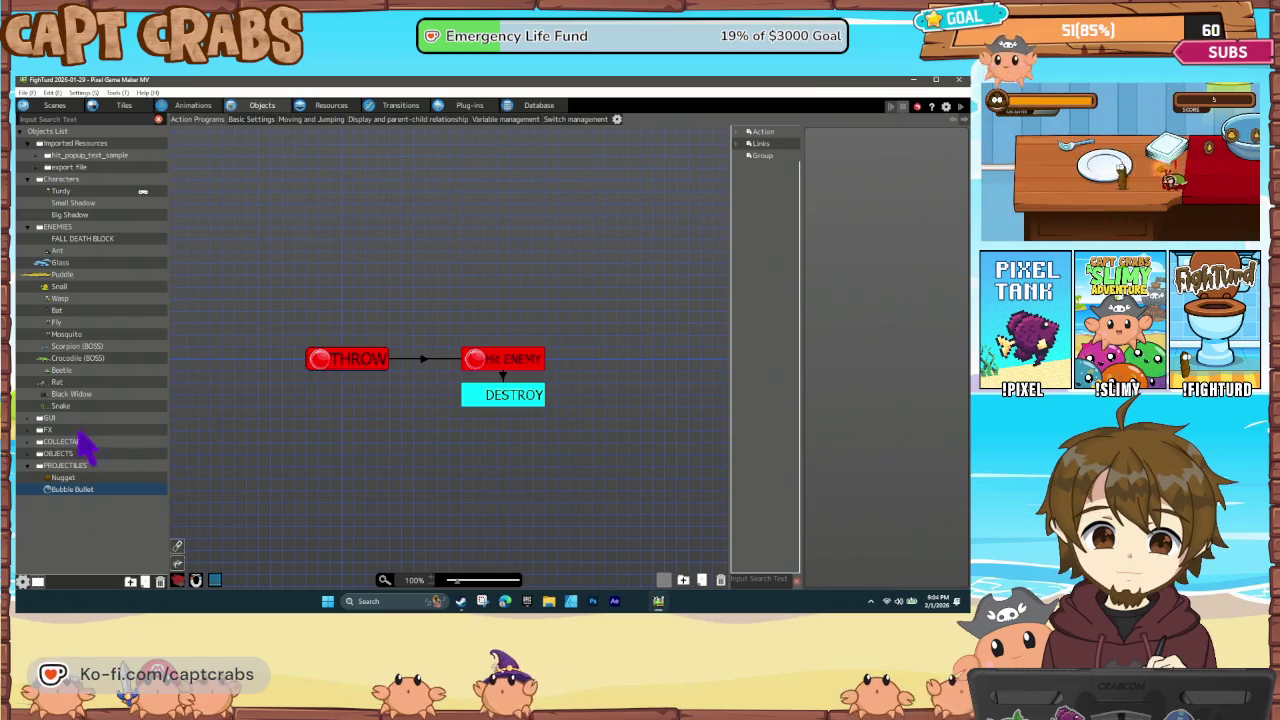
Find and select the Big D Health Bar object in the GUI folder
double_click(40, 418)
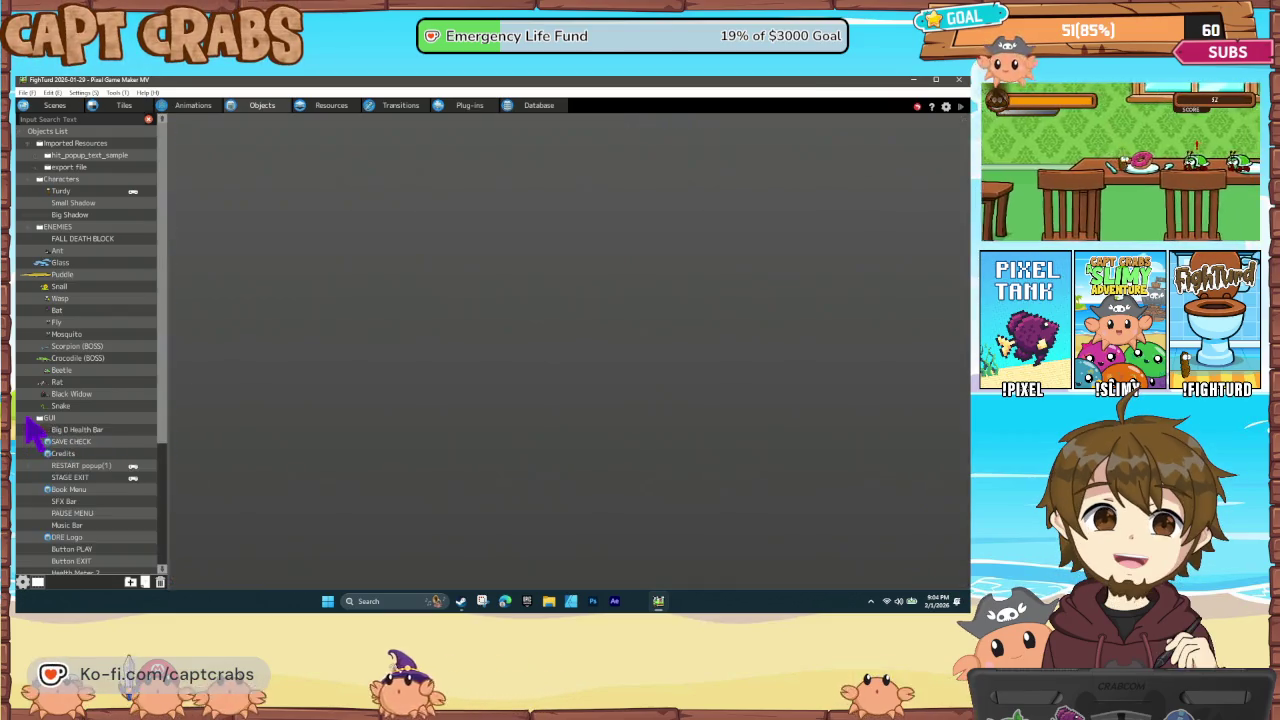
click(86, 432)
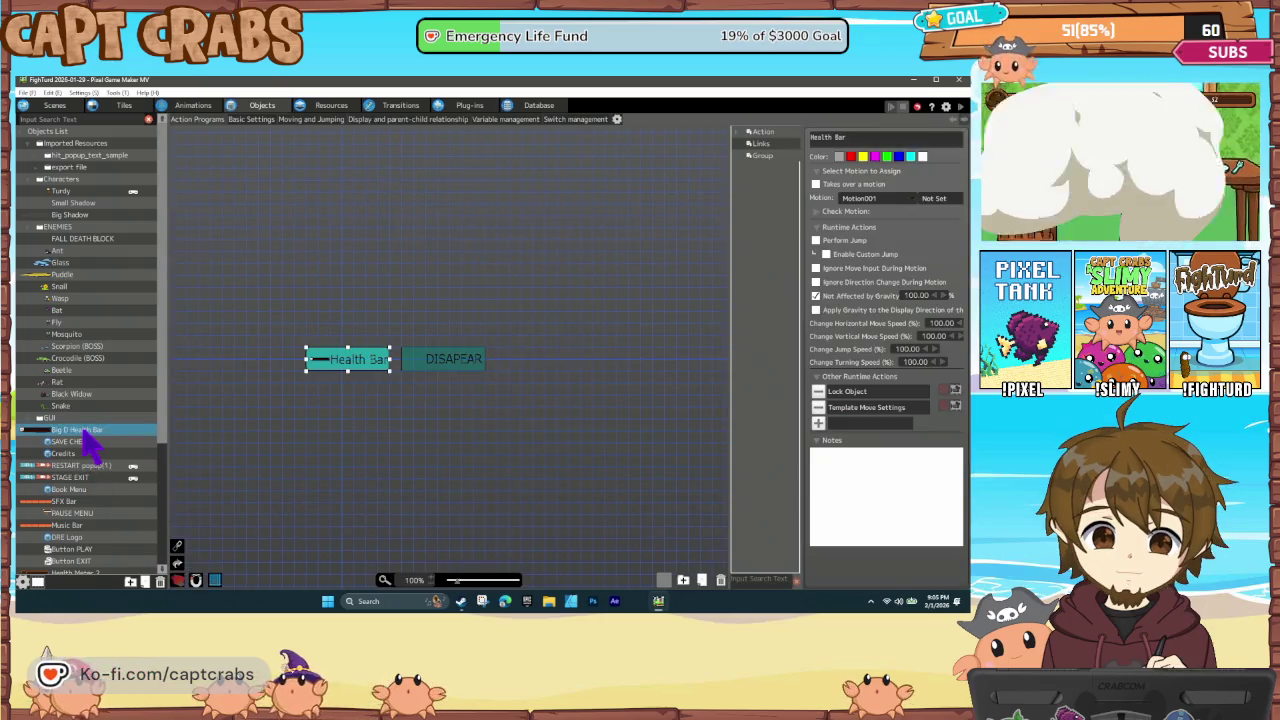
scroll(88, 445, down, 2)
scroll(113, 468, down, 2)
scroll(118, 478, down, 2)
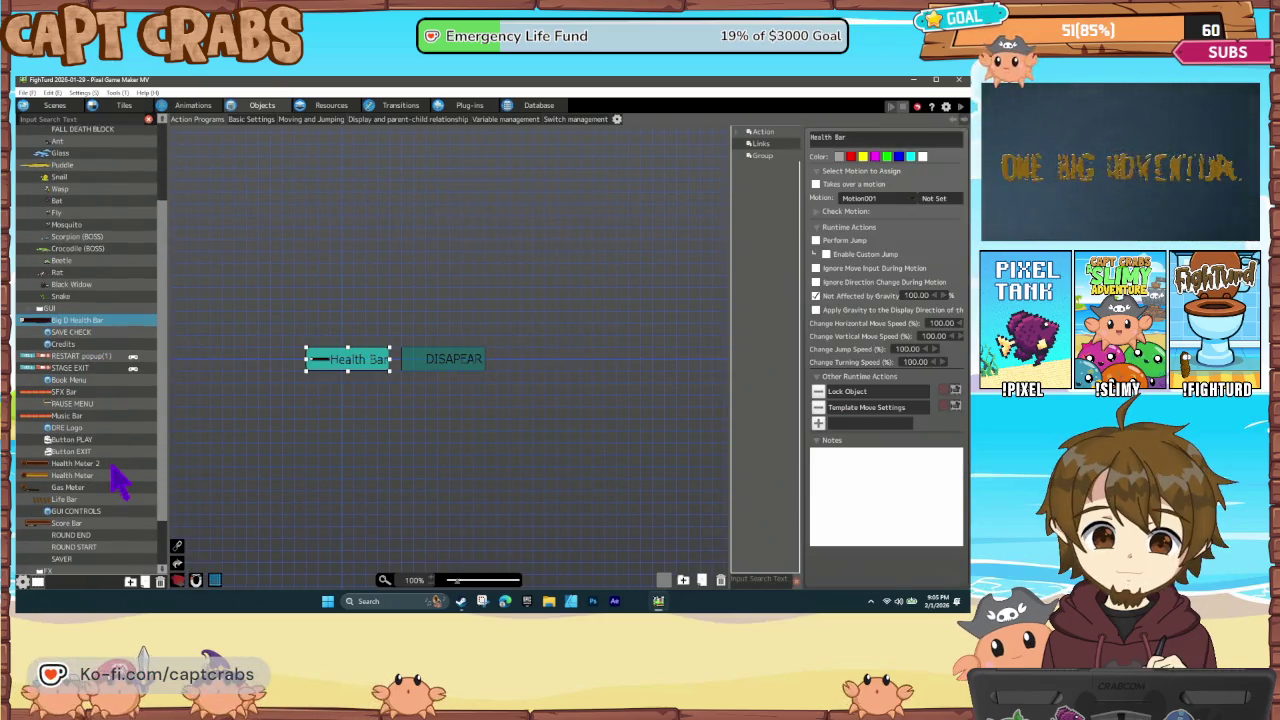
scroll(115, 478, down, 3)
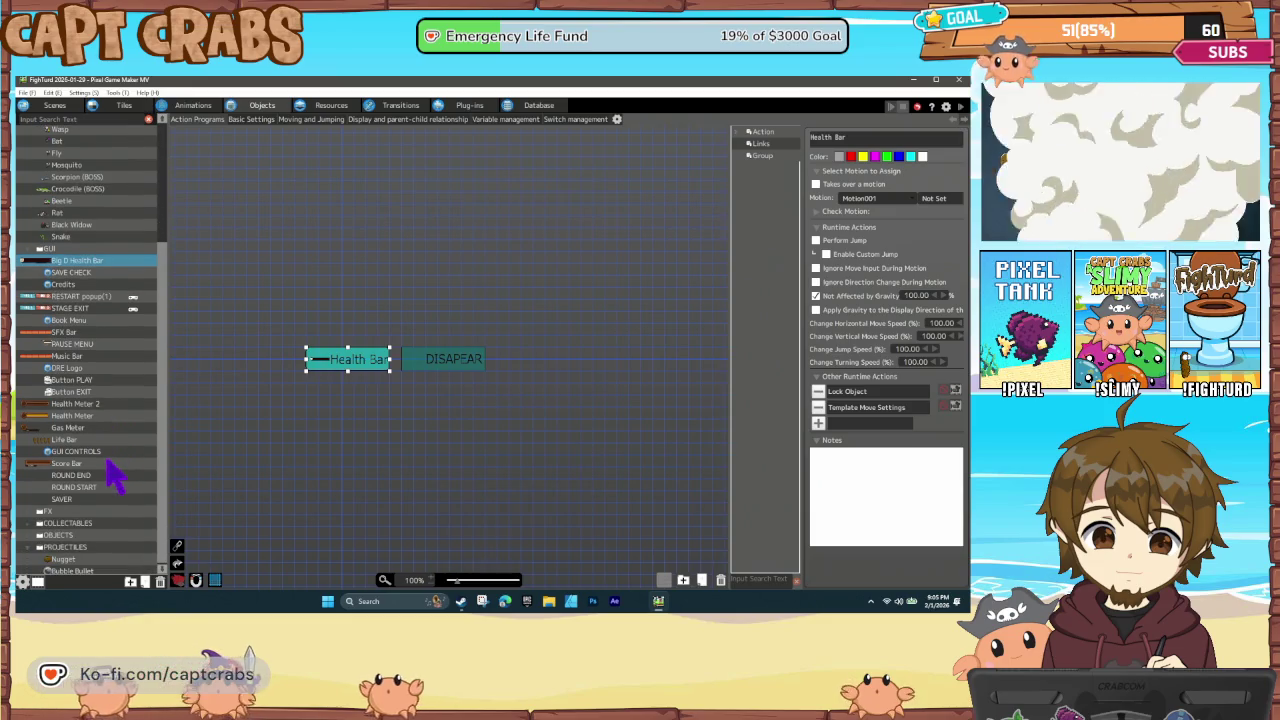
scroll(115, 478, up, 5)
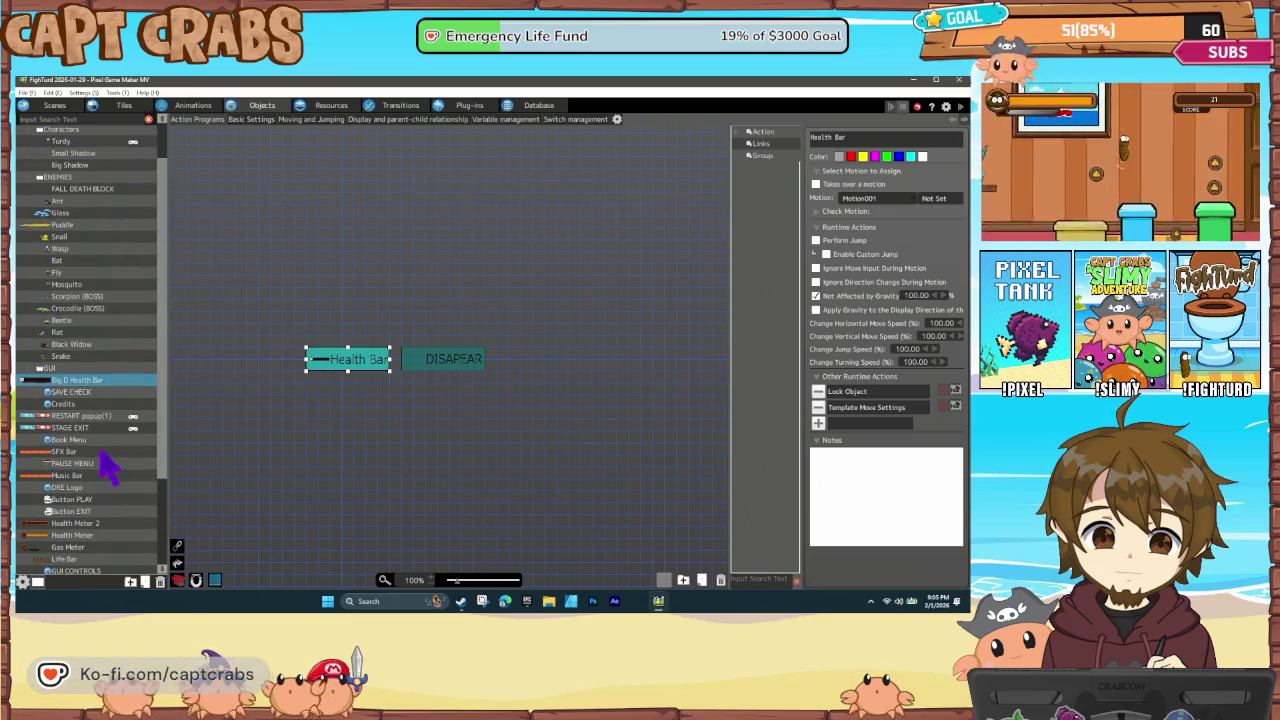
click(81, 392)
click(86, 382)
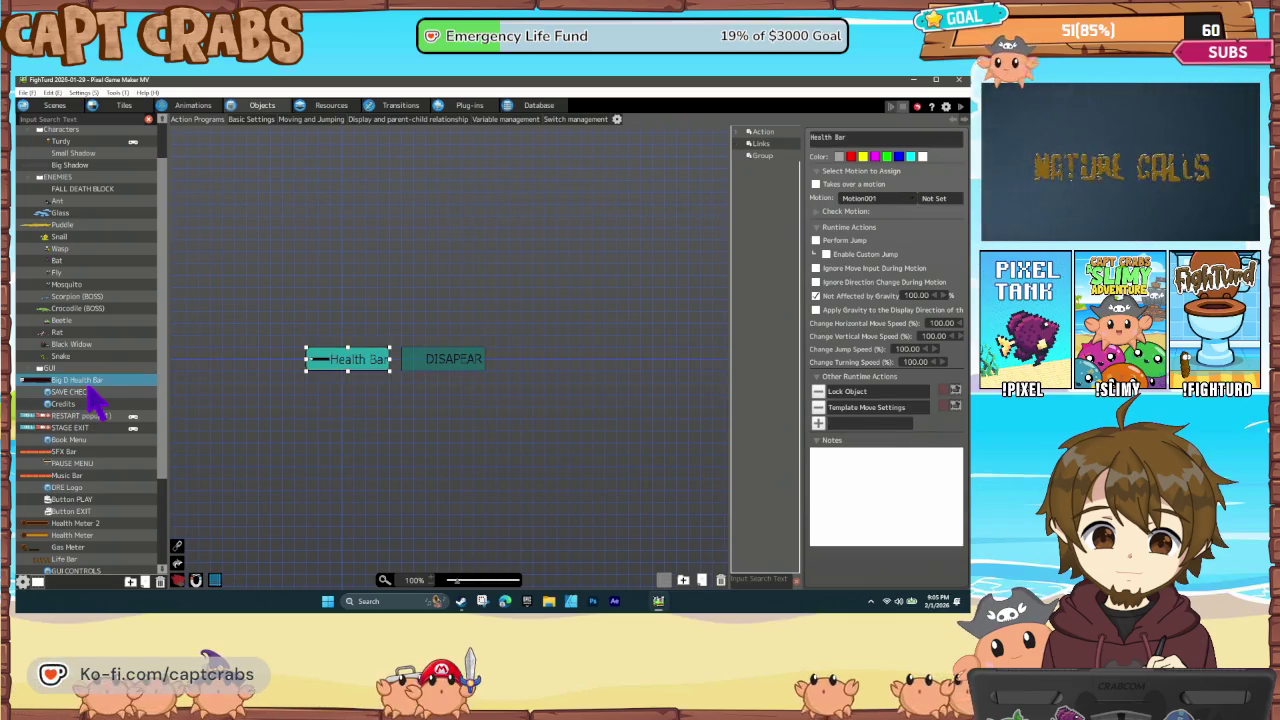
Duplicate Big D Health Bar and rename the copy 'Crocodile Health Bar'
key(ctrl+c)
key(ctrl+v)
right_click(97, 444)
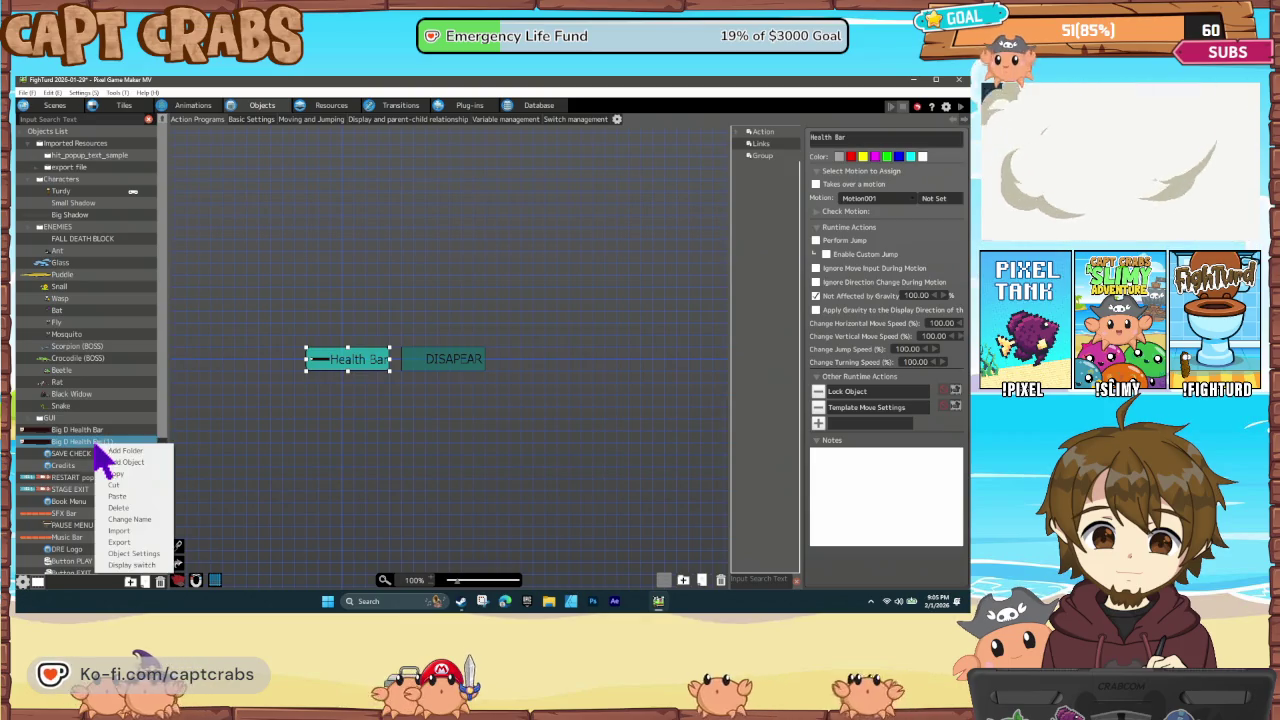
click(140, 535)
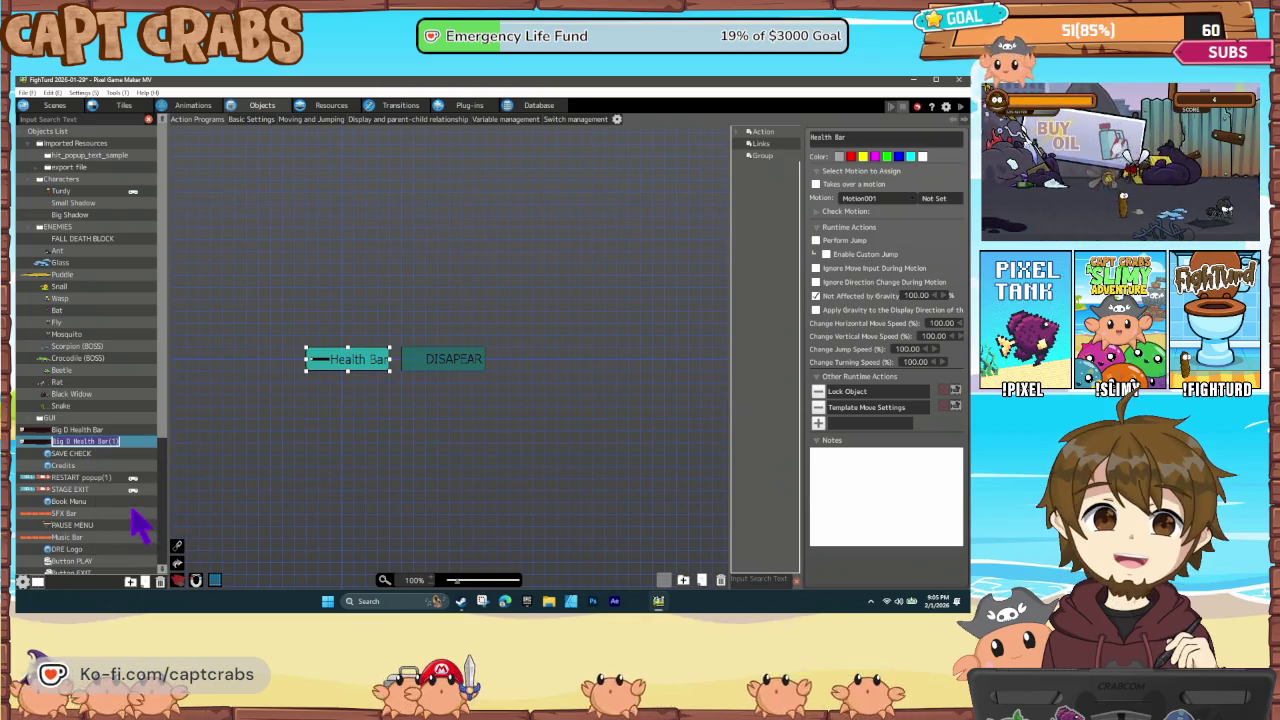
text(Croco)
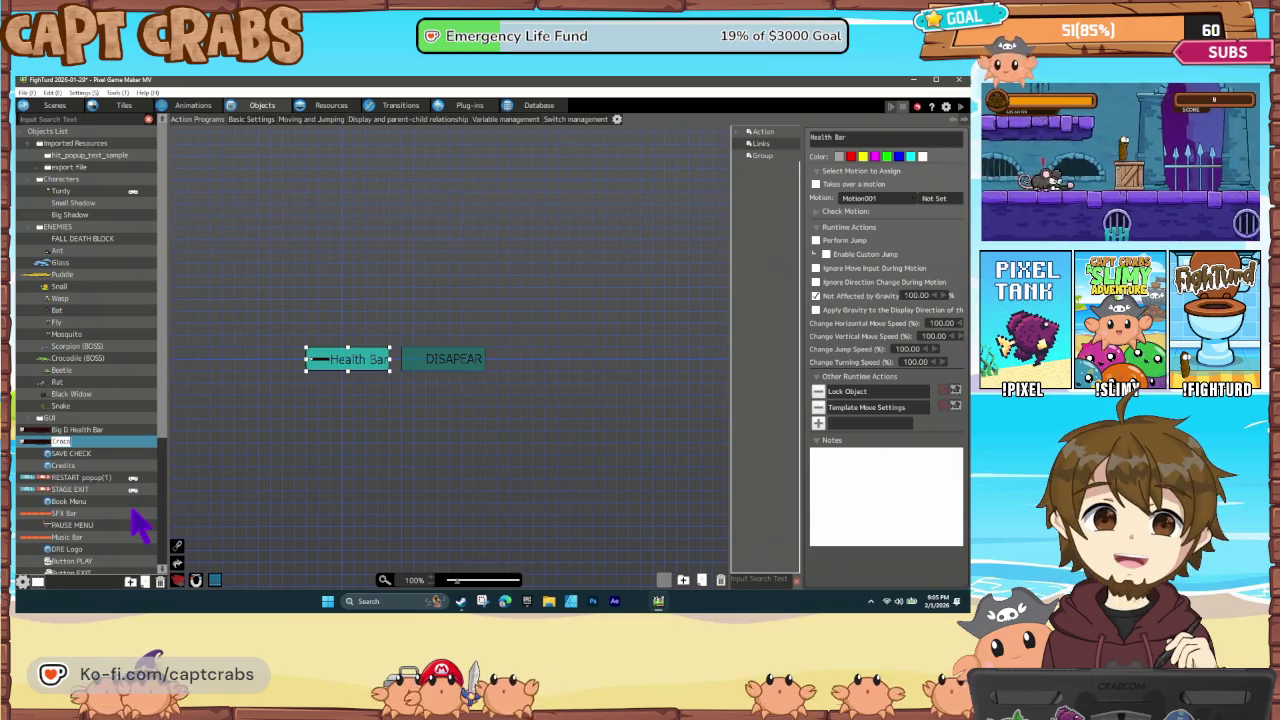
text(dile Health Bar)
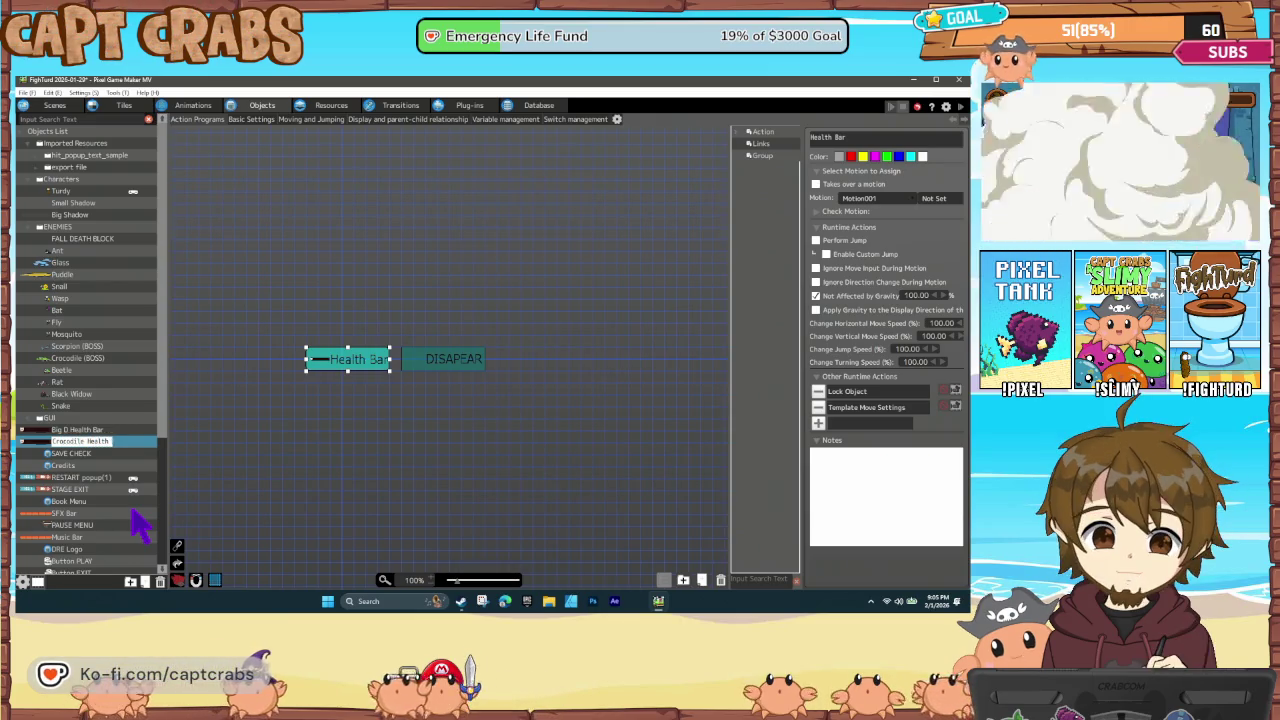
key(Return)
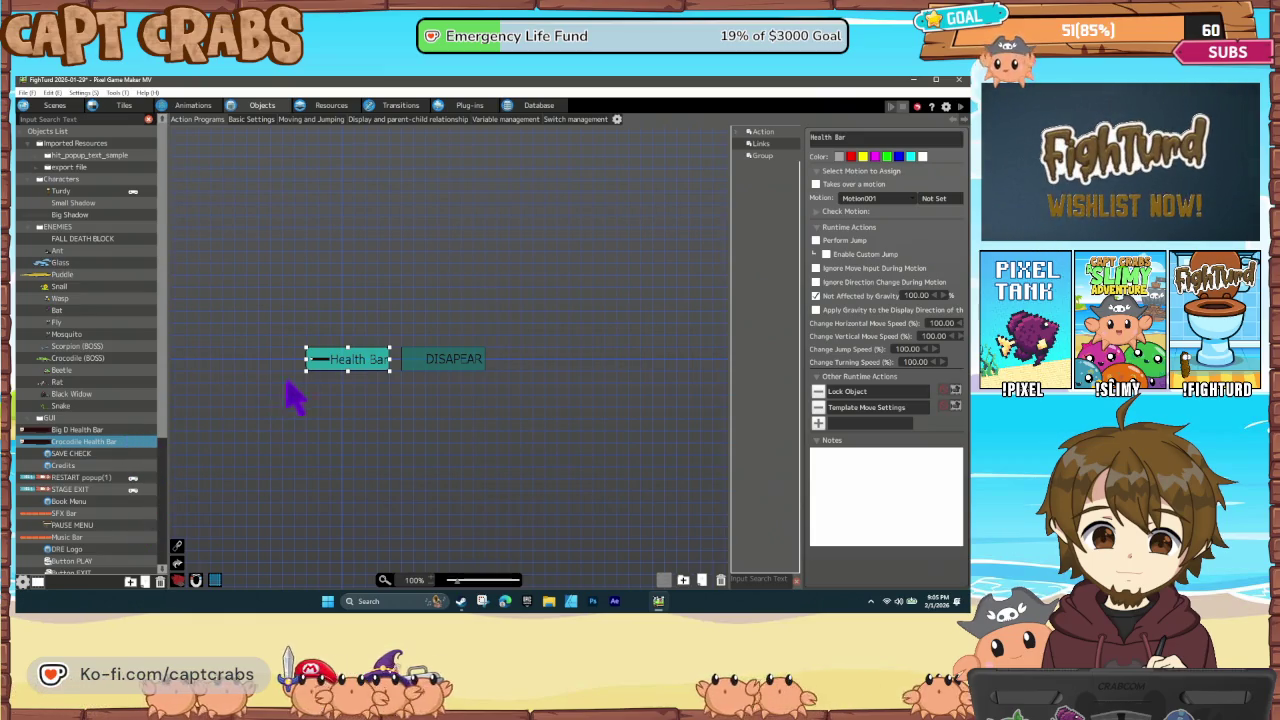
Set the Lock Object action's Set by Object target to Crocodile (BOSS)
click(858, 391)
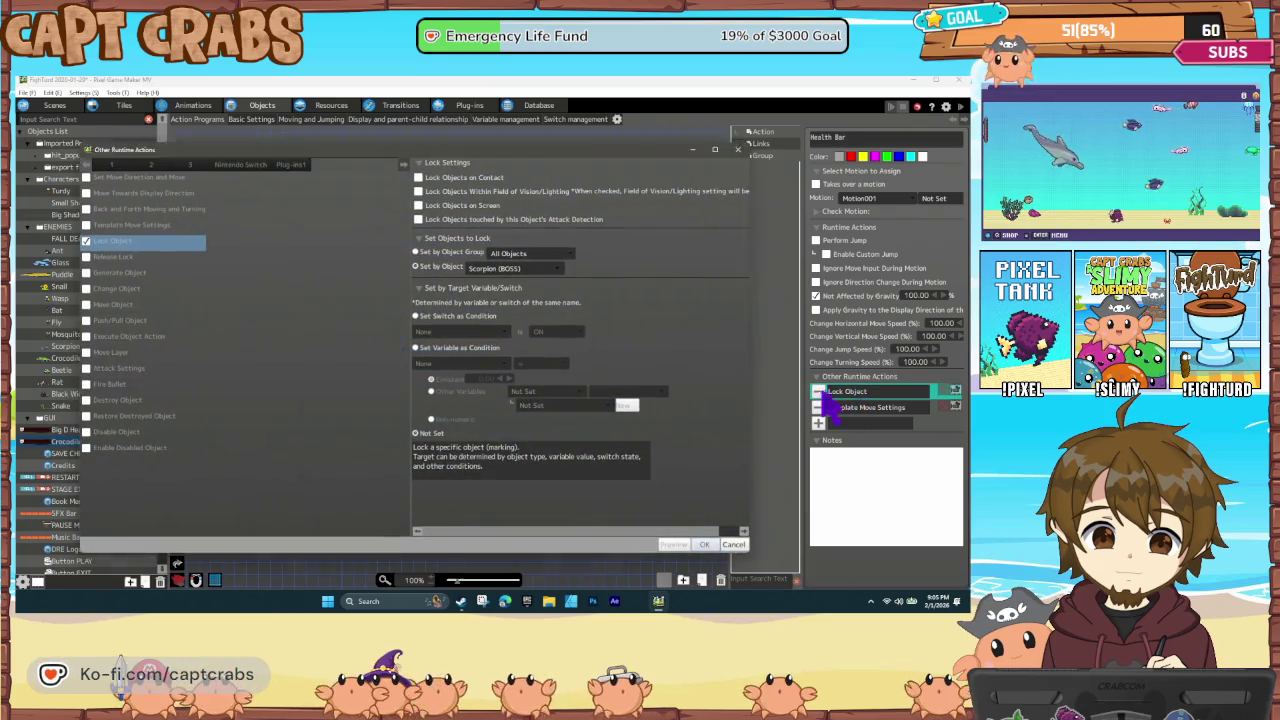
click(510, 268)
mouse_move(540, 319)
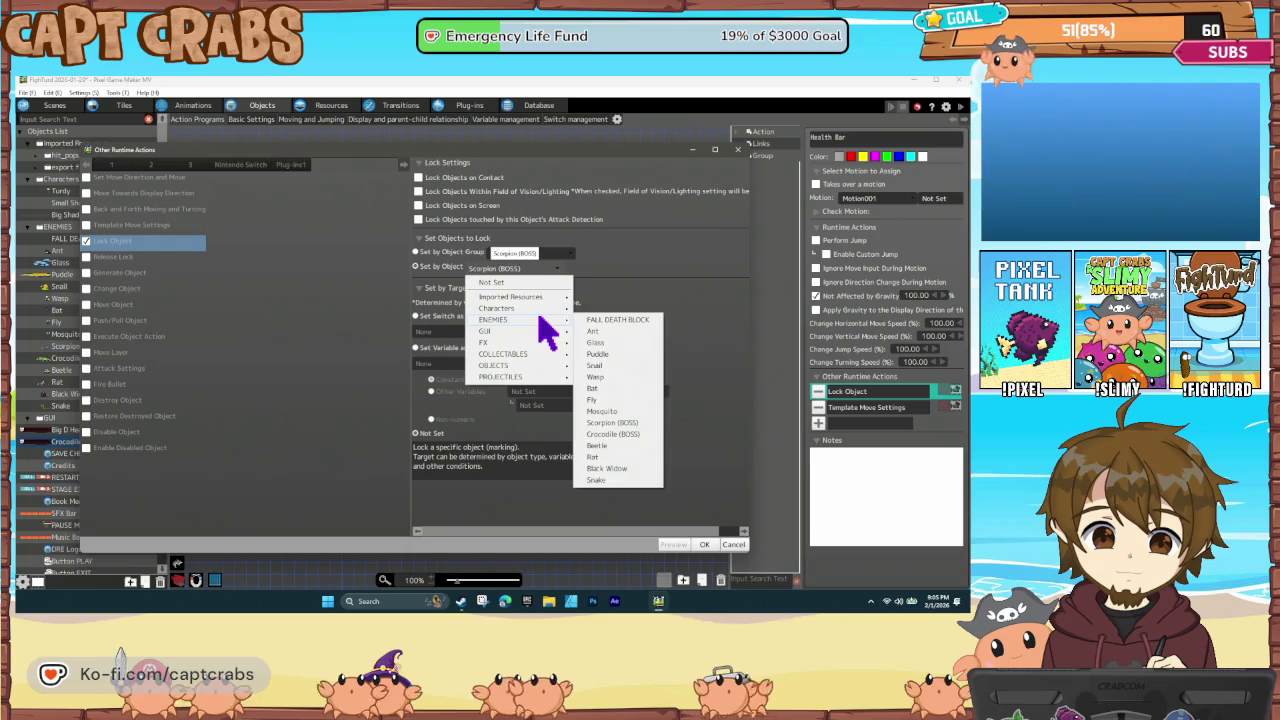
click(612, 434)
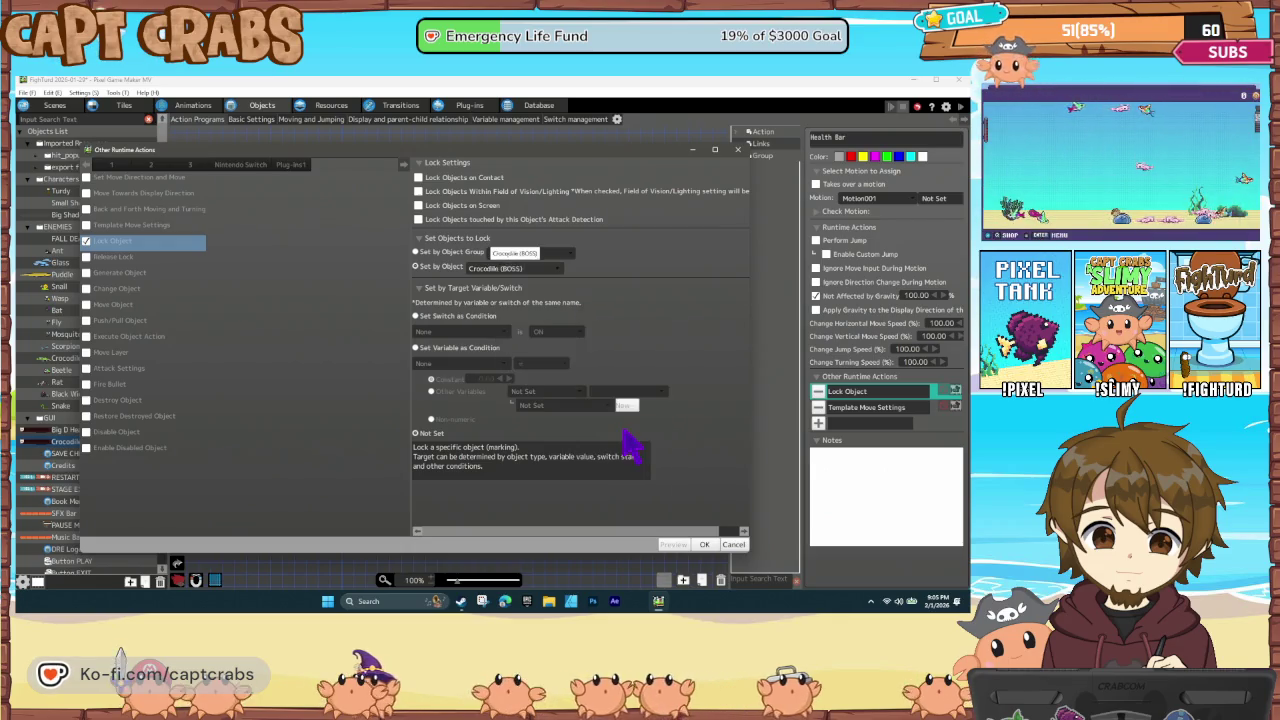
click(710, 548)
double_click(858, 409)
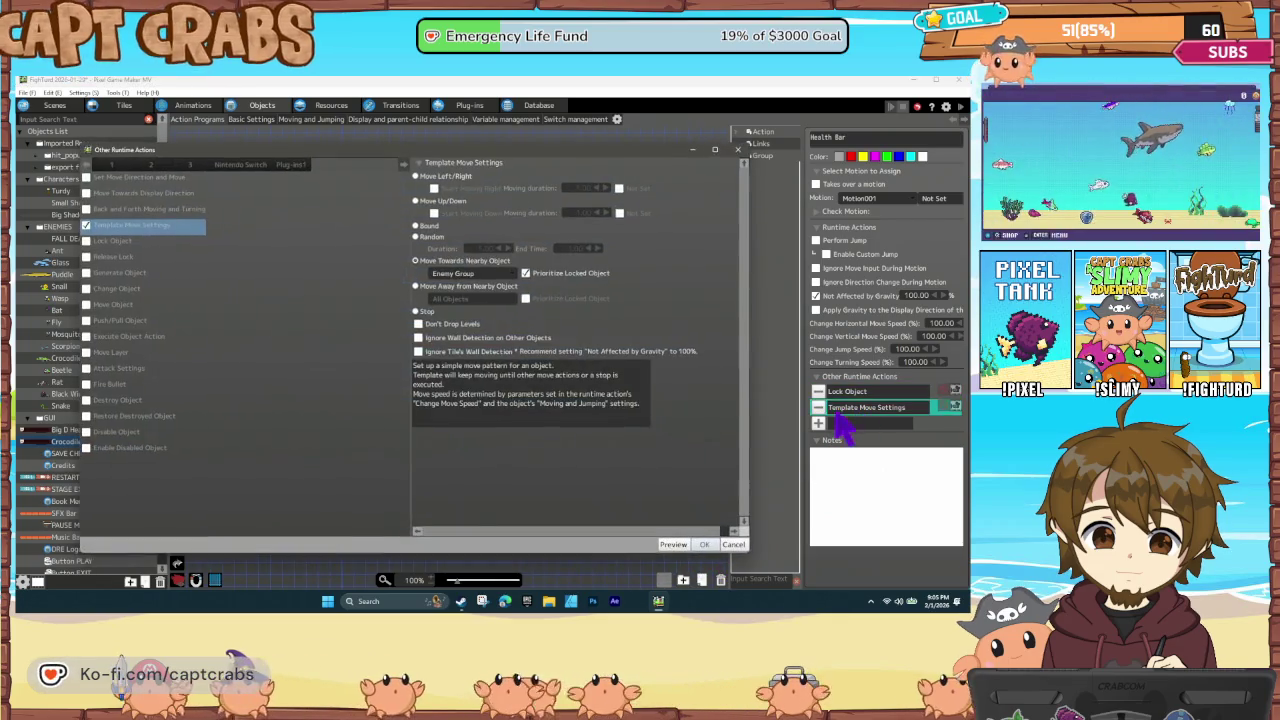
click(706, 546)
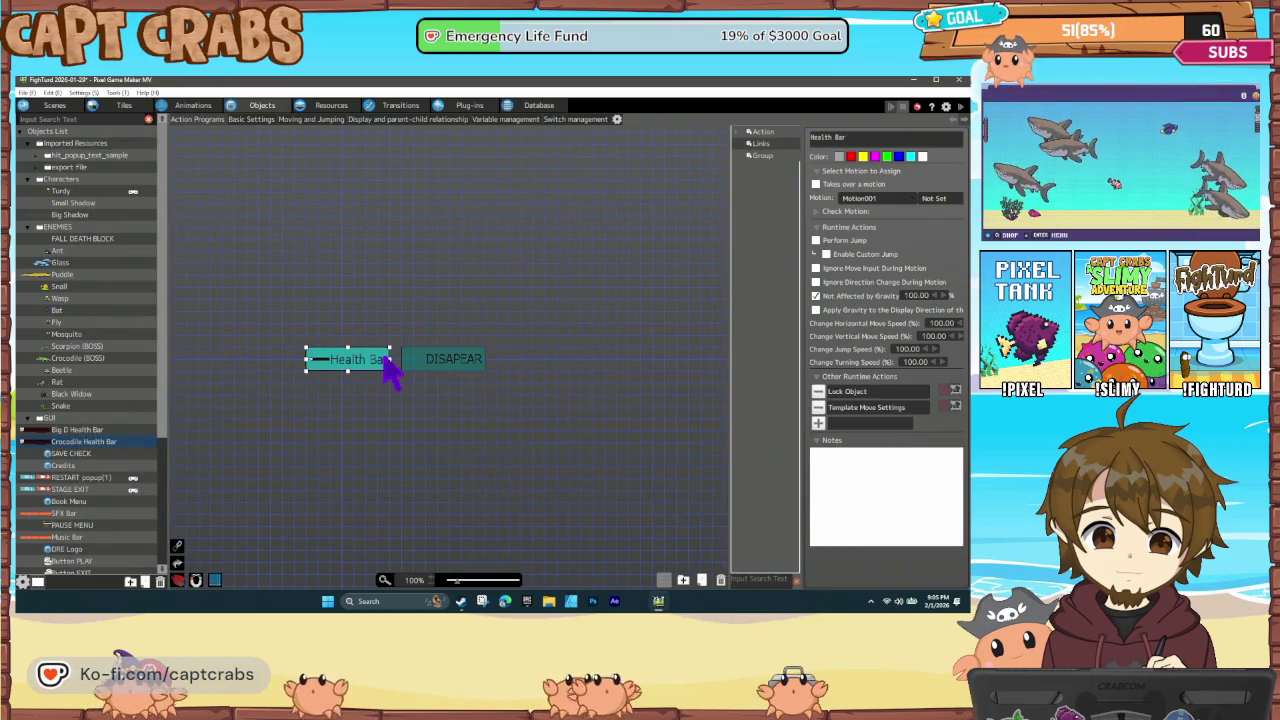
click(254, 120)
Set the Gauge Display's variable to Crocodile (BOSS)/HP on the Display and parent-child relationship settings
click(302, 120)
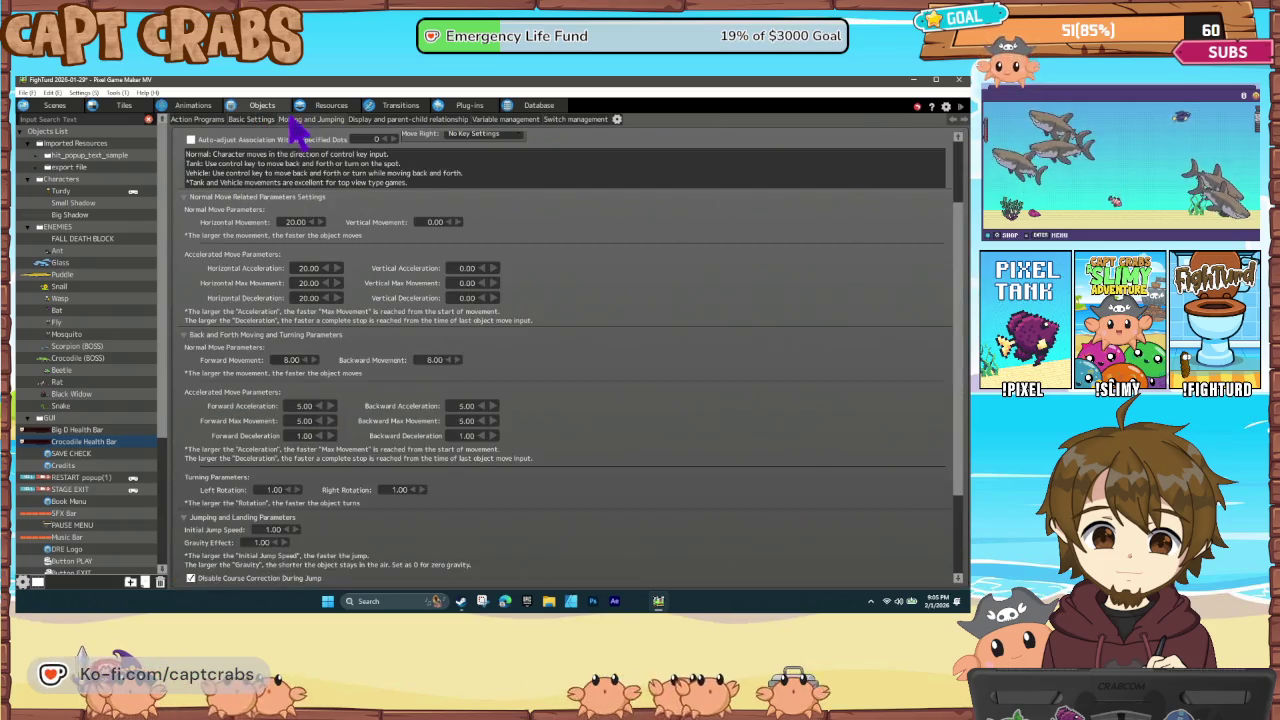
click(258, 120)
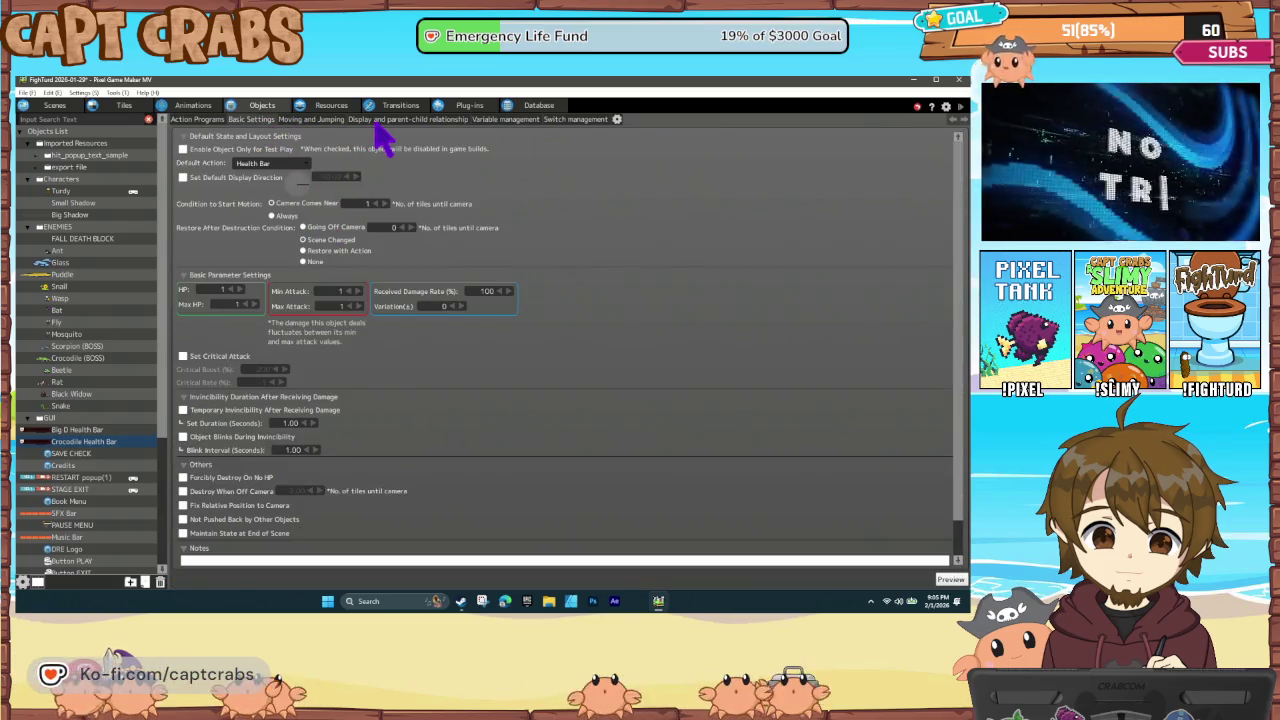
click(380, 121)
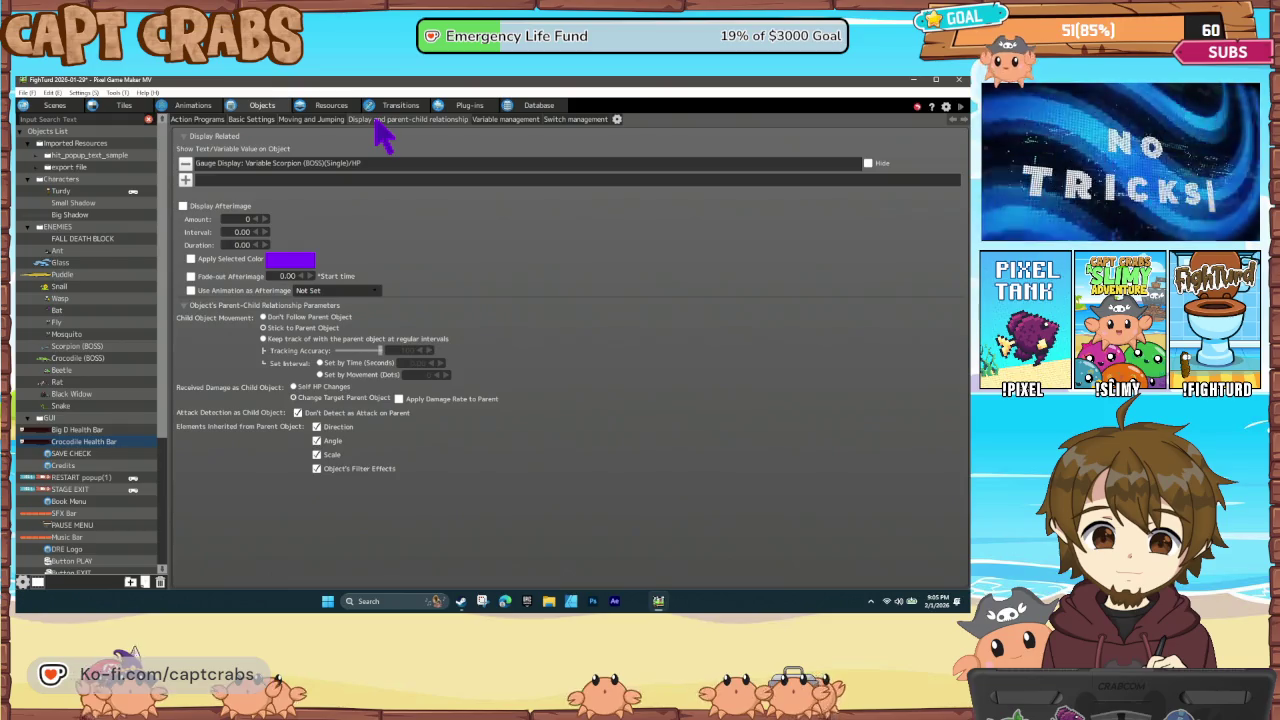
double_click(343, 163)
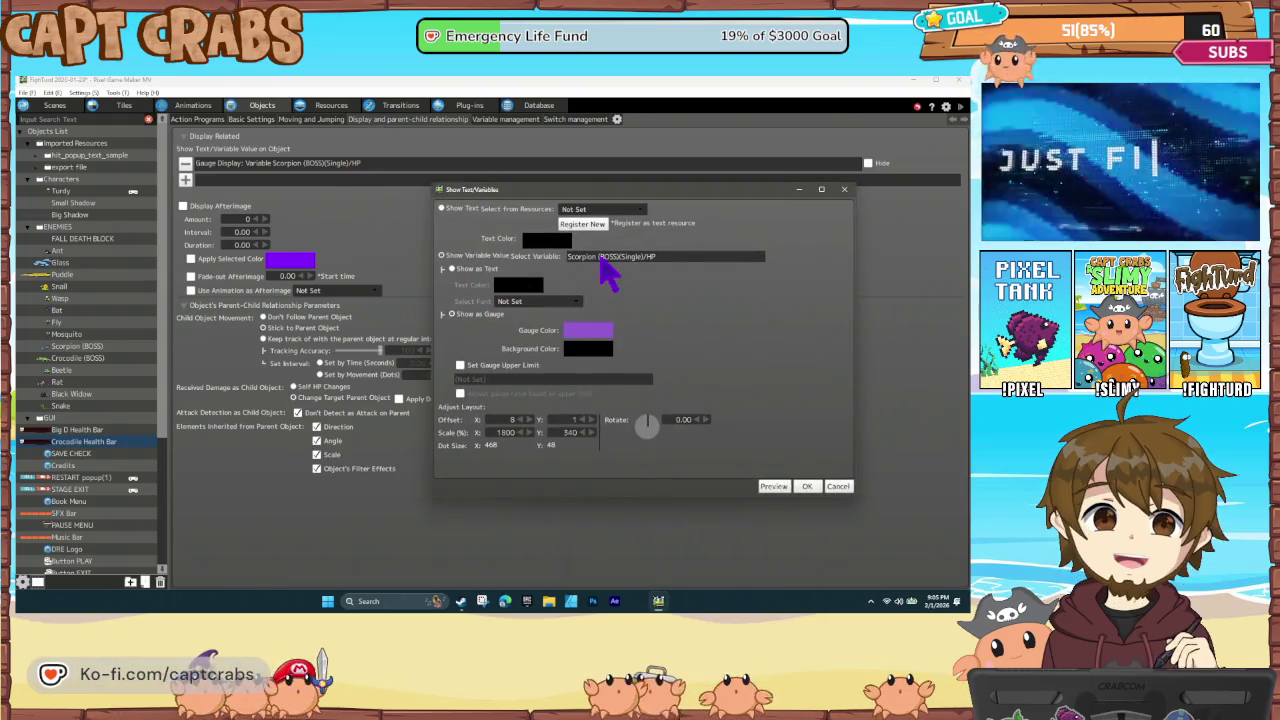
click(598, 258)
click(507, 293)
mouse_move(520, 366)
click(606, 481)
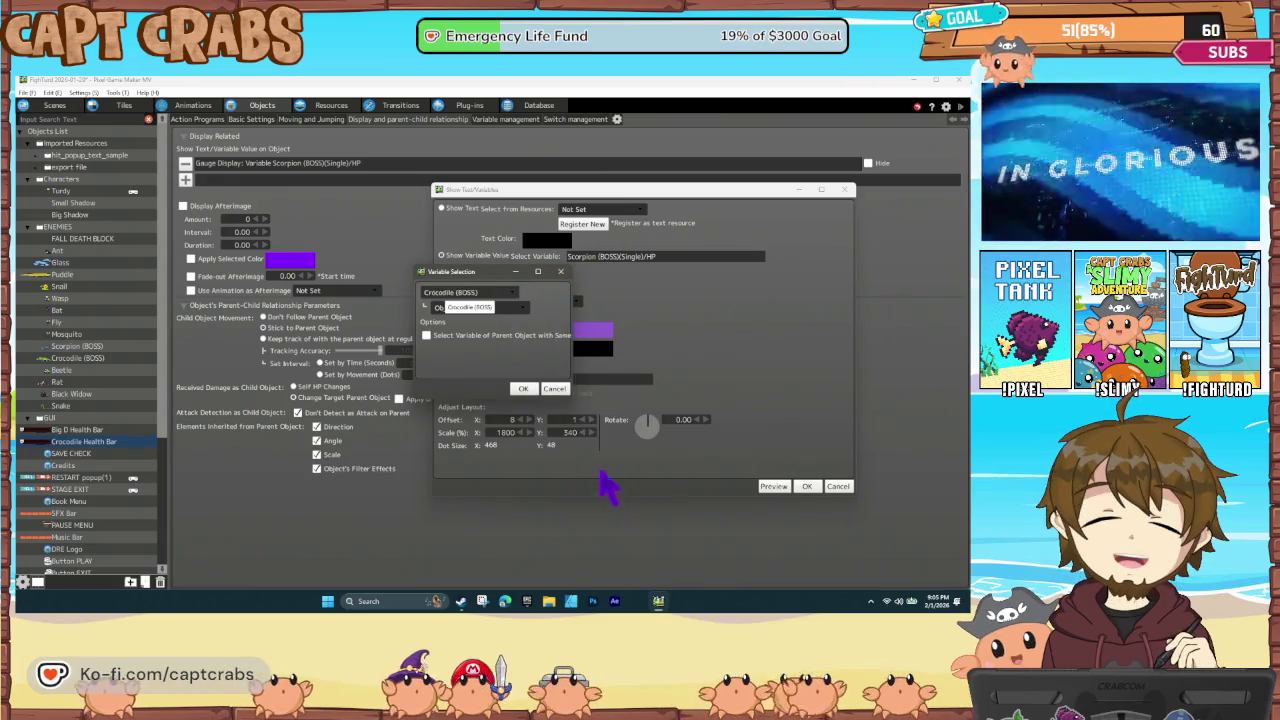
click(480, 308)
click(482, 358)
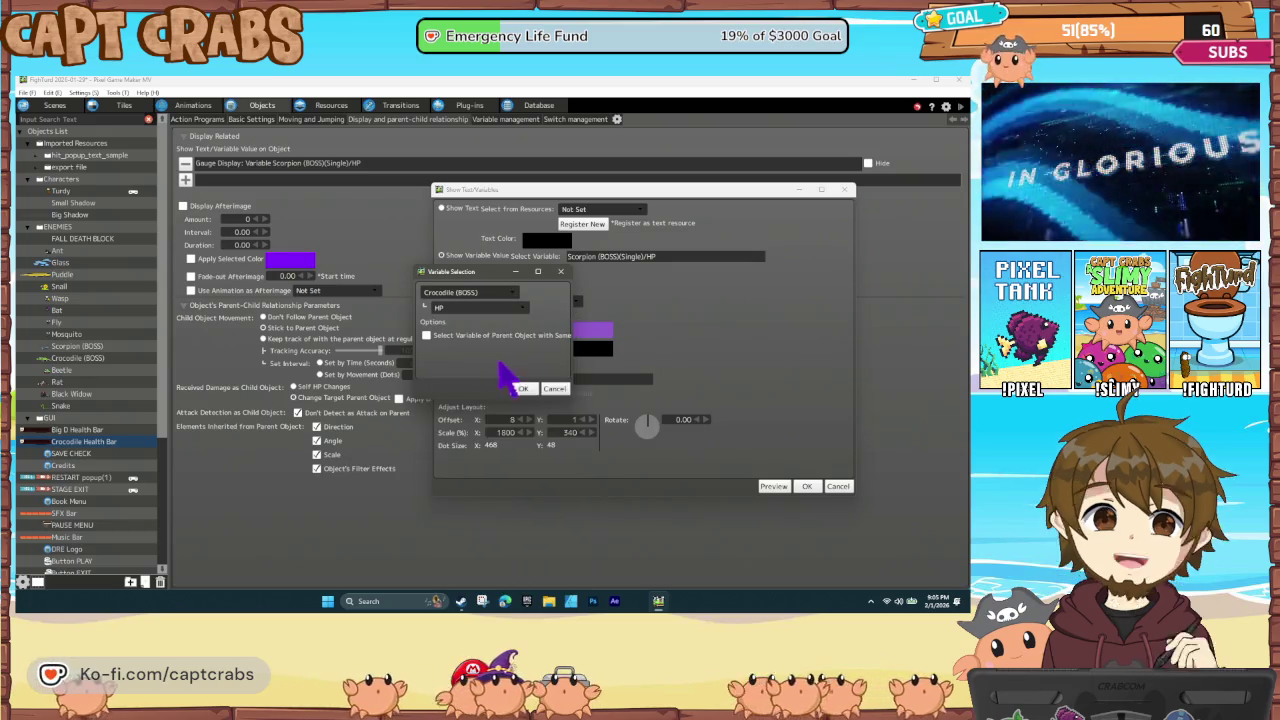
click(522, 392)
click(807, 487)
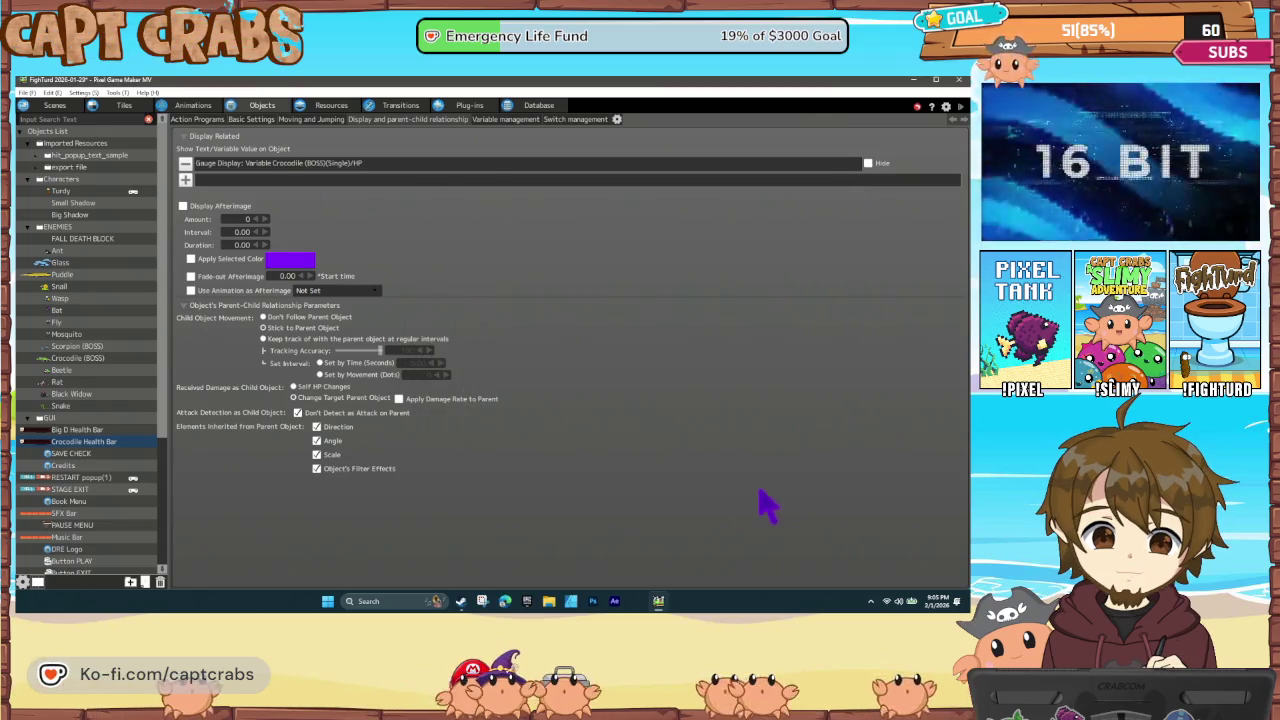
click(68, 108)
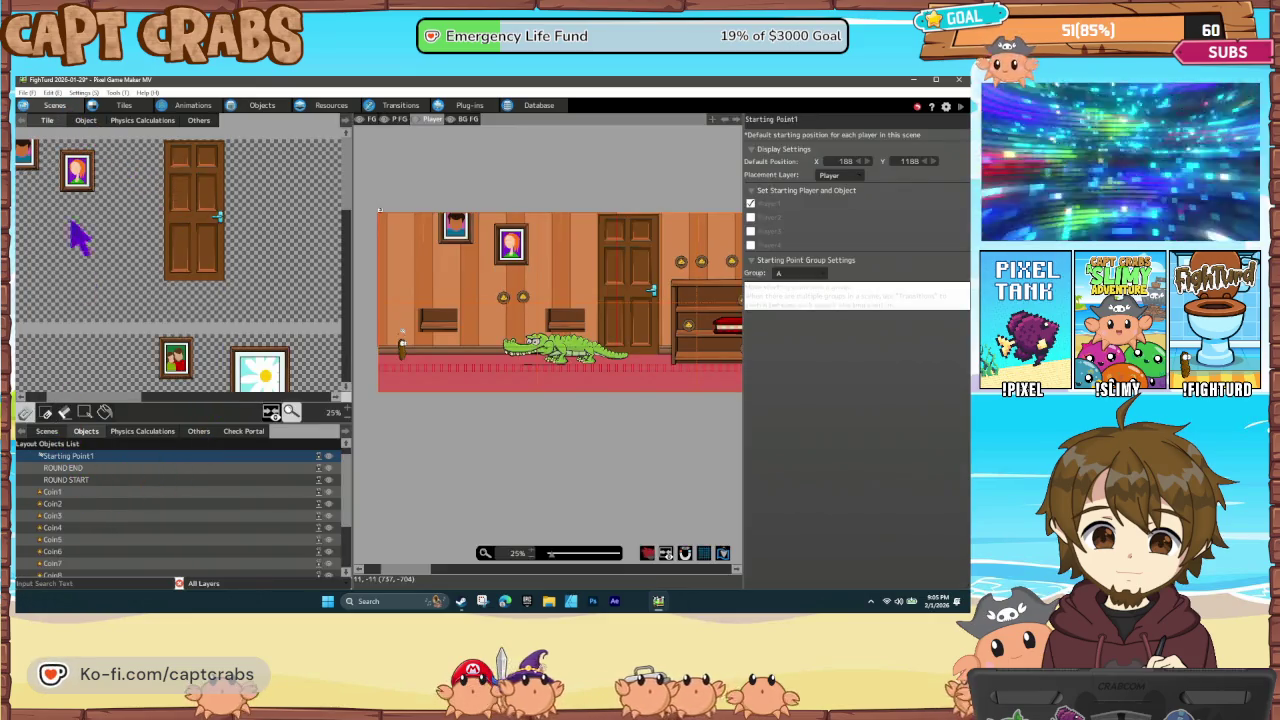
Drag Crocodile Health Bar into the room just above the crocodile, at 1000, 656
click(86, 122)
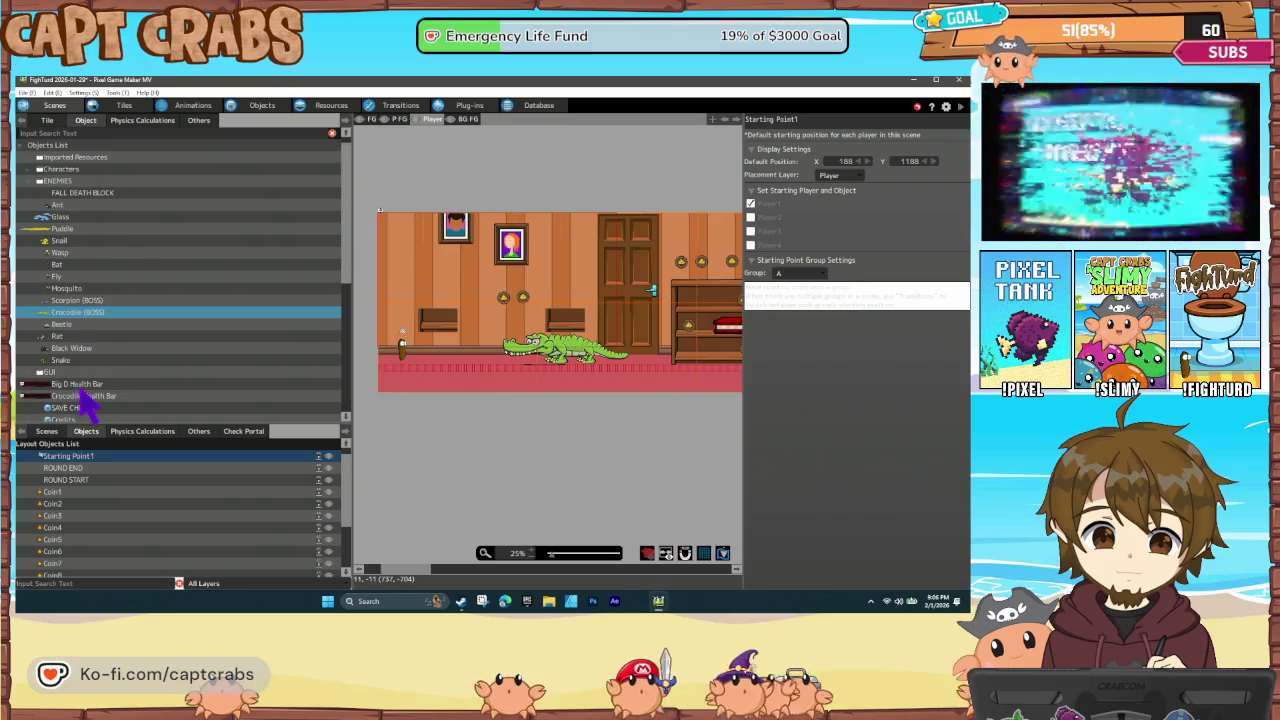
drag(85, 398, 395, 338)
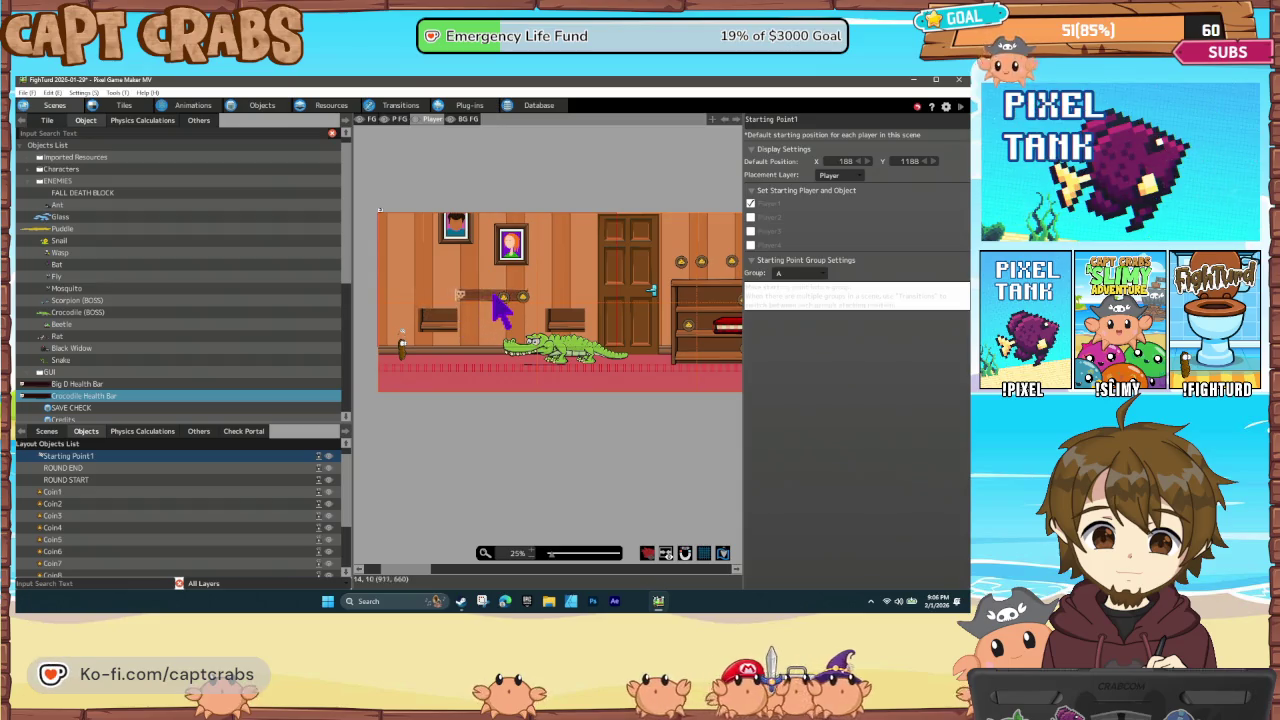
drag(498, 298, 498, 306)
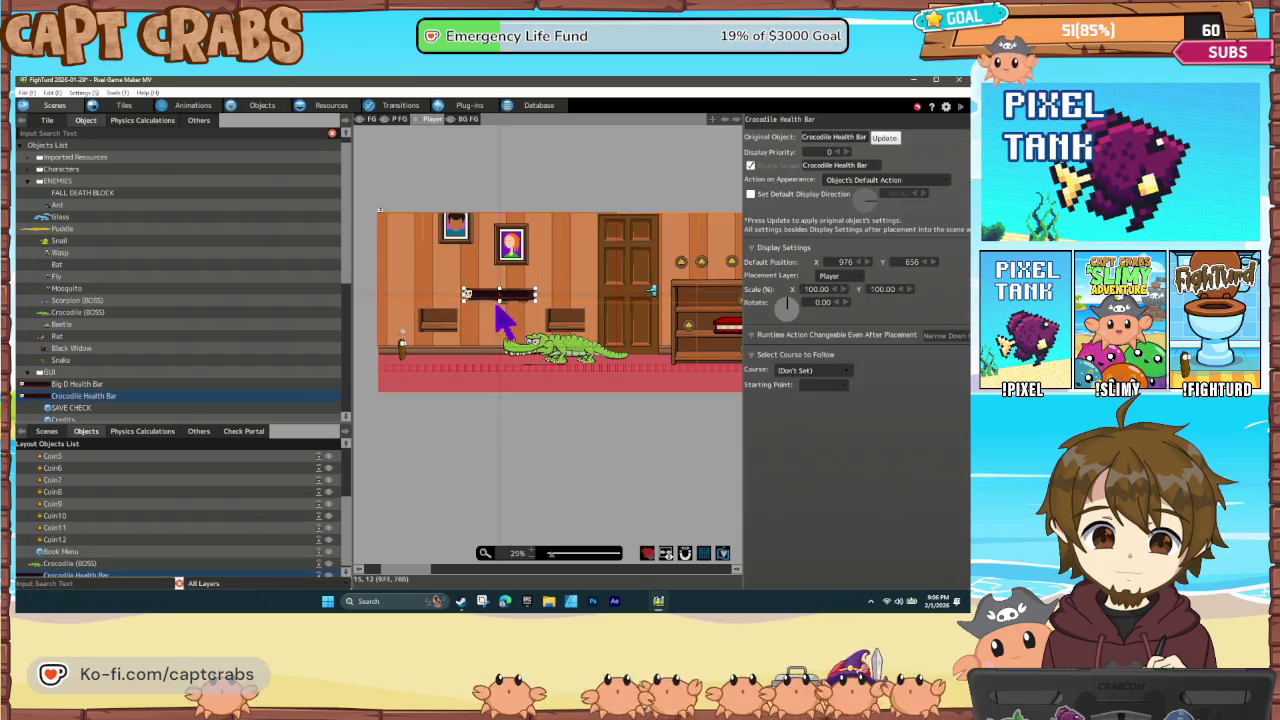
click(505, 308)
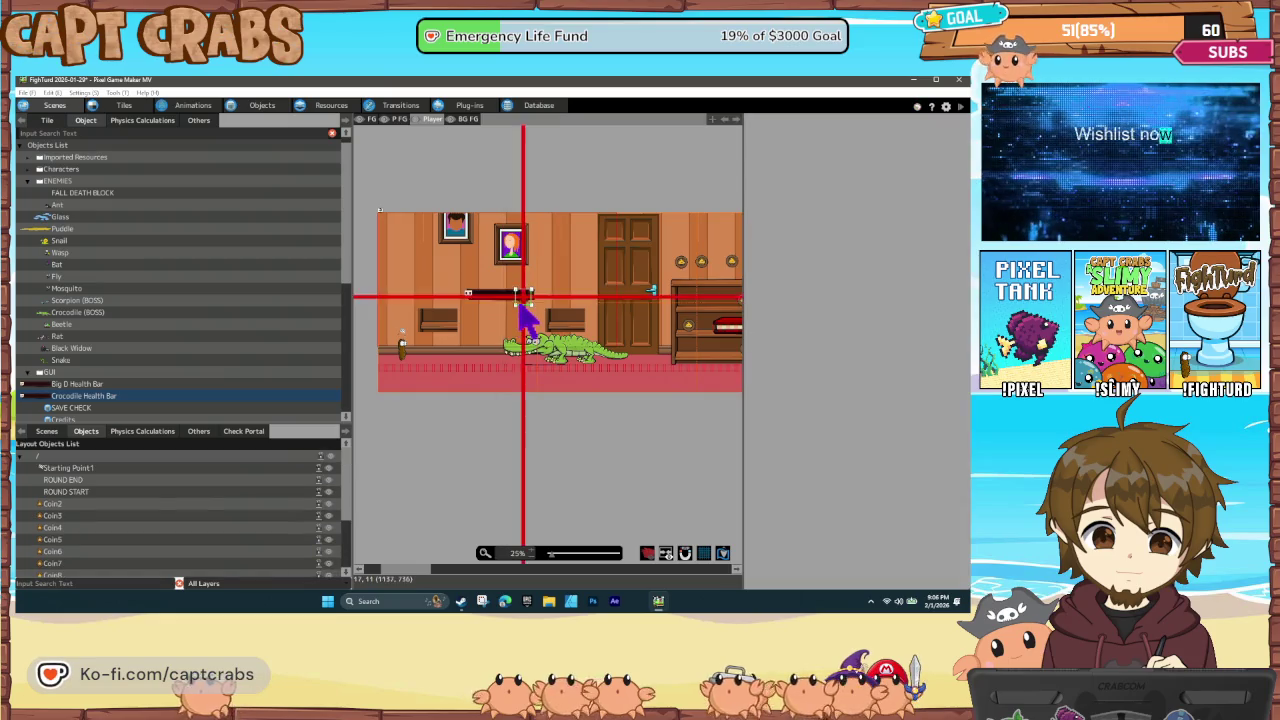
click(498, 302)
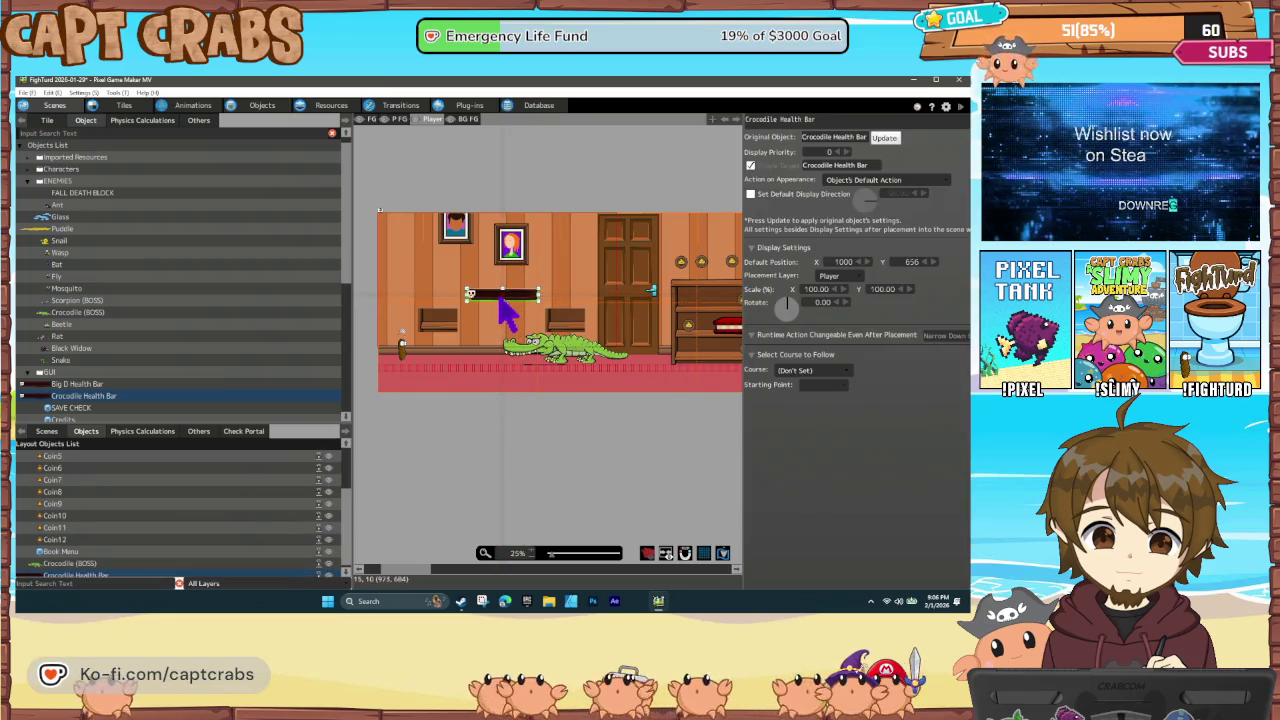
double_click(541, 293)
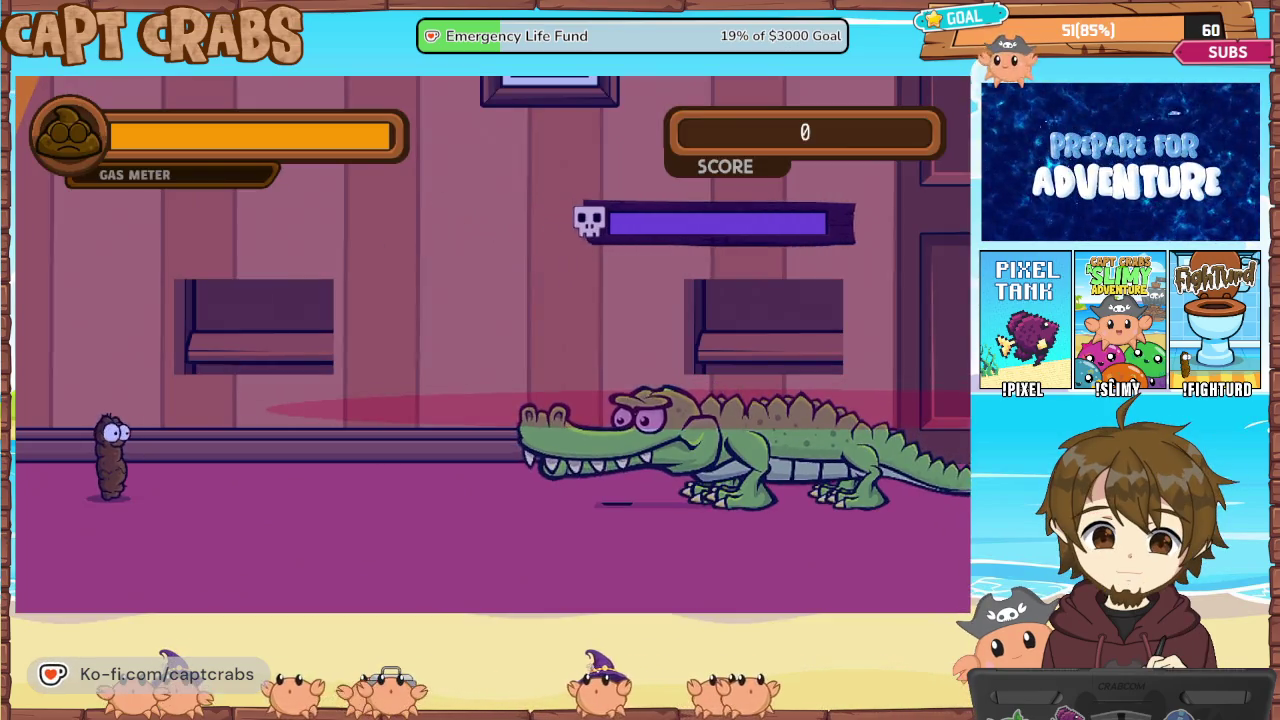
Move the character around the room's ledges, portrait and door in the test play
key(Up)
key(Right)
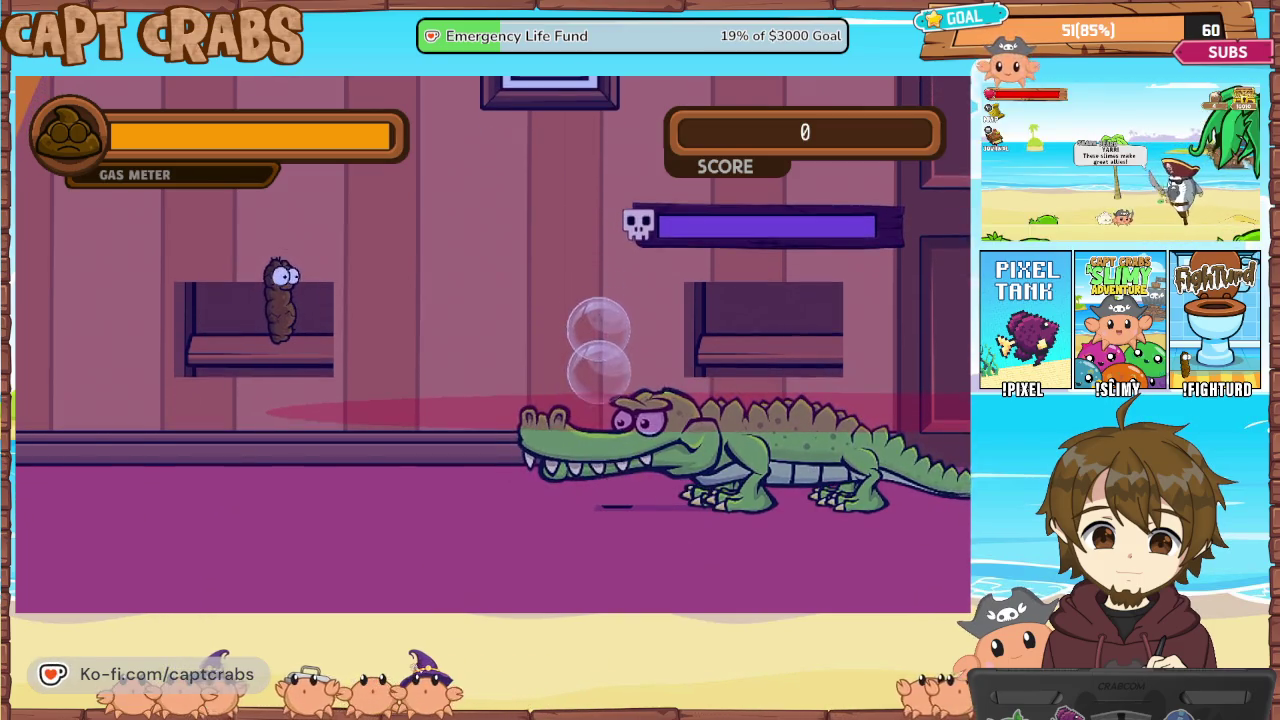
key(Left)
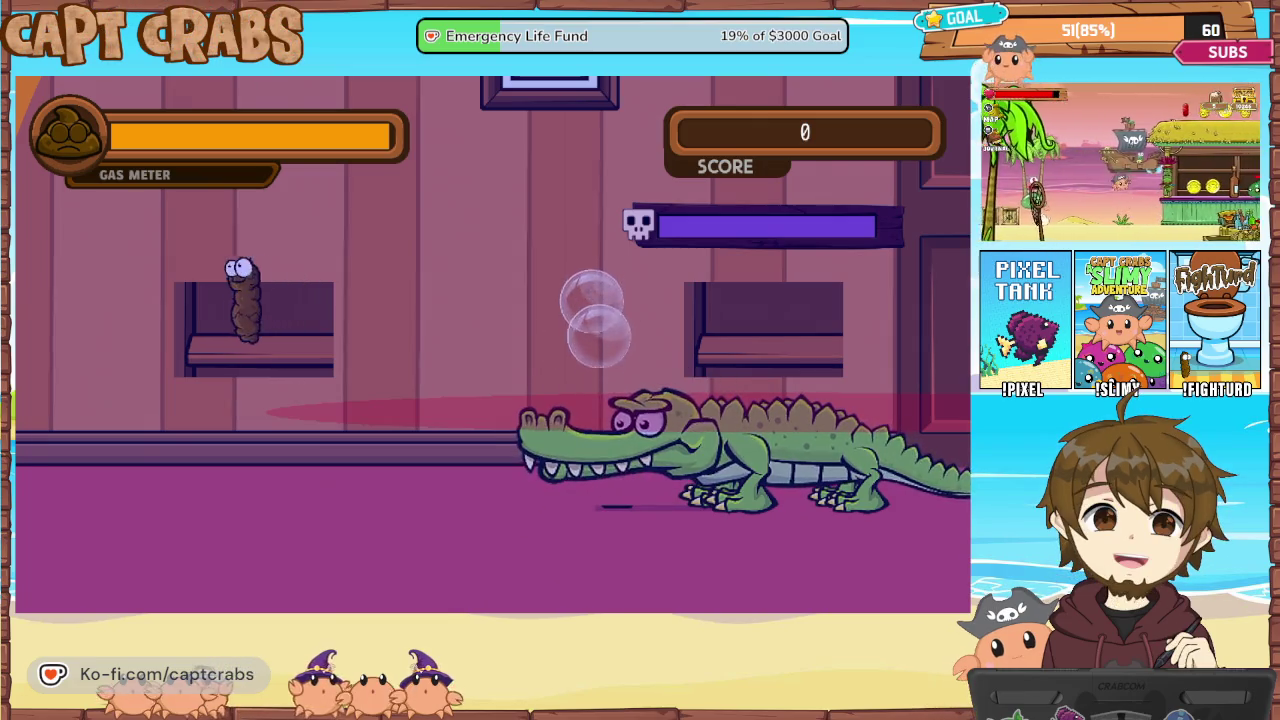
key(Left)
key(Right)
key(Up)
key(Right)
key(Up)
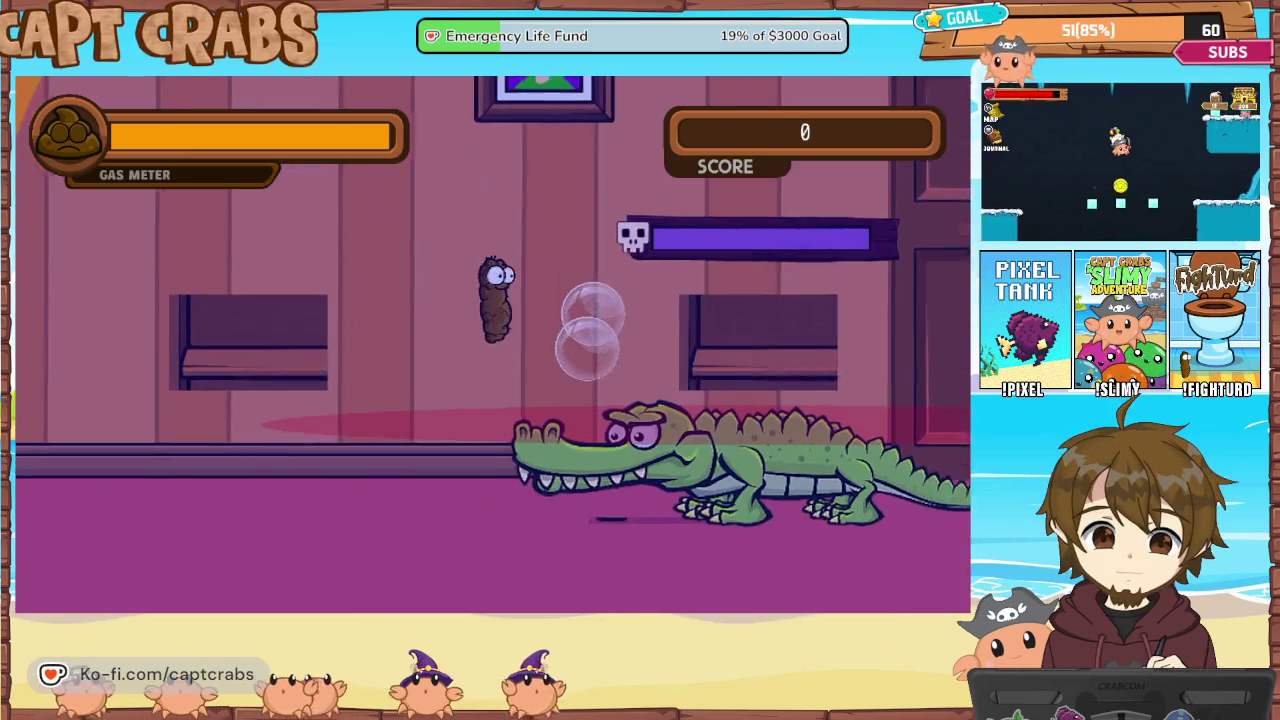
key(Right)
key(Up)
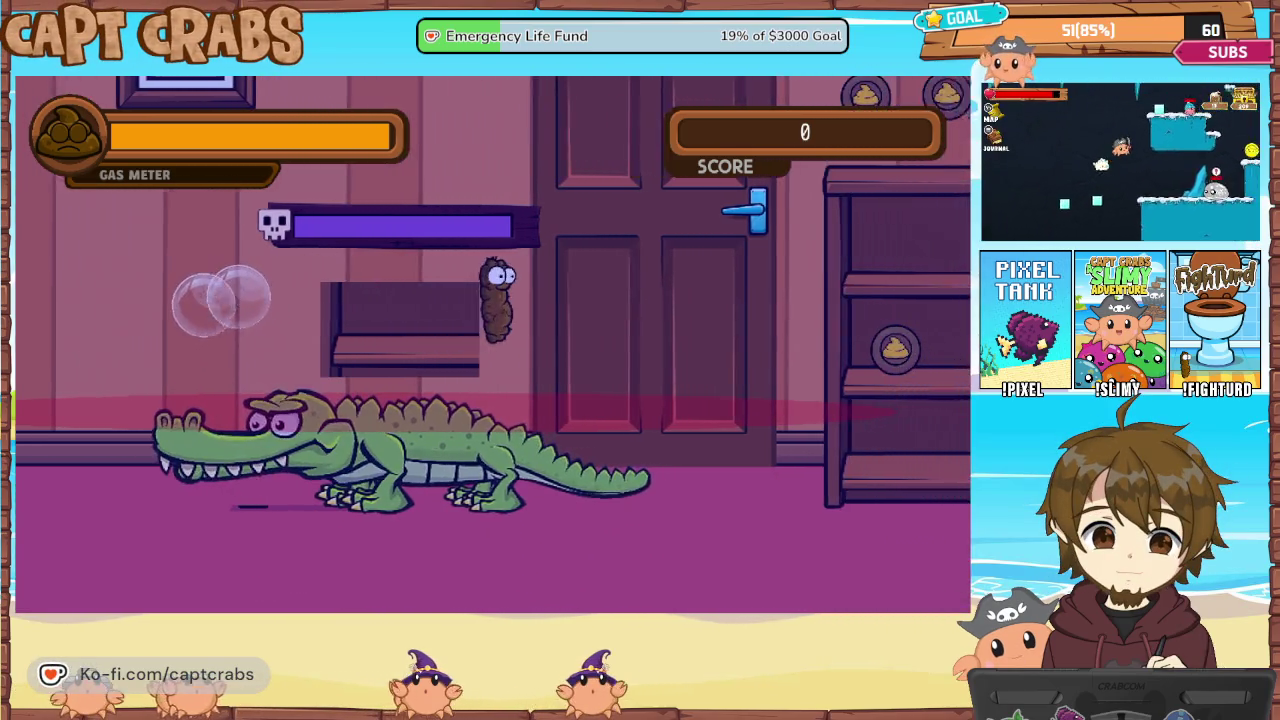
key(Right)
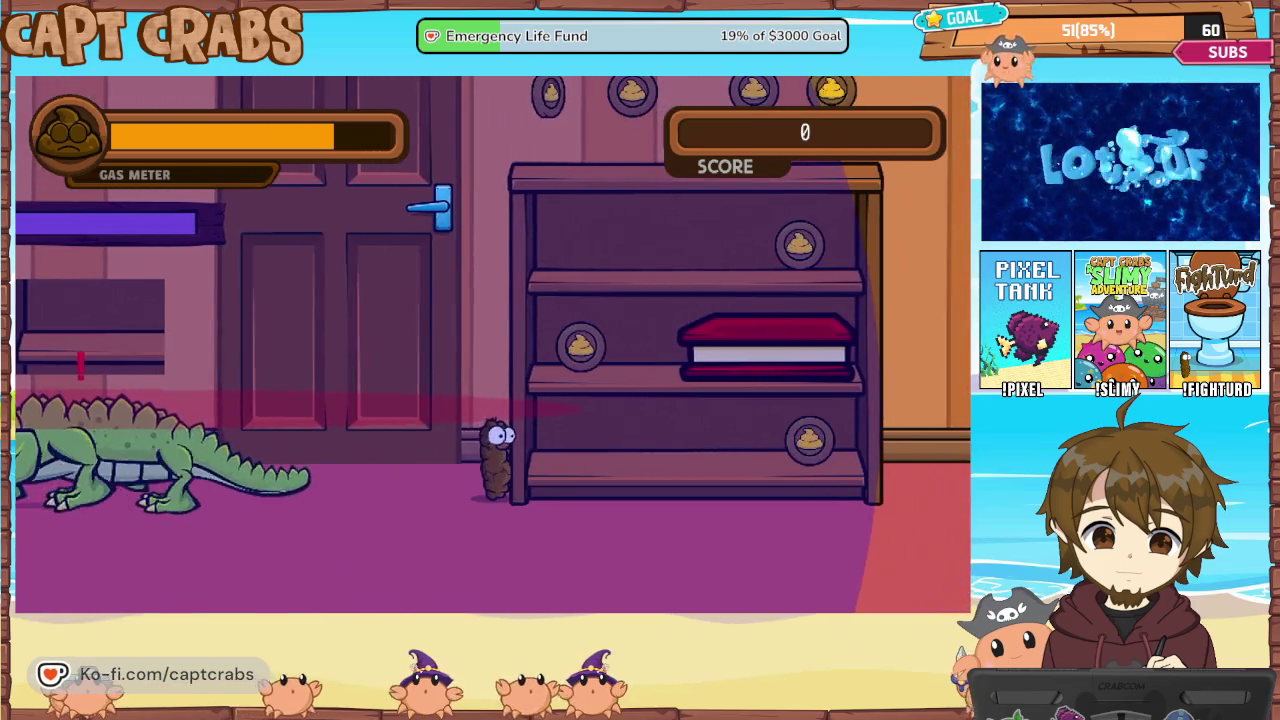
key(Left)
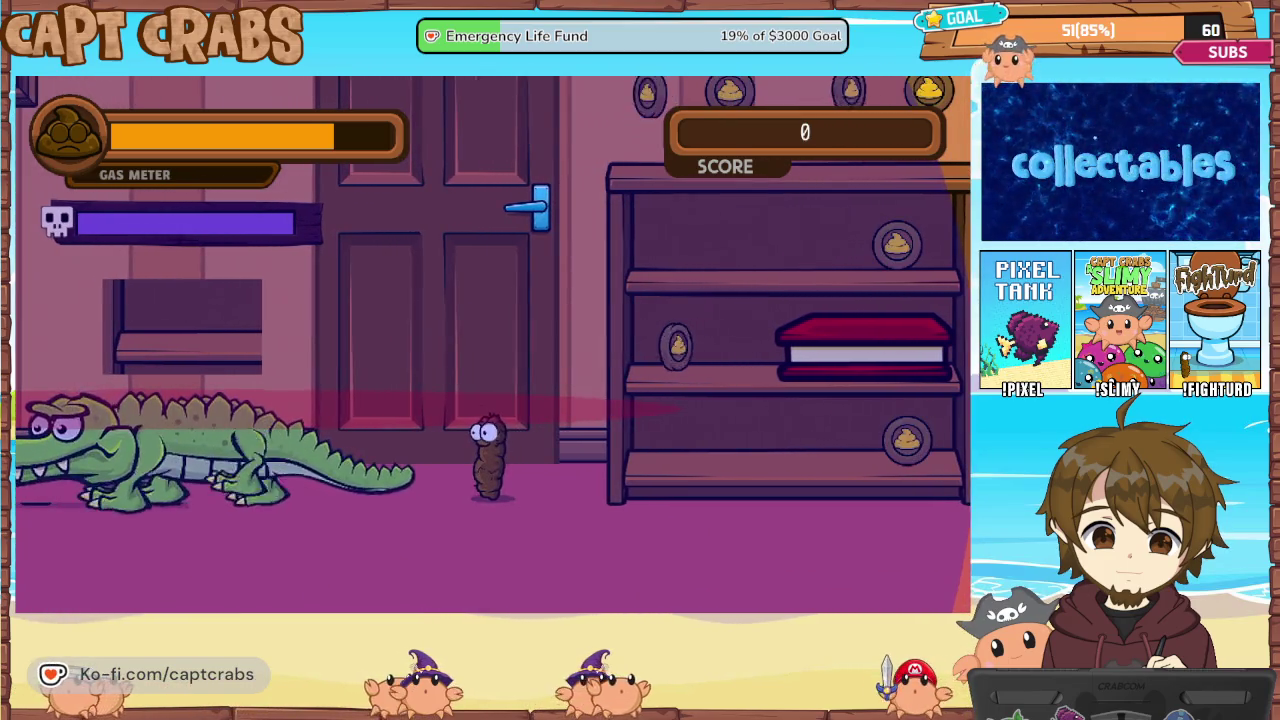
key(Up)
key(Left)
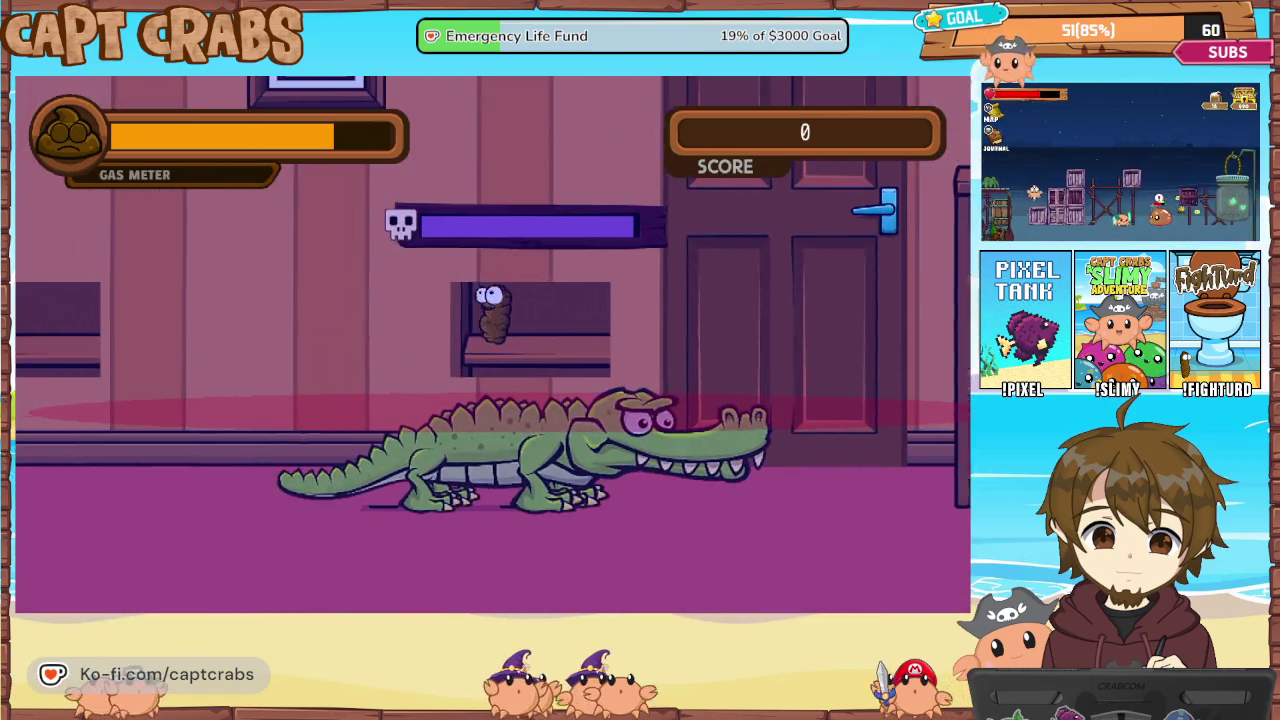
key(Left)
key(Up)
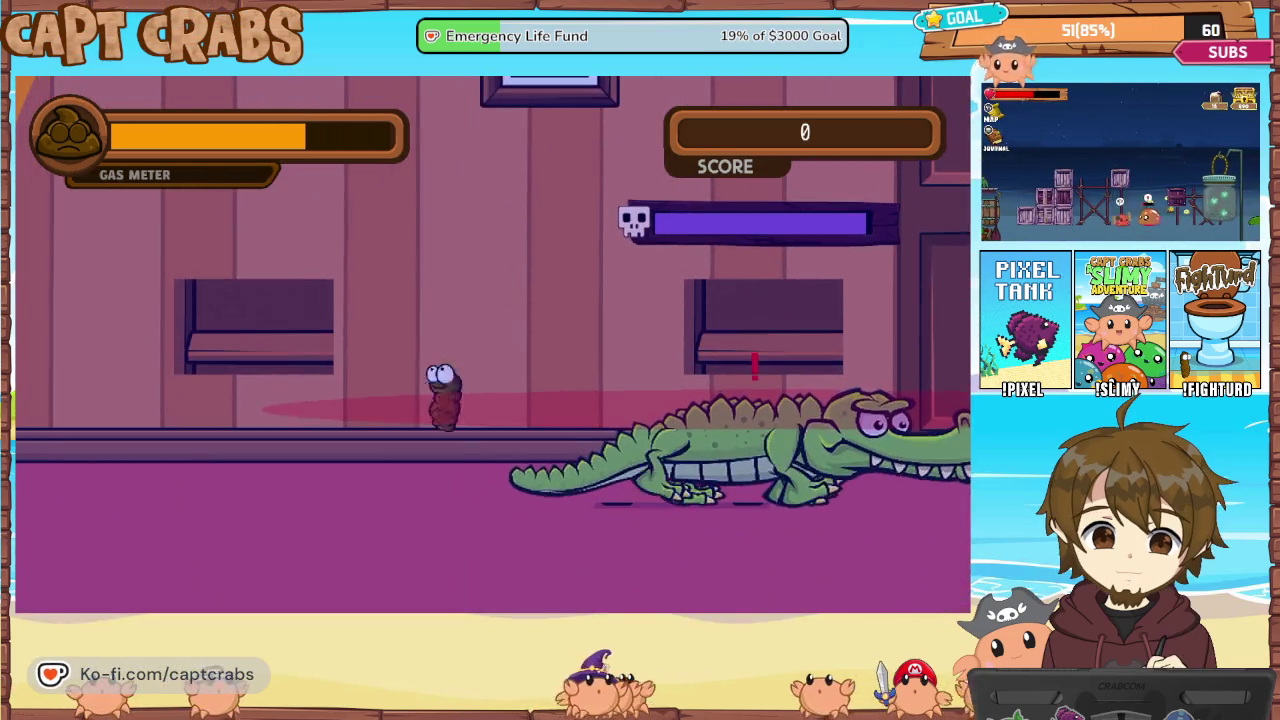
Gas the crocodile repeatedly, then pause and exit the test play to the editor
key(Right)
key(space)
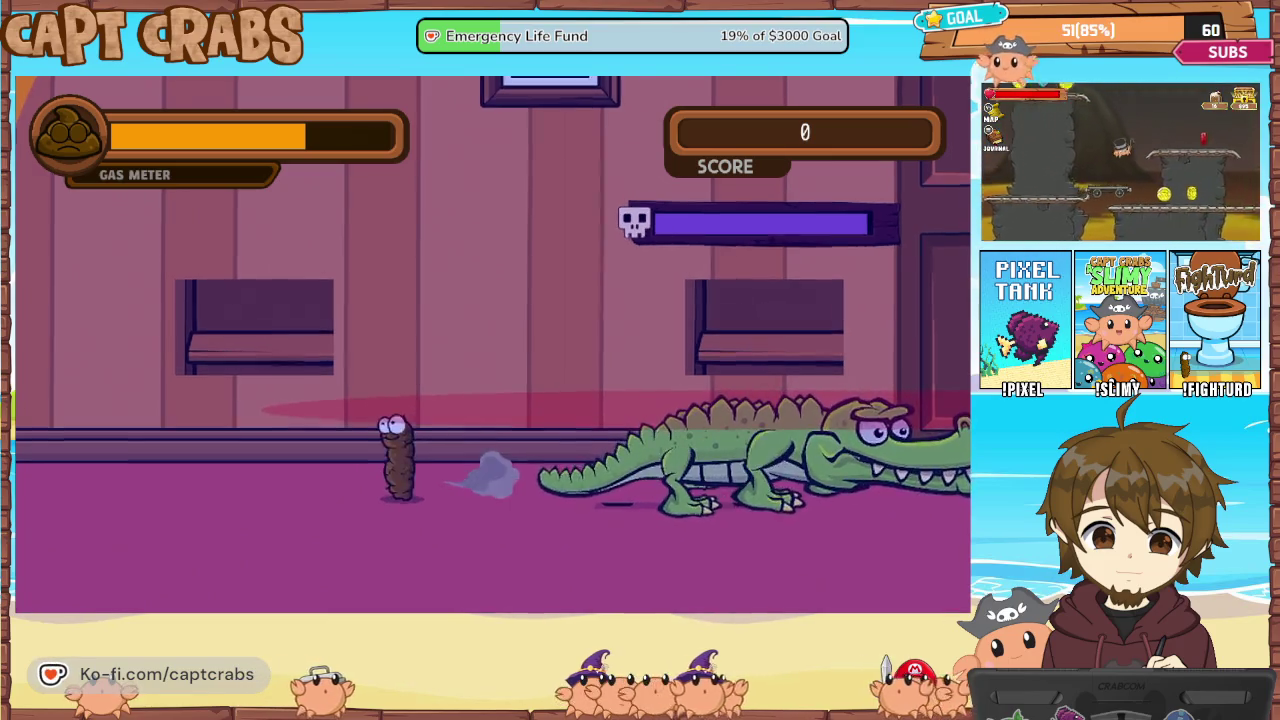
key(Right)
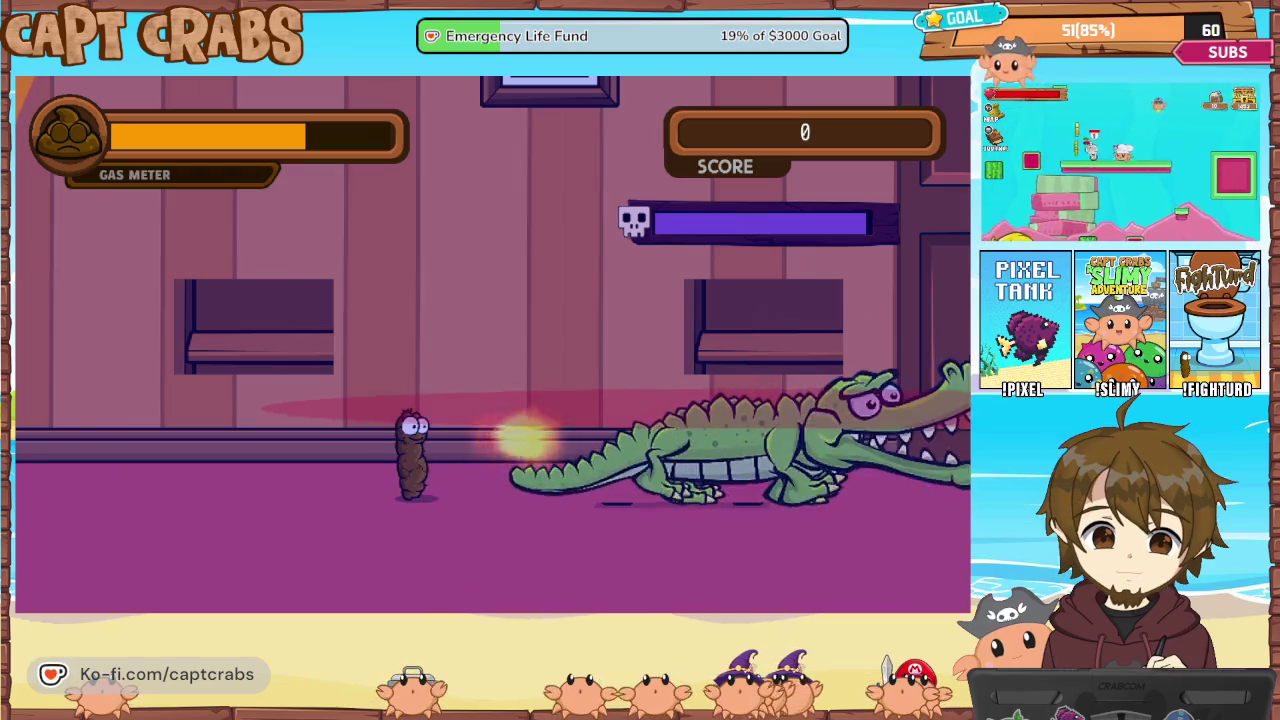
key(space)
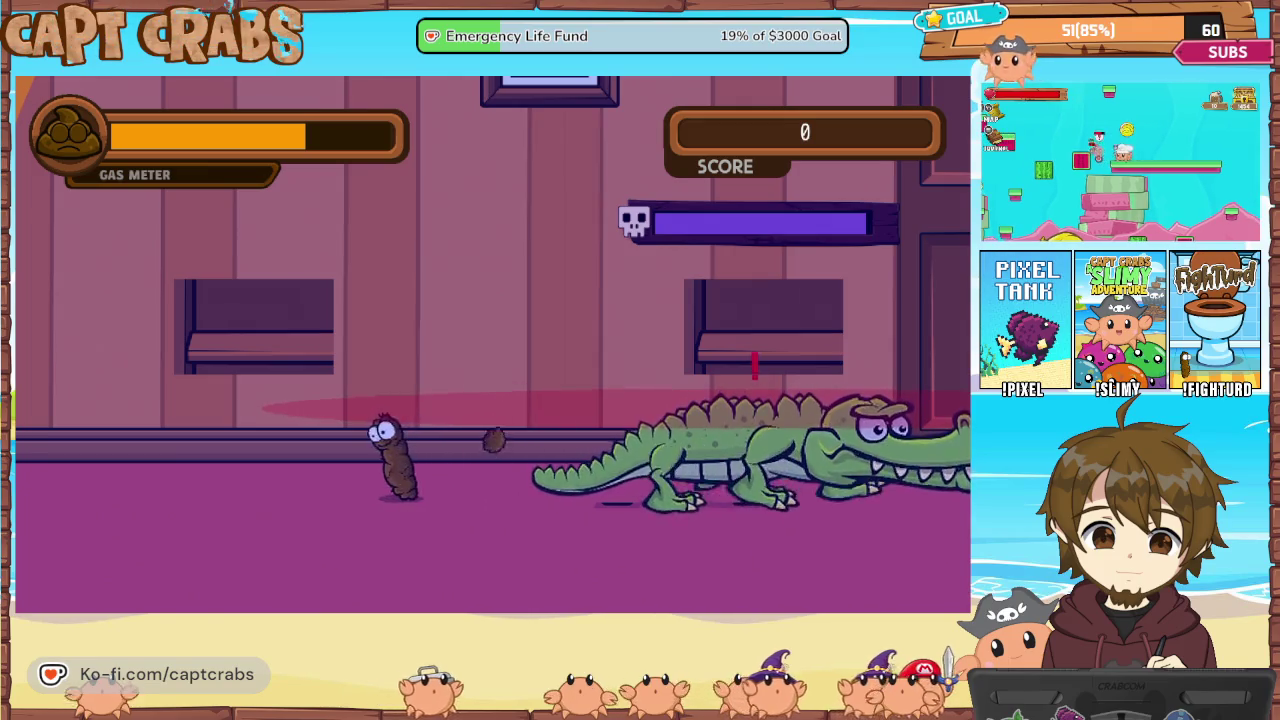
key(space)
key(Right)
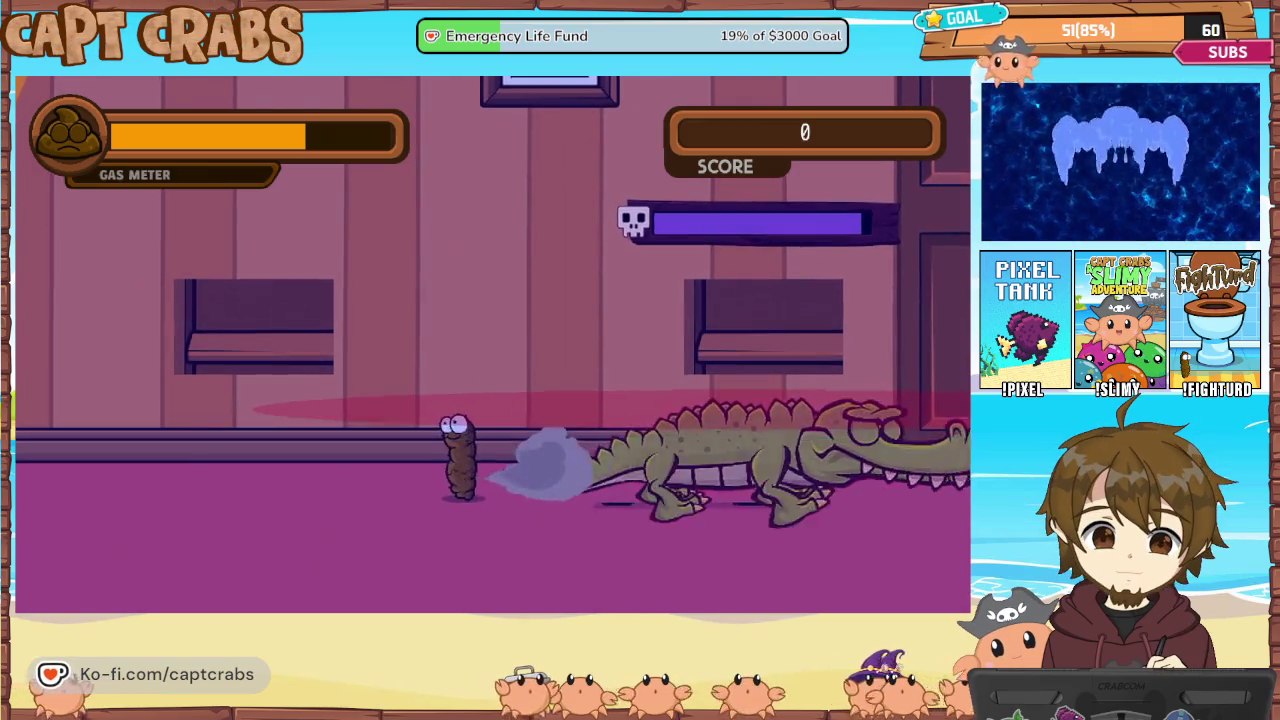
key(space)
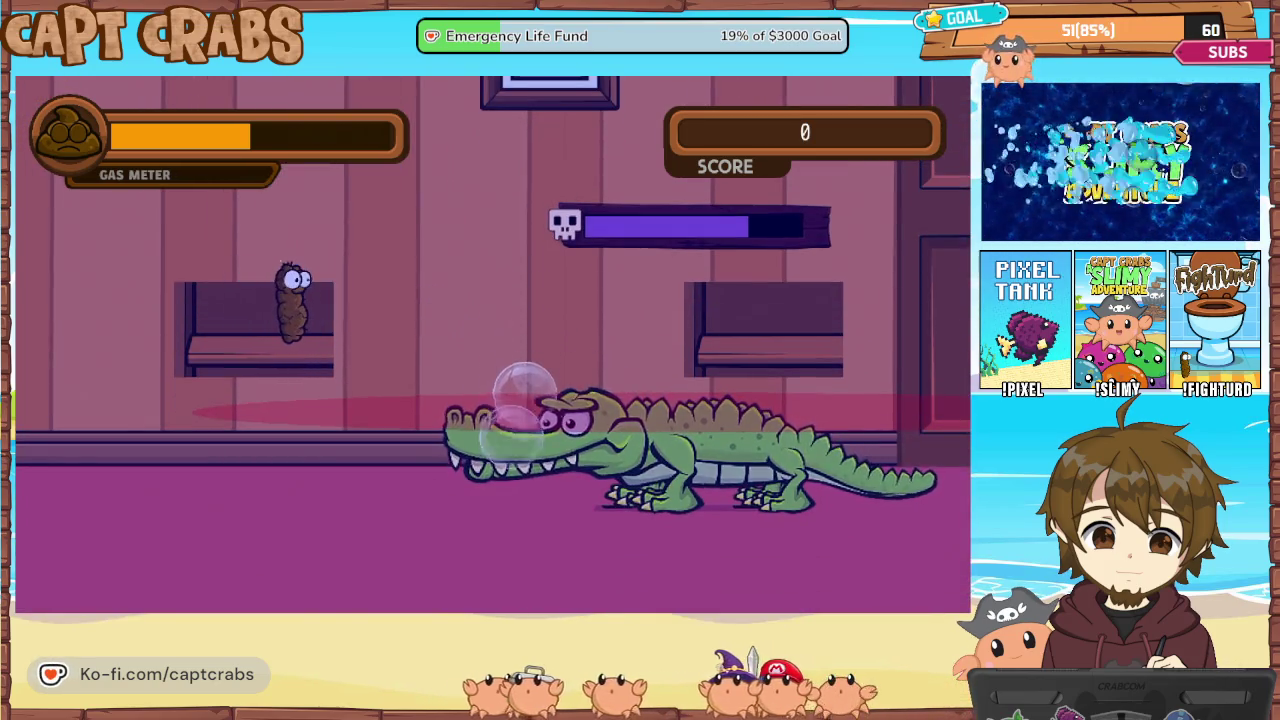
key(Escape)
key(Down)
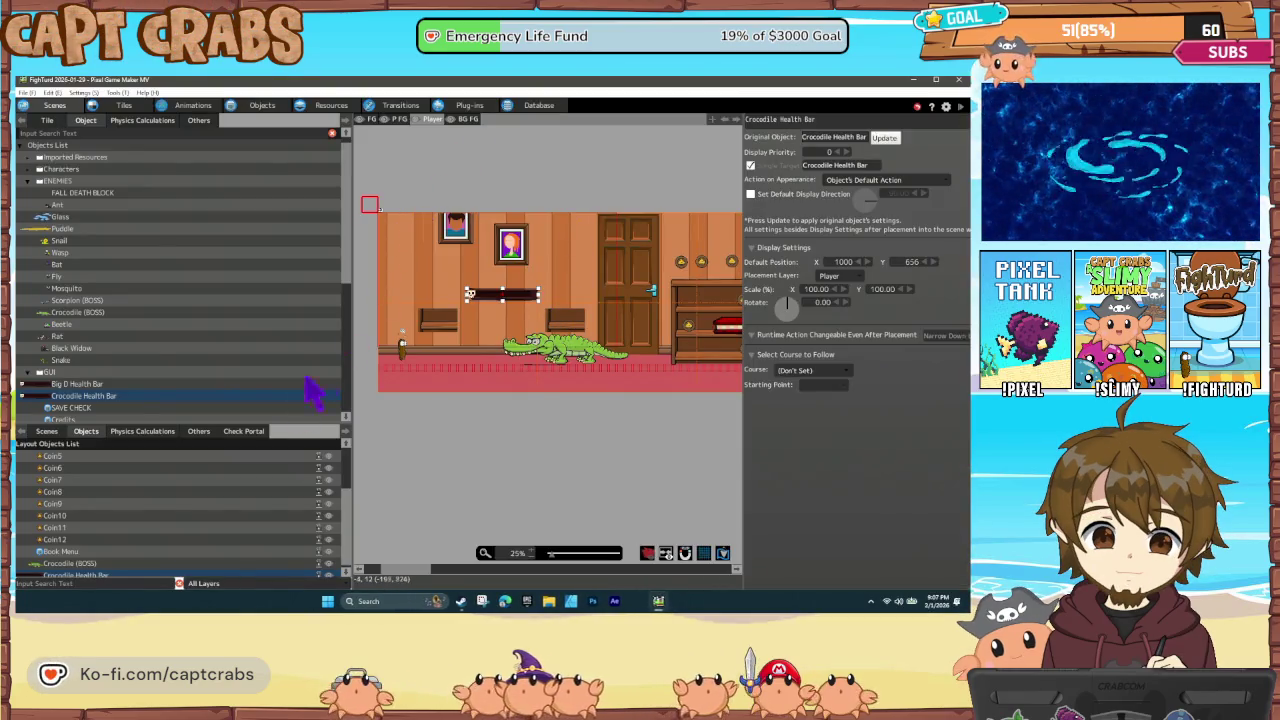
Change Crocodile Health Bar's Object Group from Player Group to Objects in Object Settings
scroll(166, 502, down, 2)
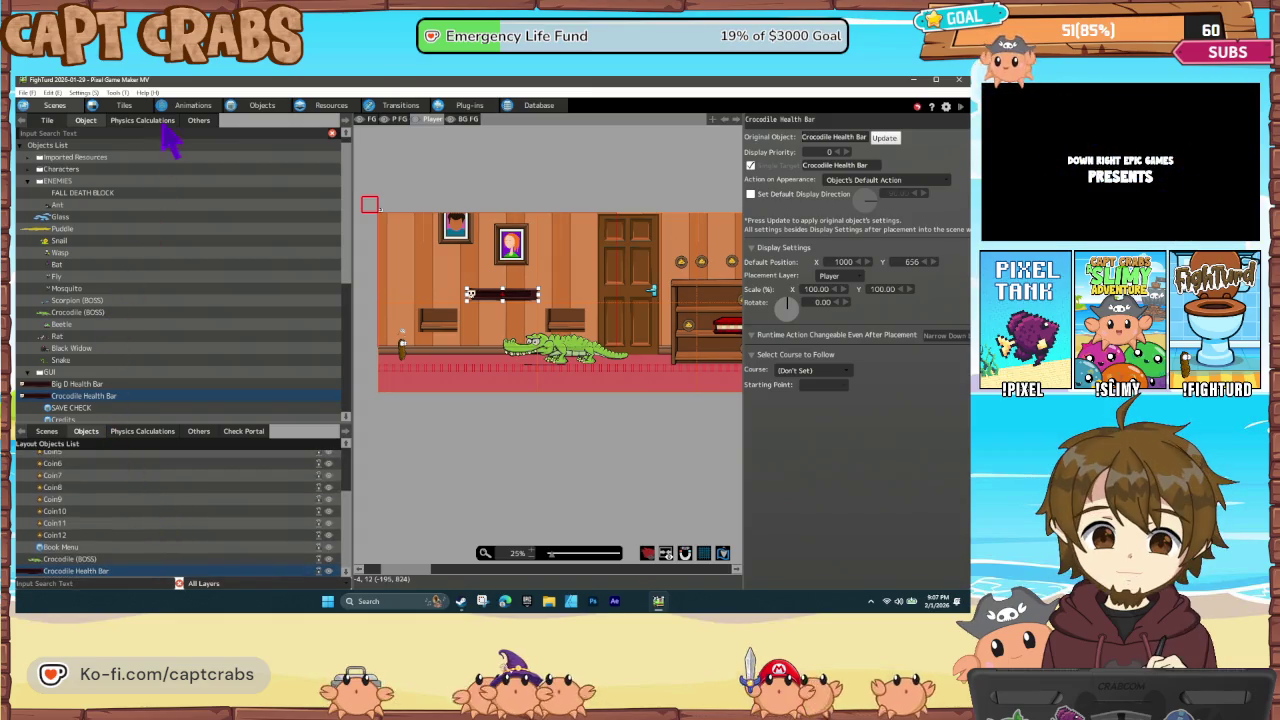
click(251, 107)
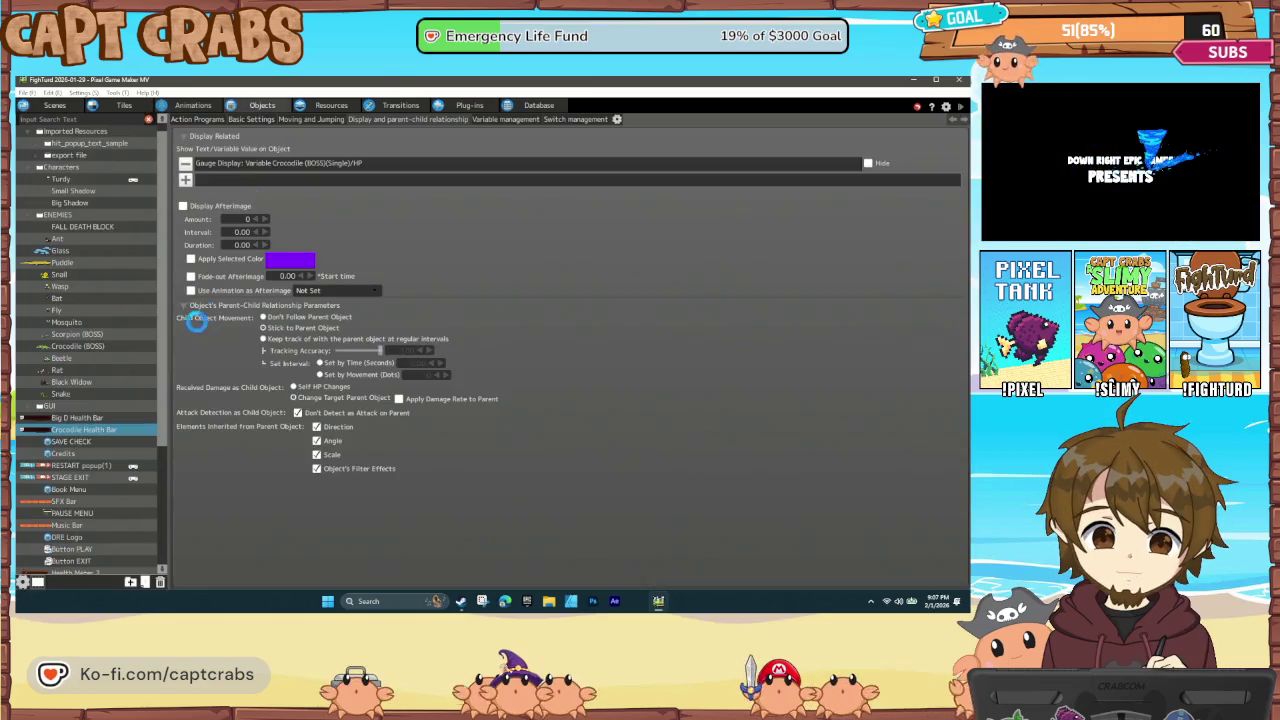
right_click(102, 440)
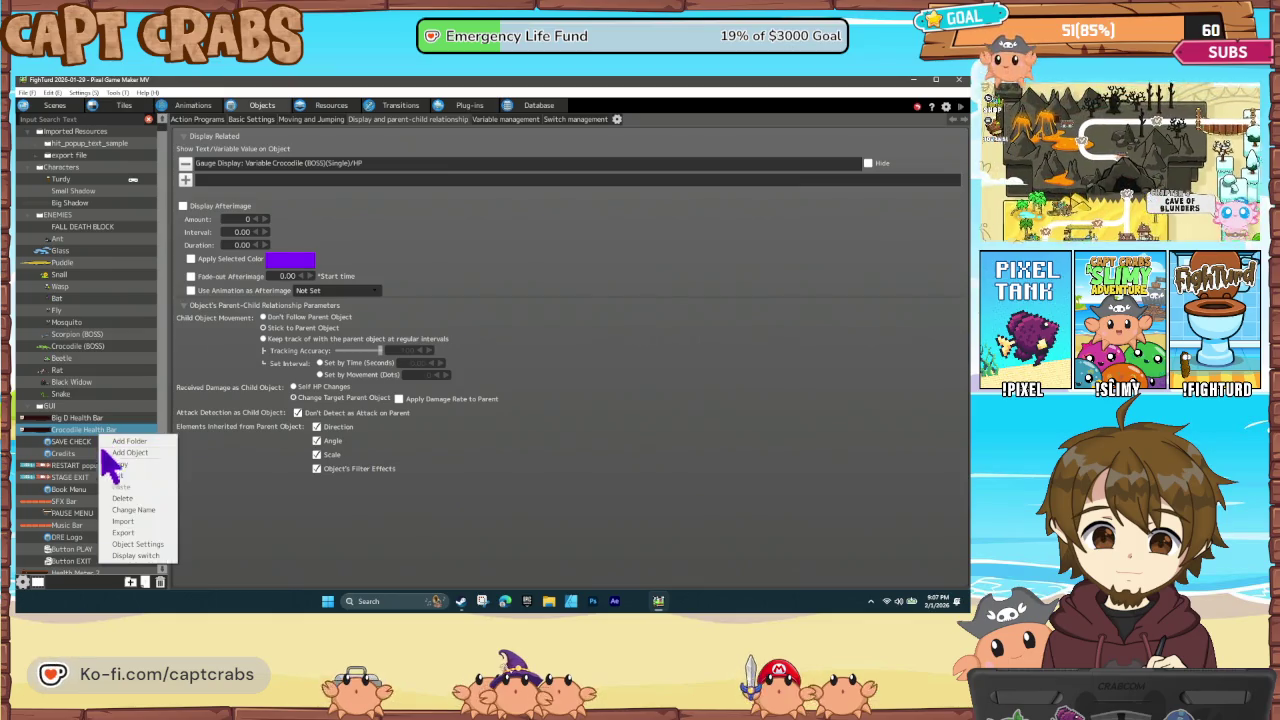
click(140, 544)
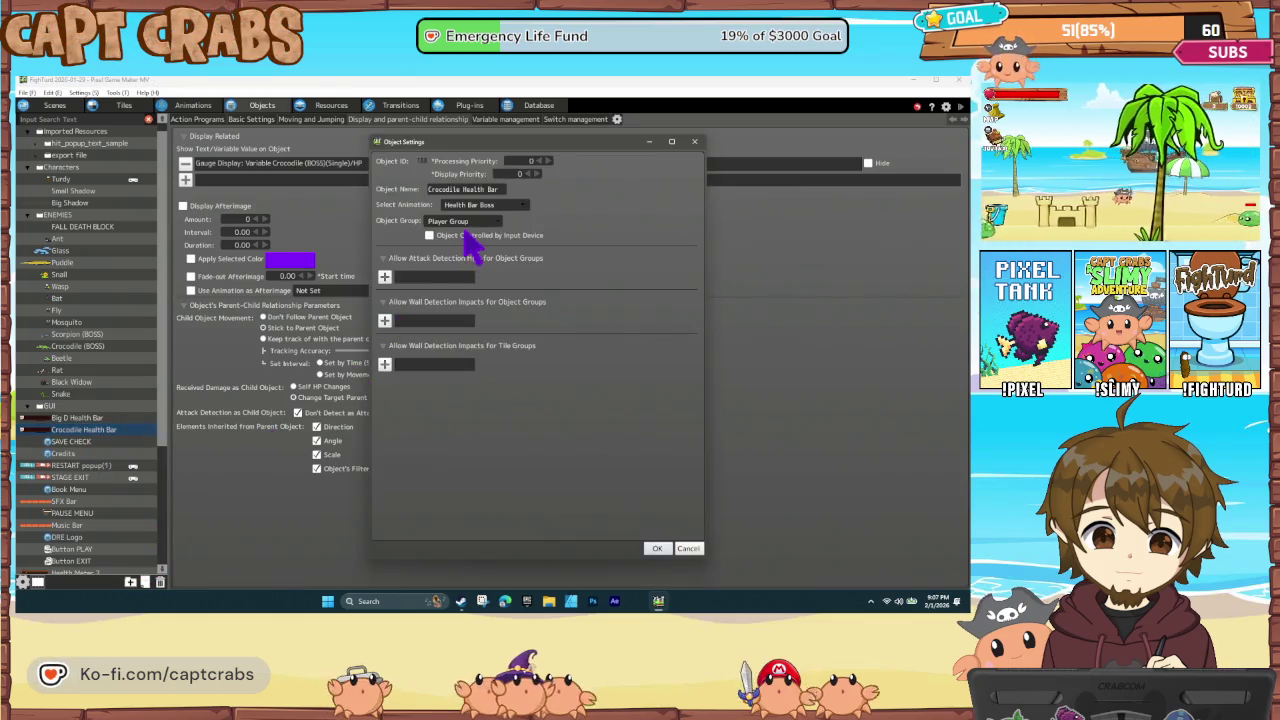
click(468, 222)
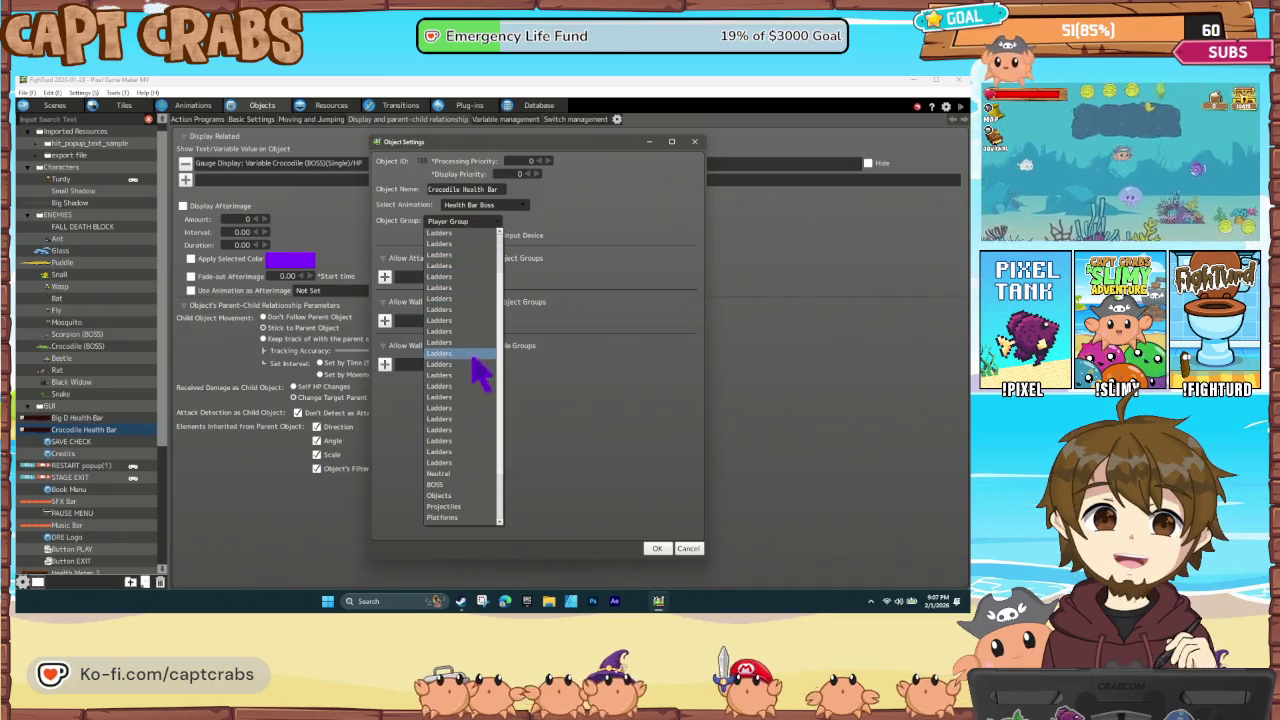
click(470, 495)
click(556, 381)
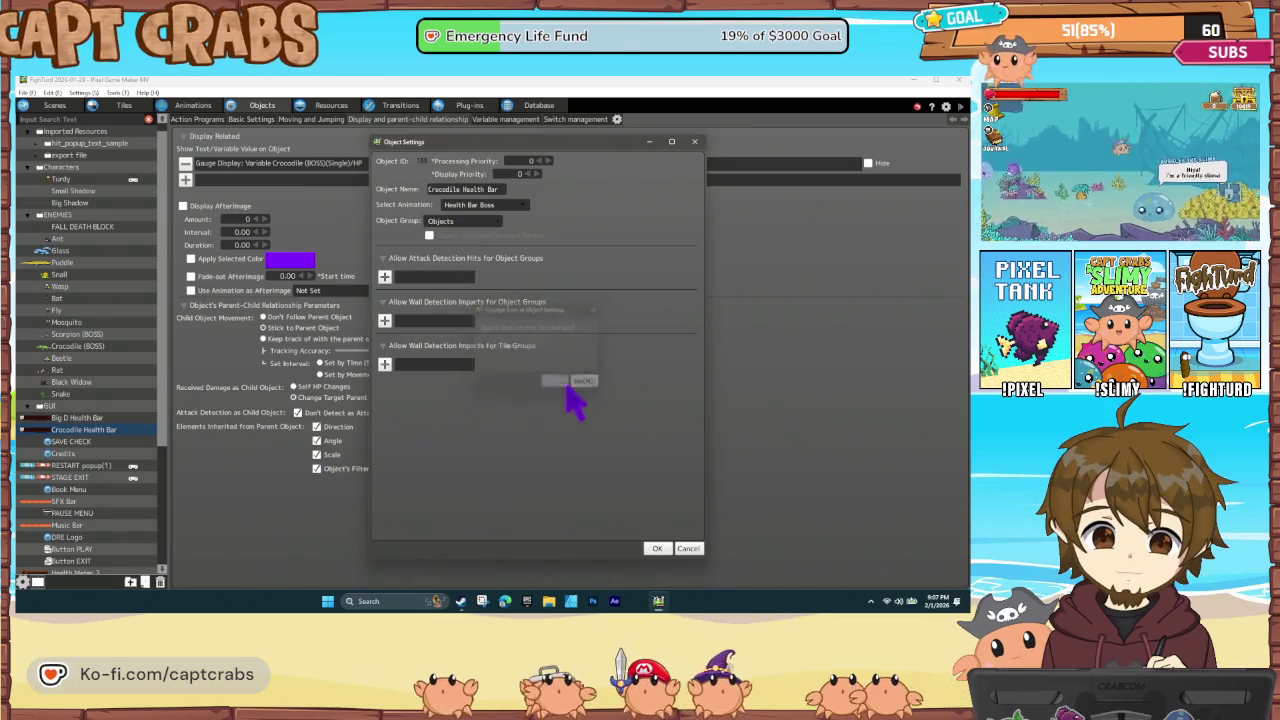
click(657, 549)
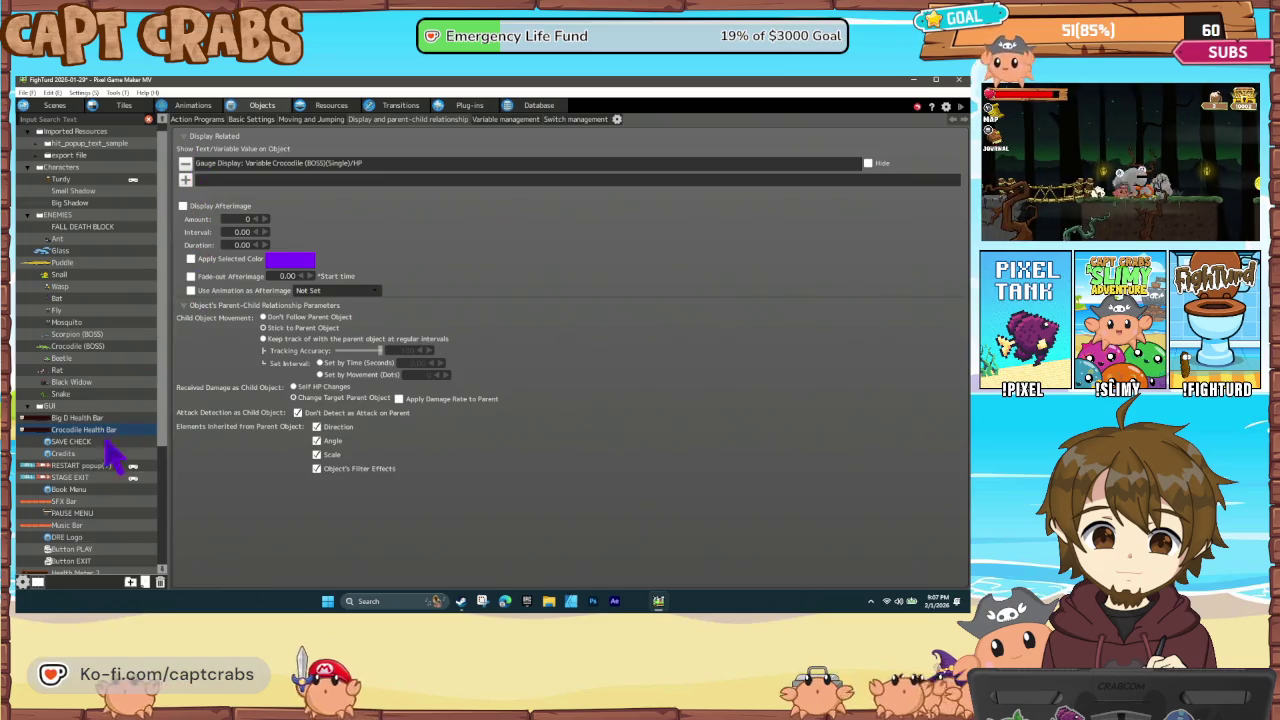
scroll(100, 560, down, 5)
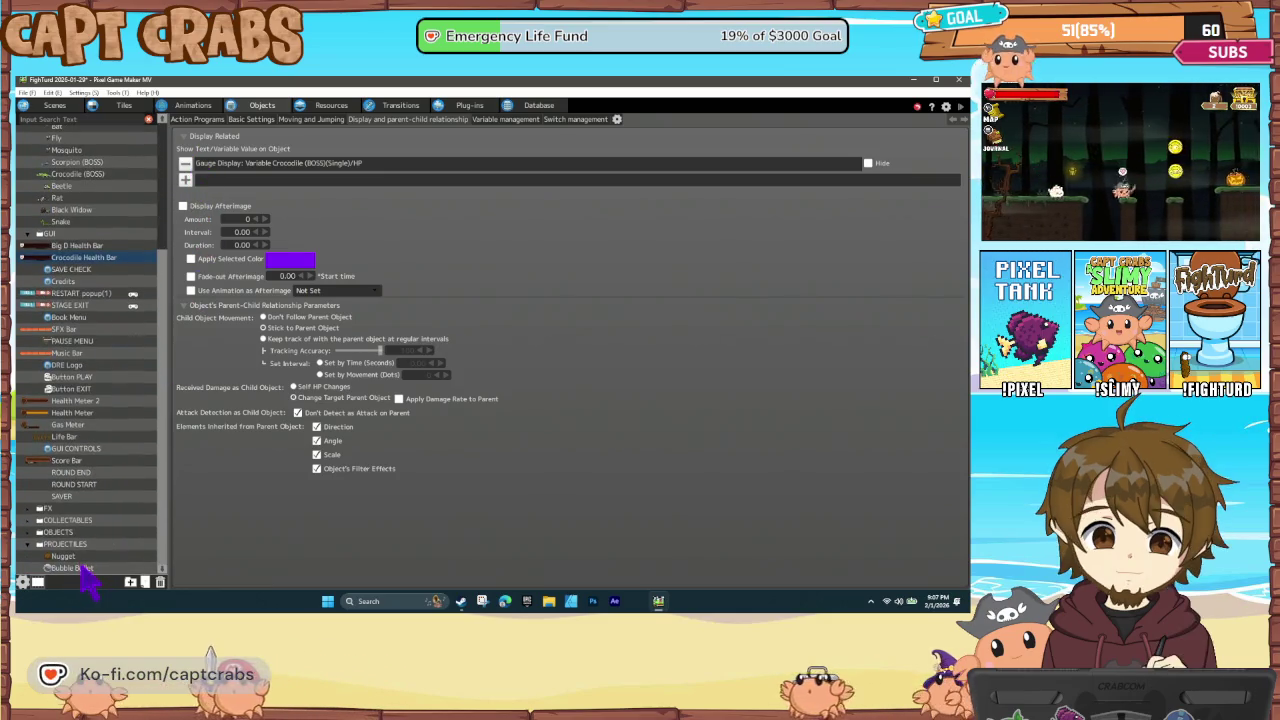
Inspect the Bubble Bullet's THROW→HIT ENEMY tile and wall contact conditions unchanged, then save the project
click(72, 568)
click(206, 121)
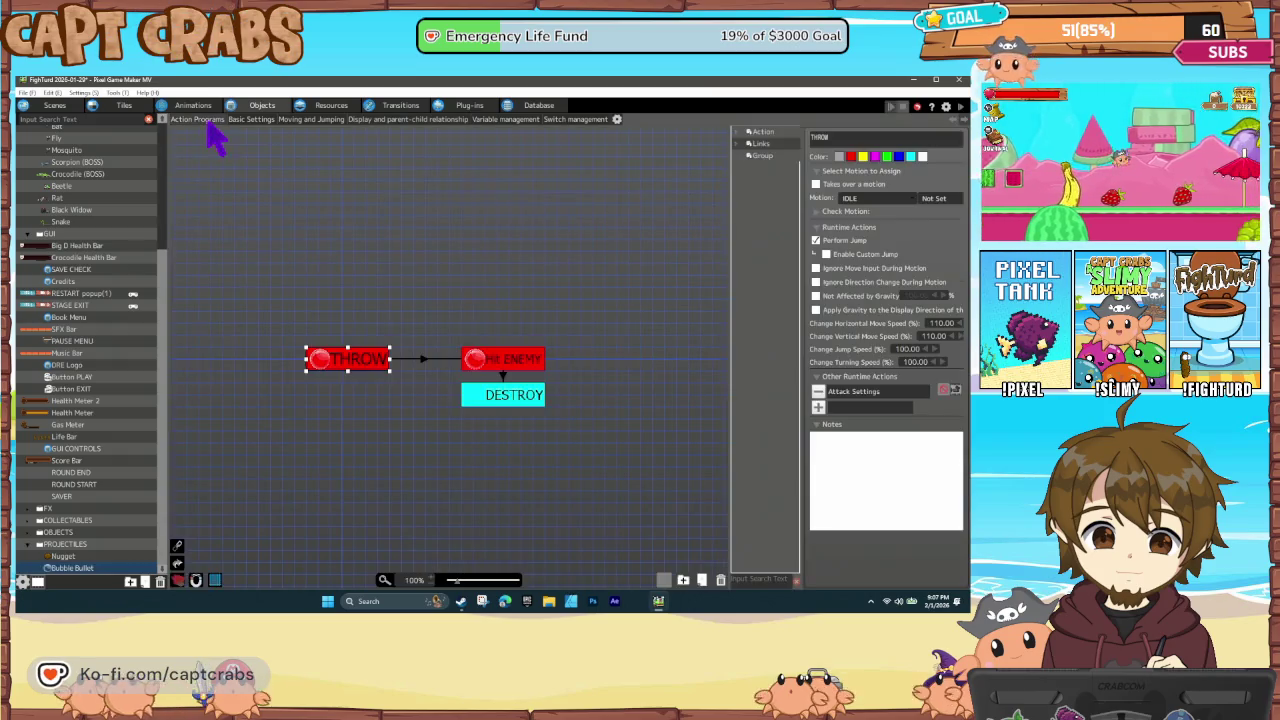
click(424, 358)
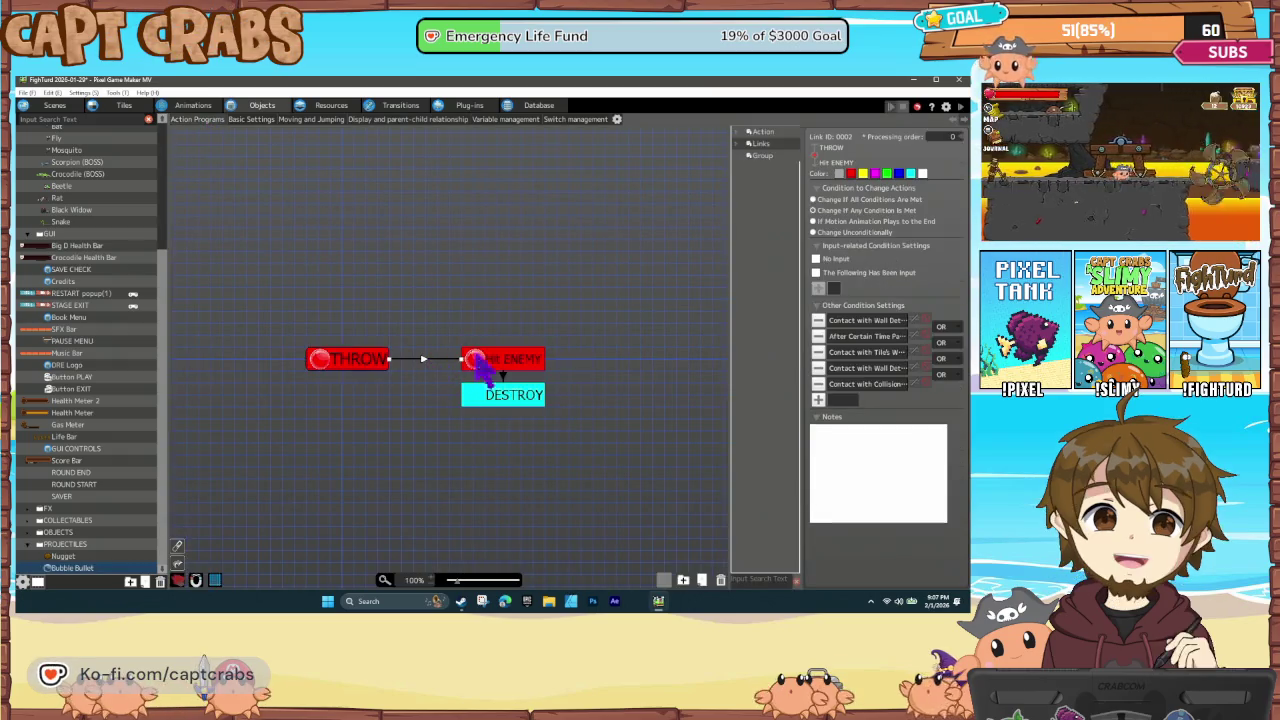
double_click(866, 354)
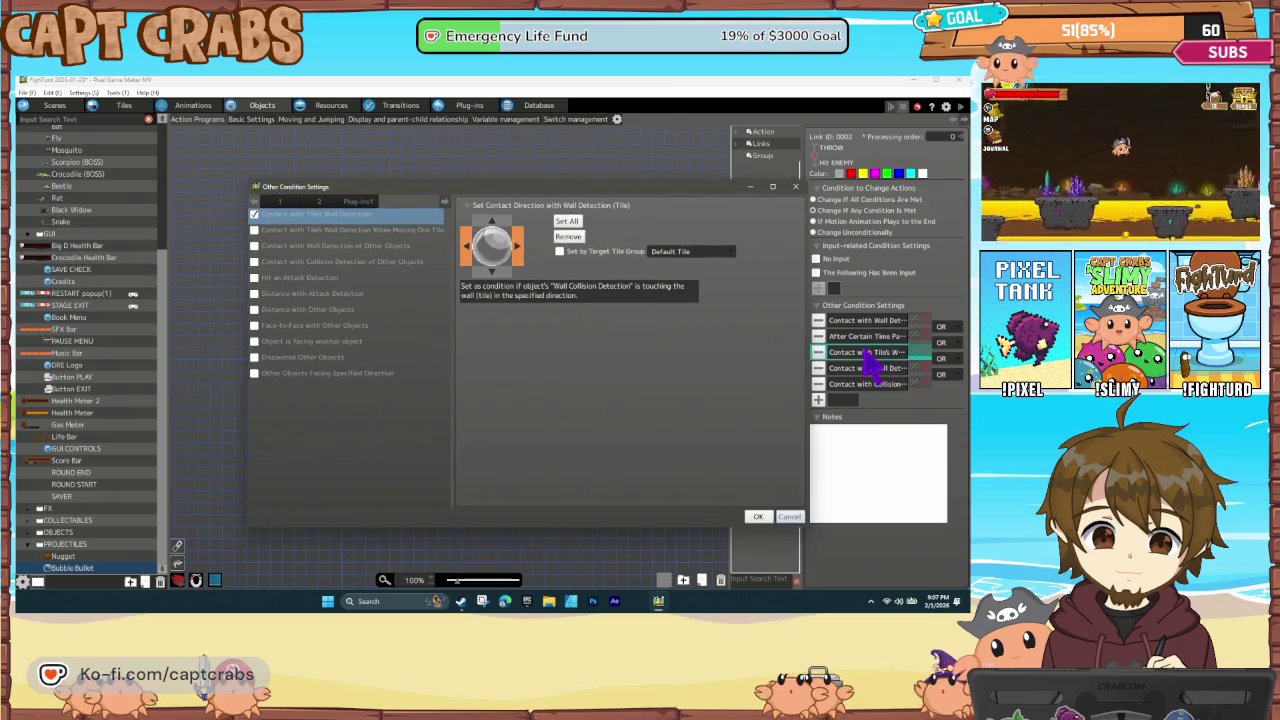
click(789, 517)
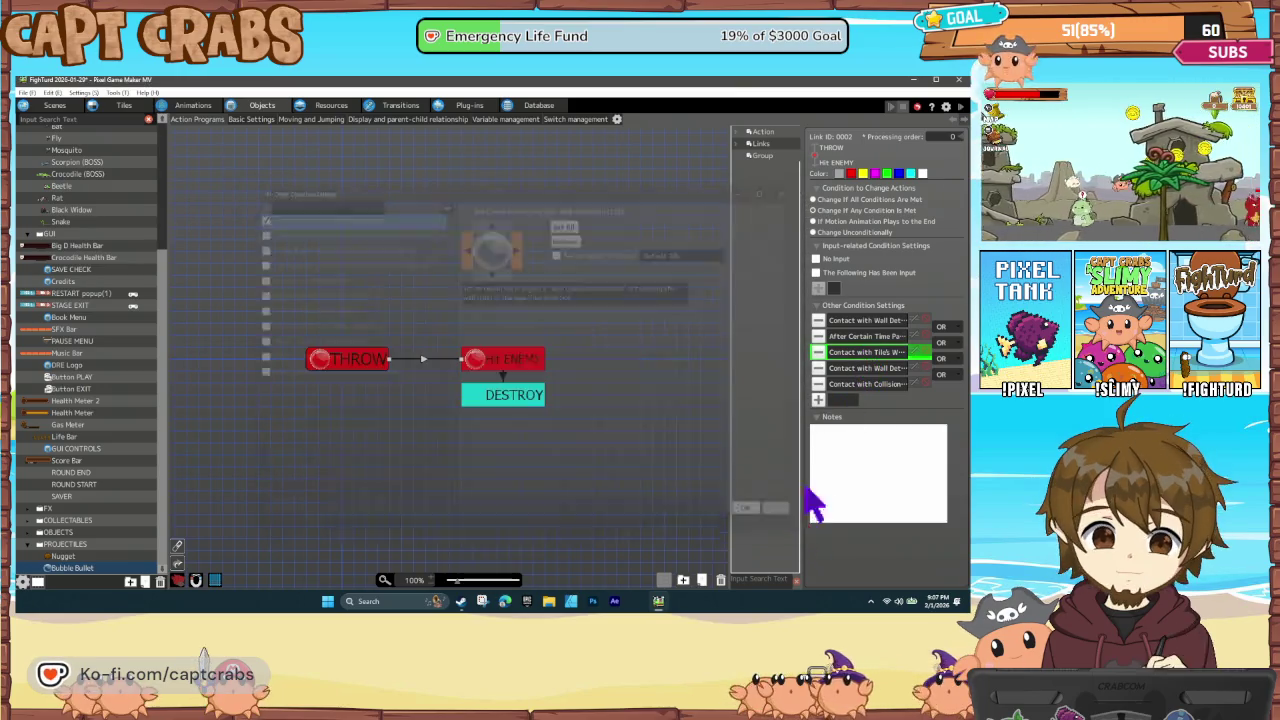
double_click(866, 369)
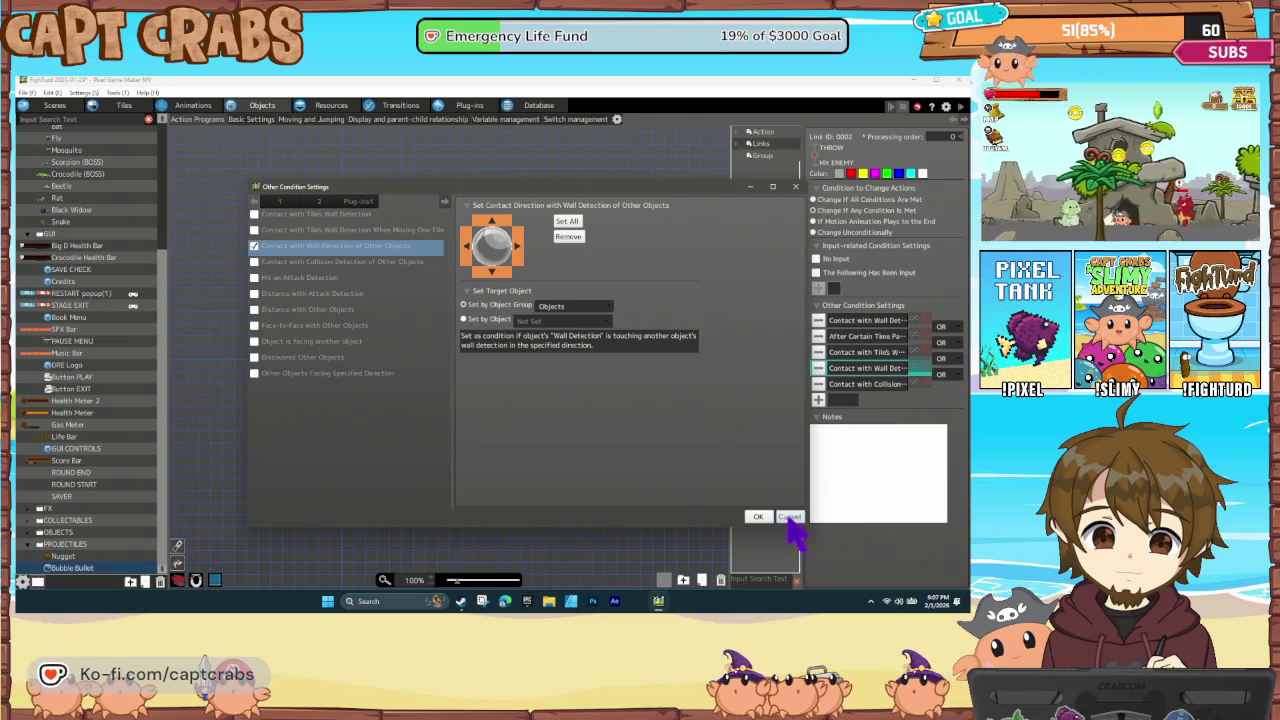
click(789, 517)
click(662, 405)
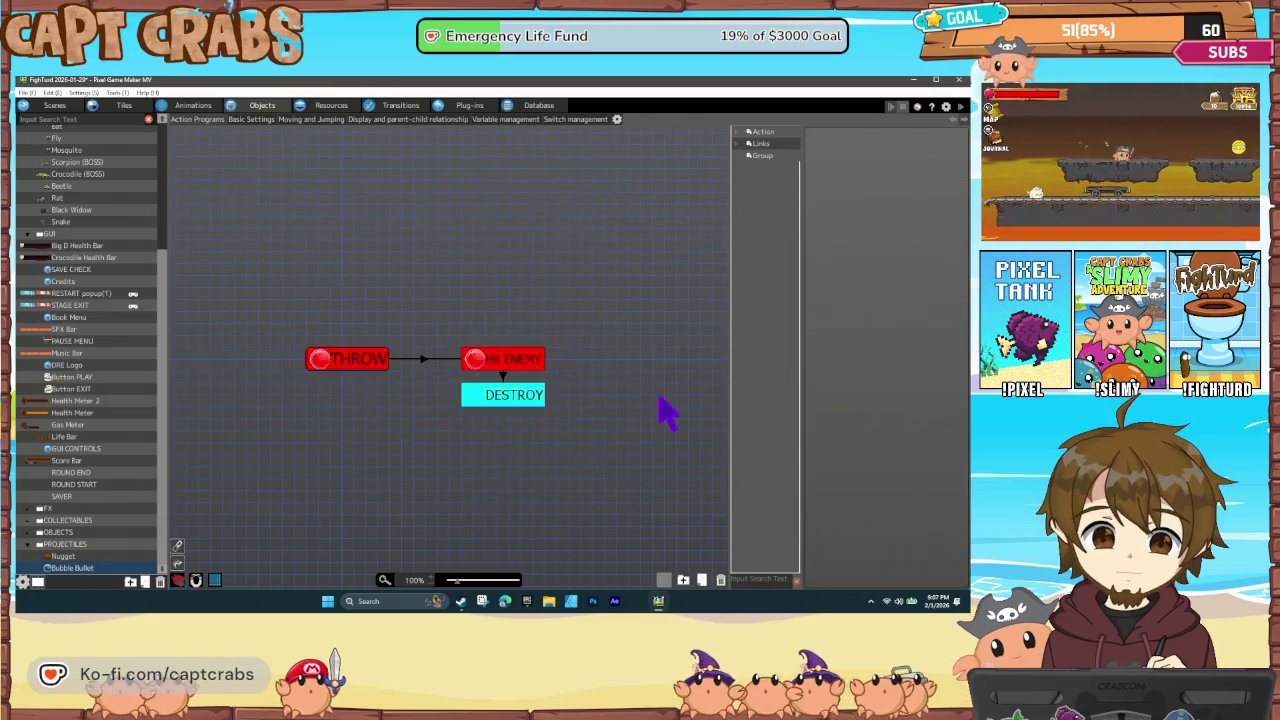
key(ctrl+s)
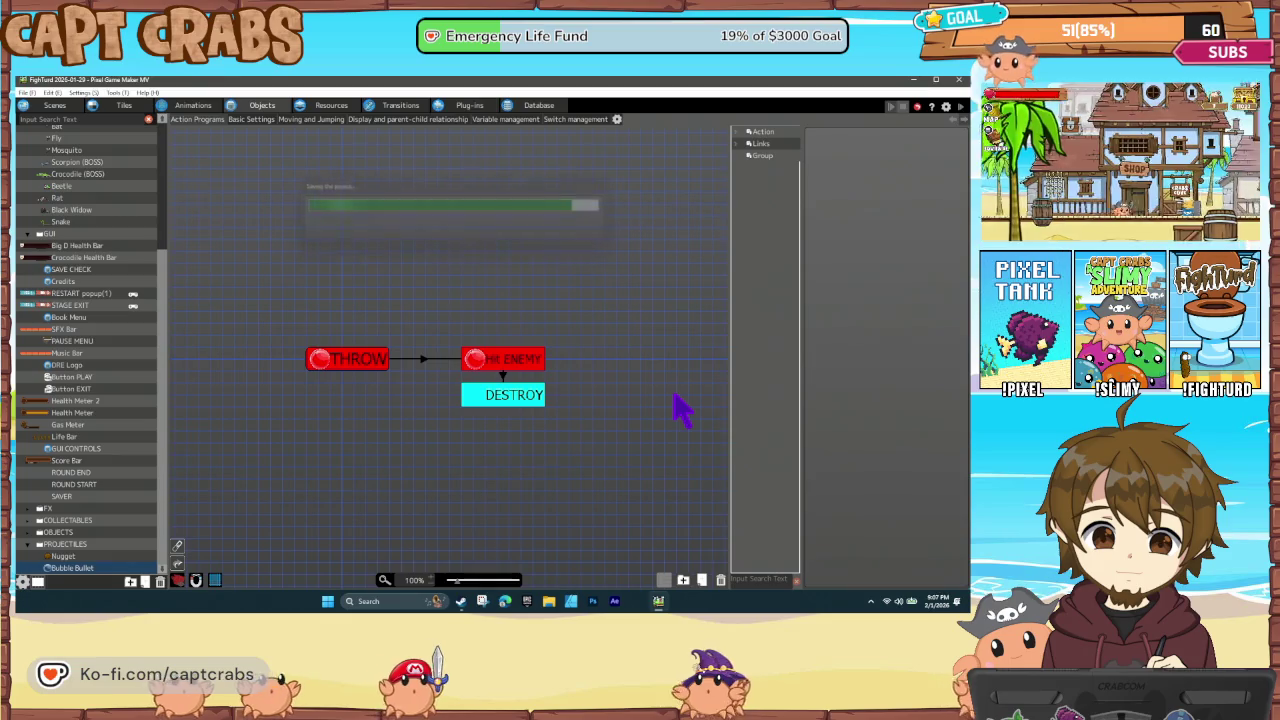
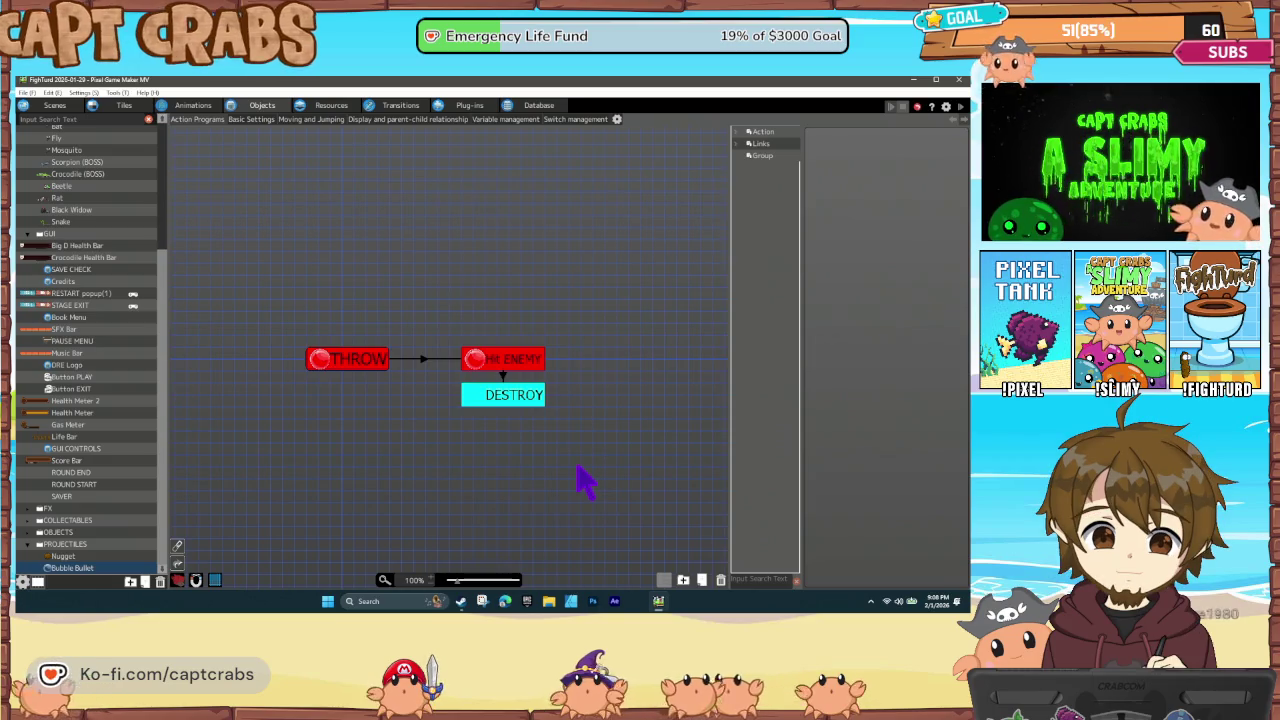
Start a test play of the crocodile boss stage with F5
key(F5)
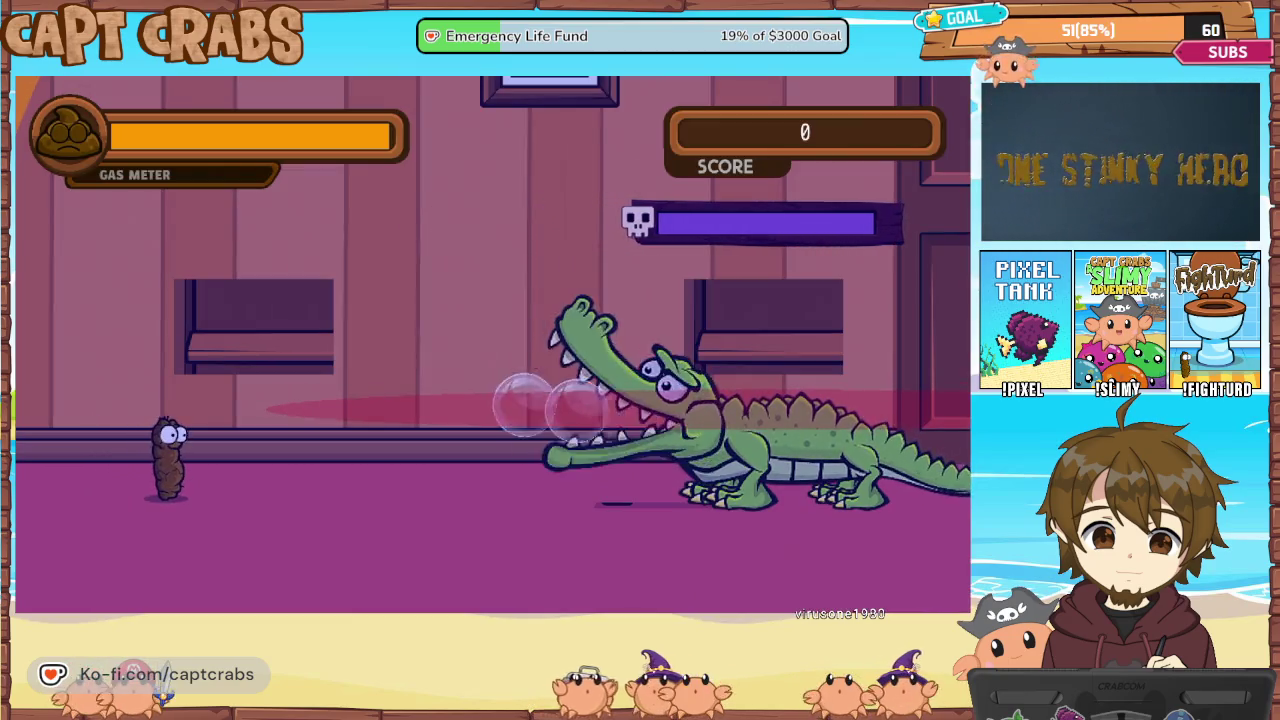
Jump, move and release gas and pellets to land hits on the crocodile
key(space)
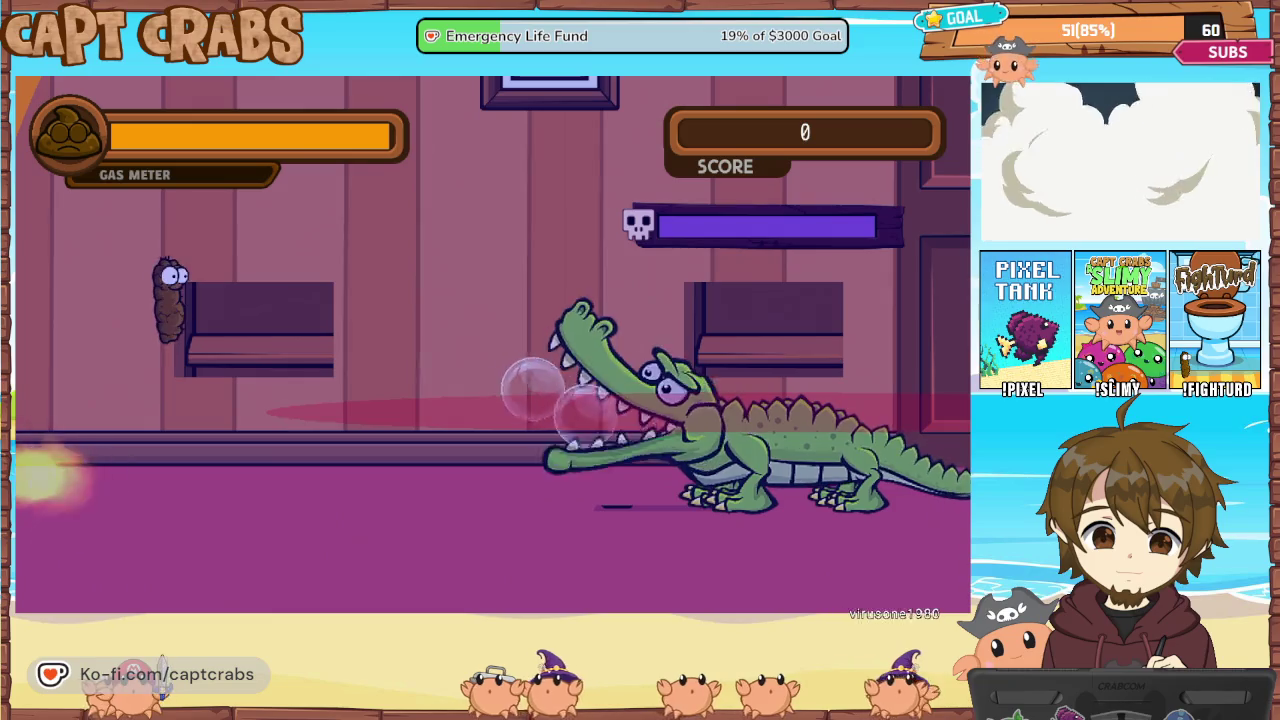
key(Right)
key(x)
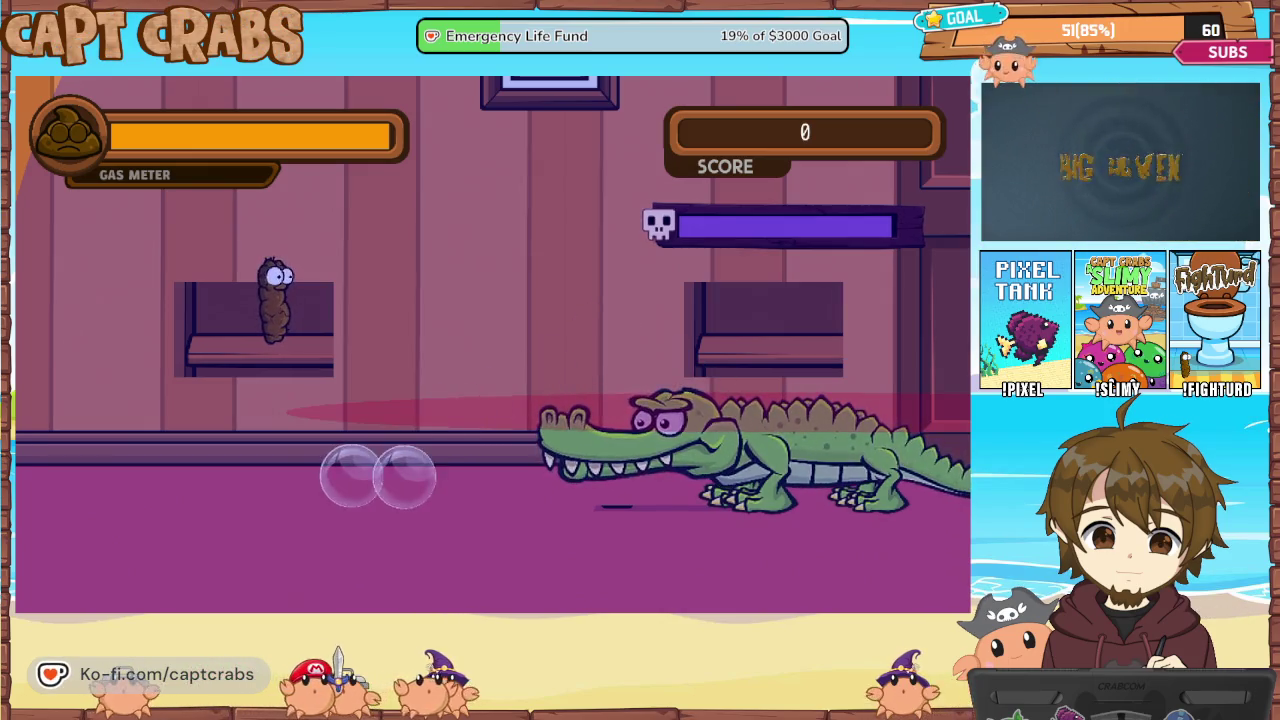
key(Left)
key(x)
key(Right)
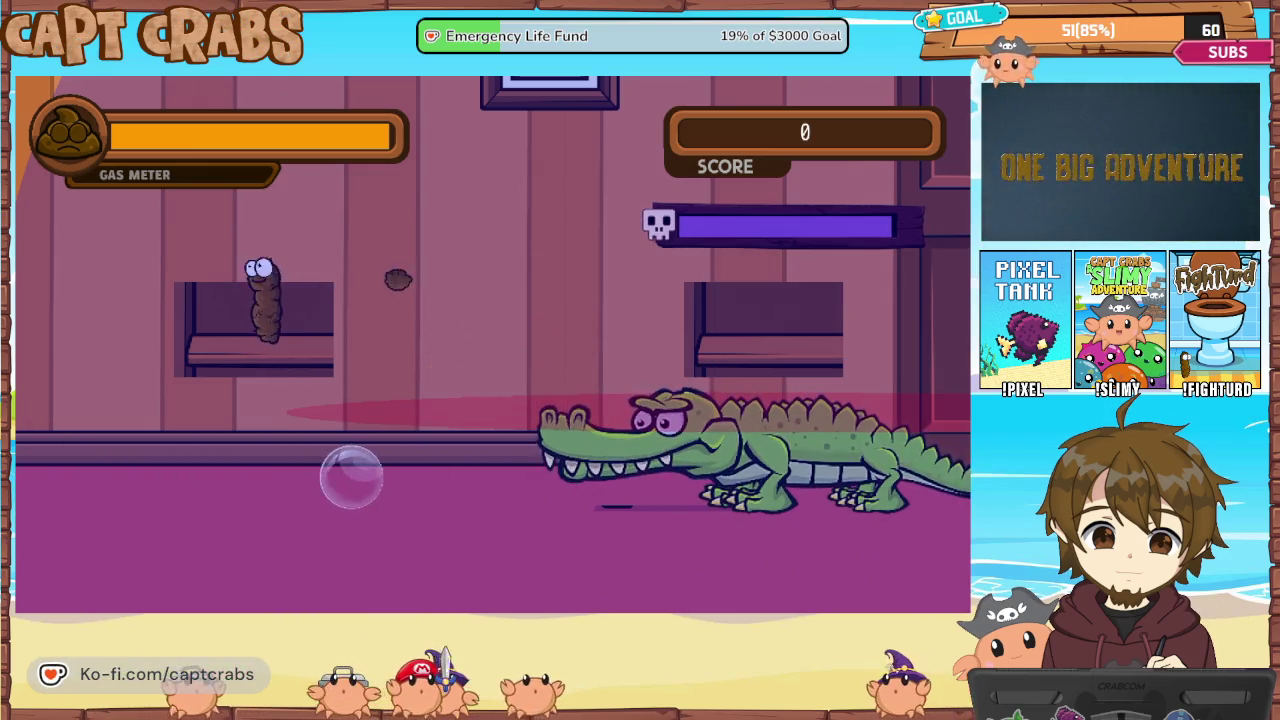
key(x)
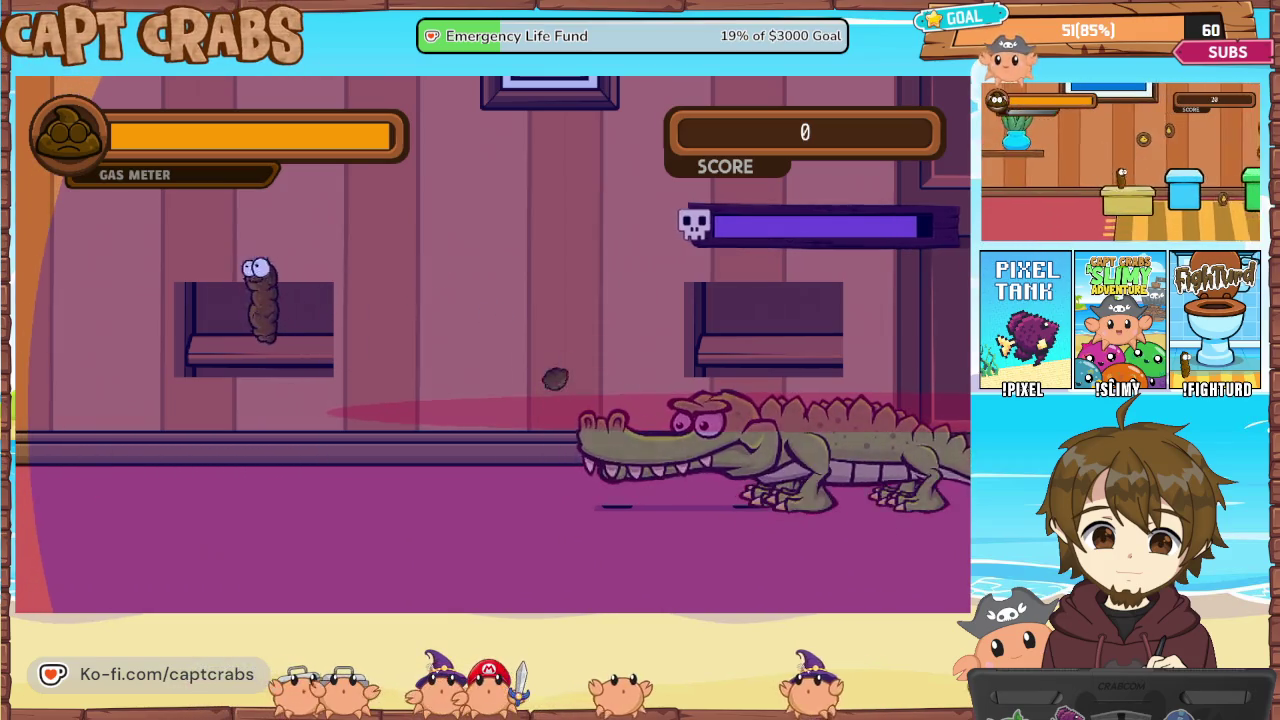
key(x)
key(x)
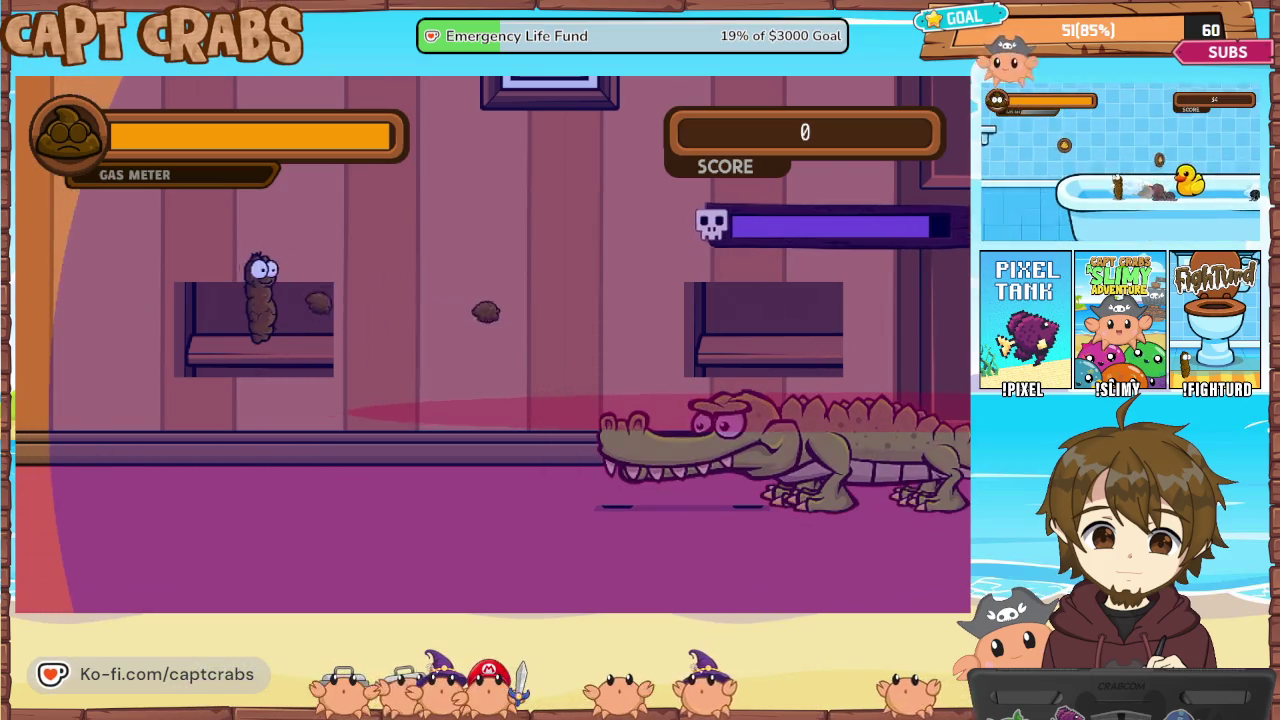
key(Left)
key(x)
key(Right)
key(x)
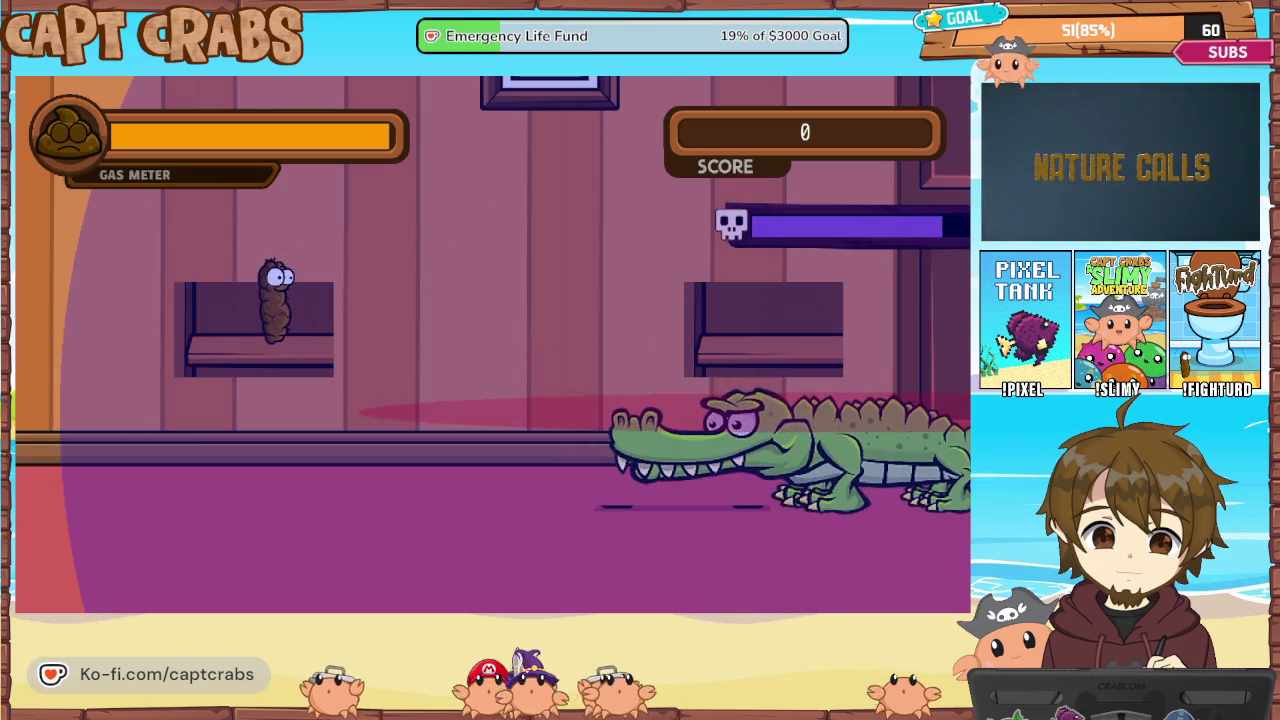
Pause the game and quit the playtest back to the editor
key(Escape)
key(Down)
key(Down)
key(alt+F4)
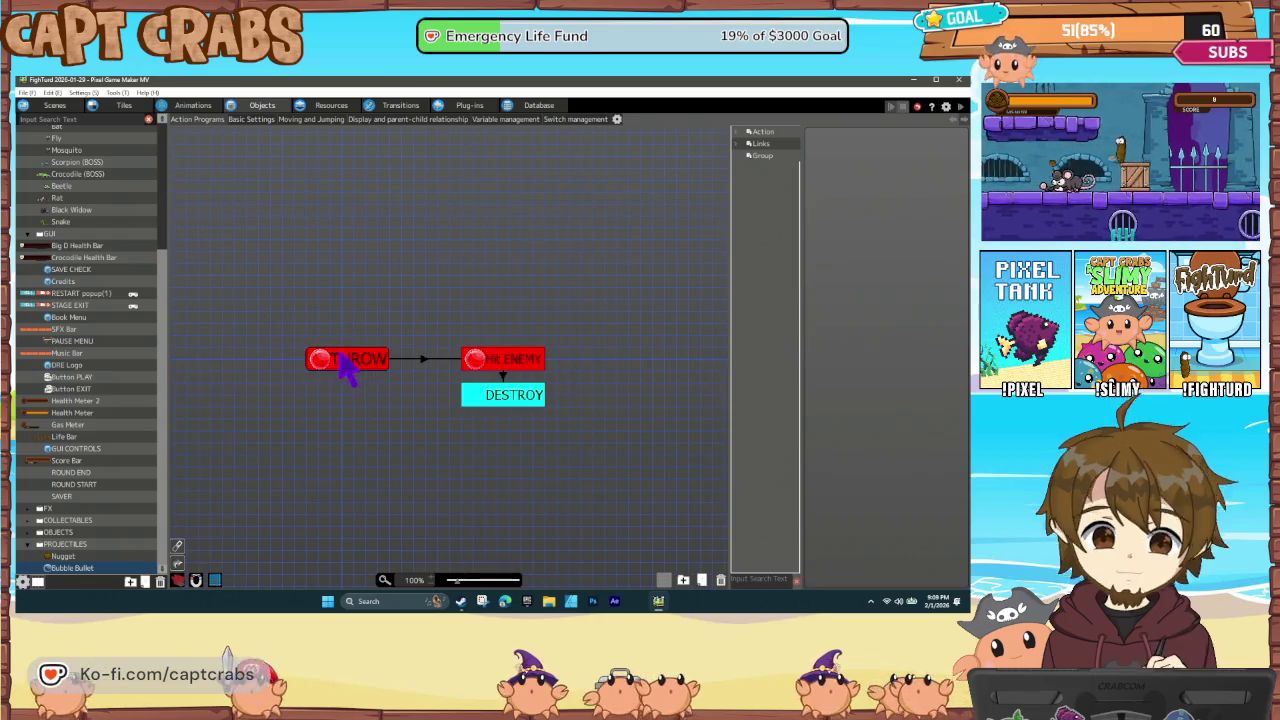
In Crocodile (BOSS) Bullet Settings, set Not Affected by Gravity to 50
click(78, 174)
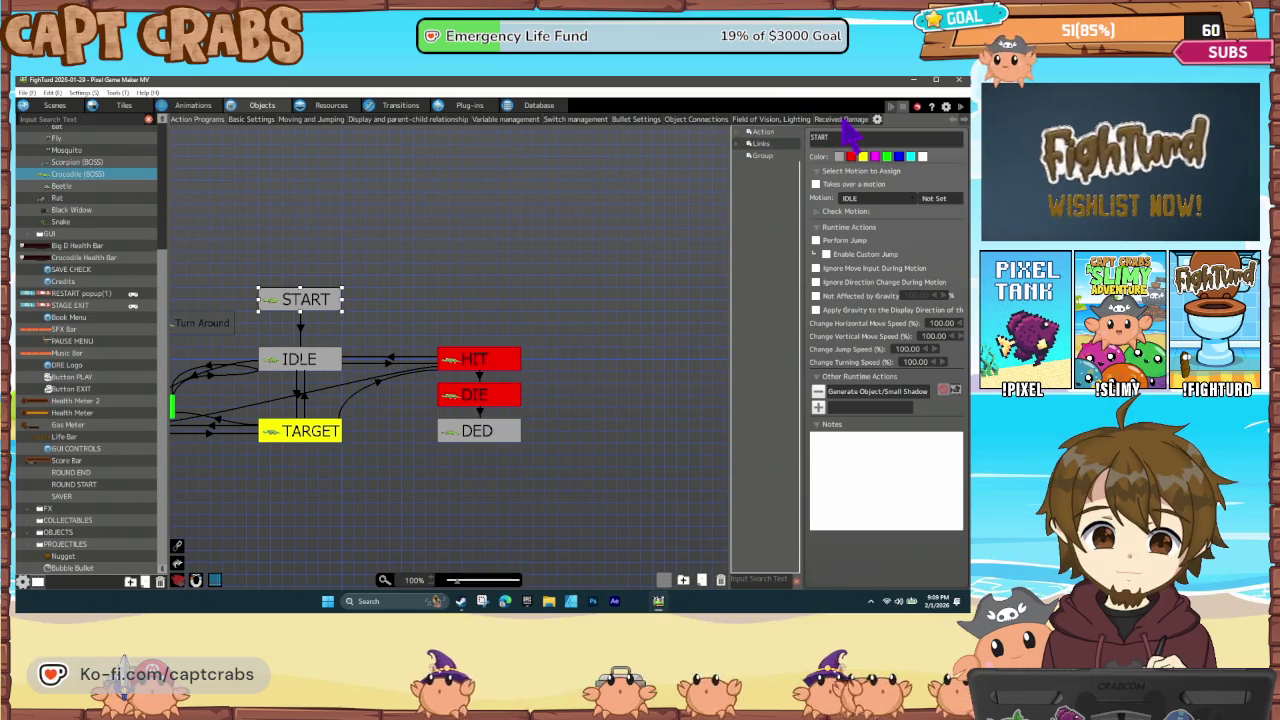
click(638, 120)
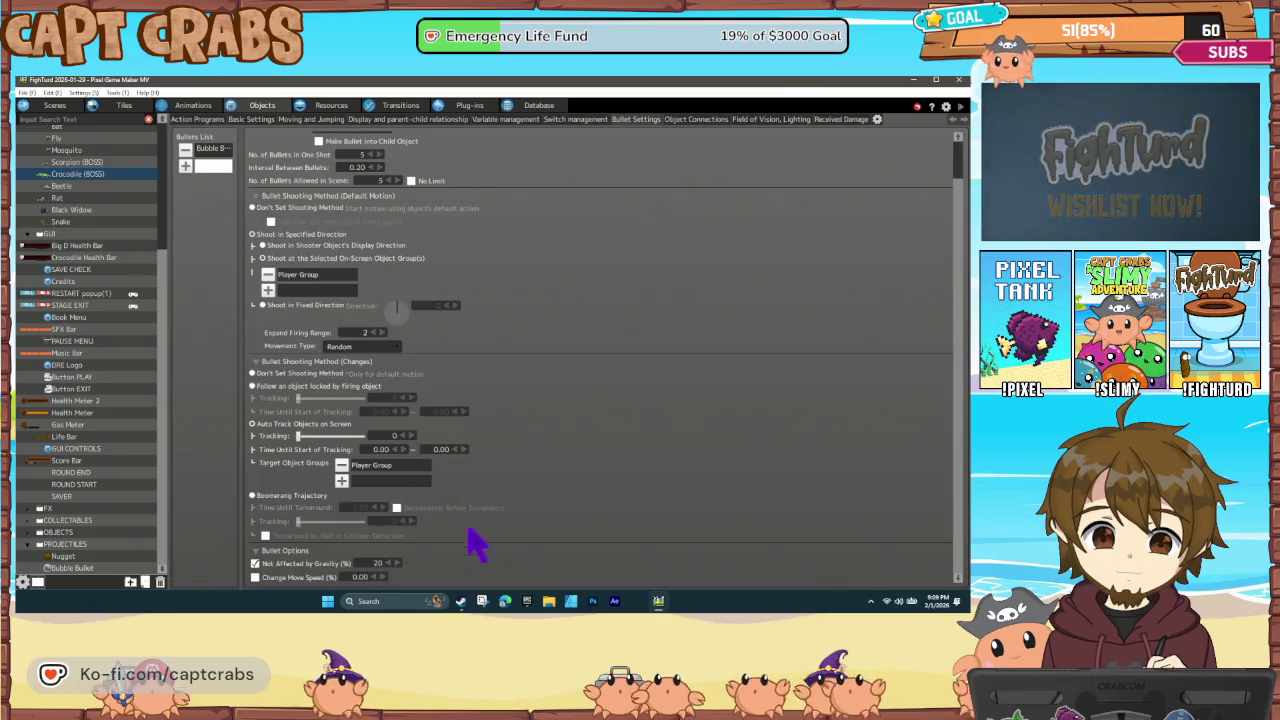
click(364, 563)
text(50)
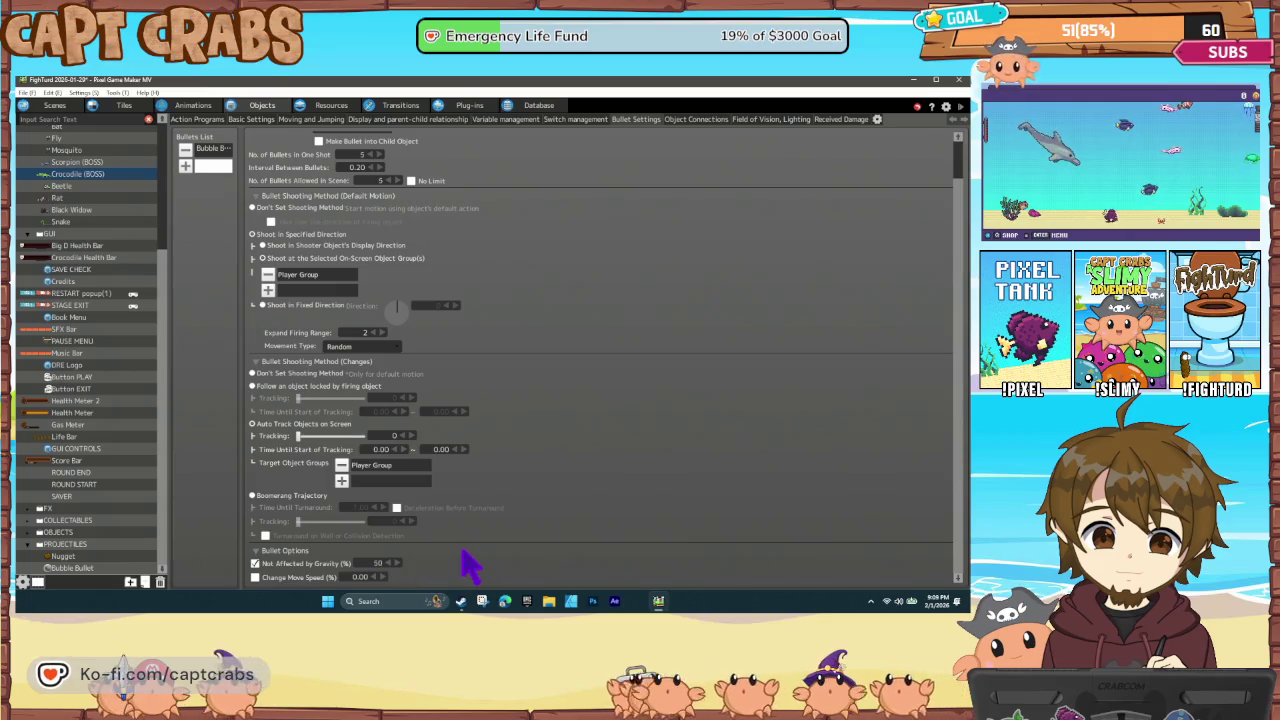
Review the IDLE to ATTACK 2 link's time and probability conditions without changes
click(211, 121)
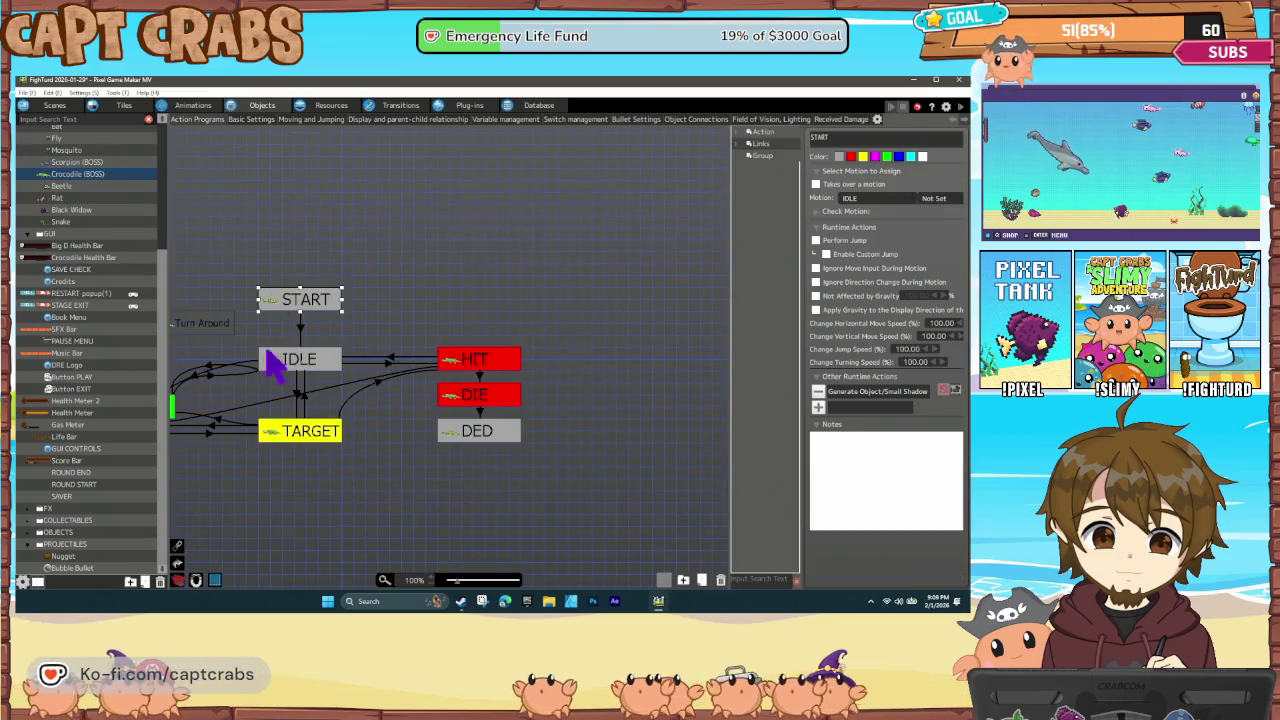
drag(233, 397, 346, 397)
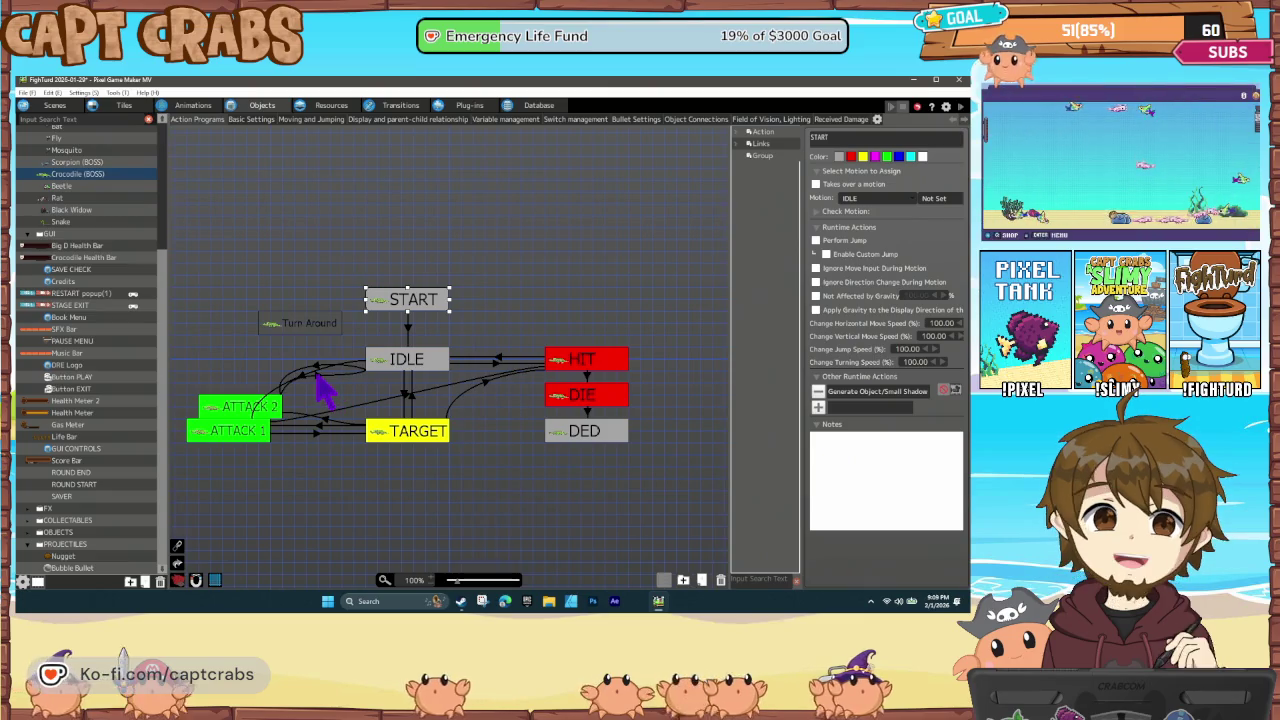
click(316, 367)
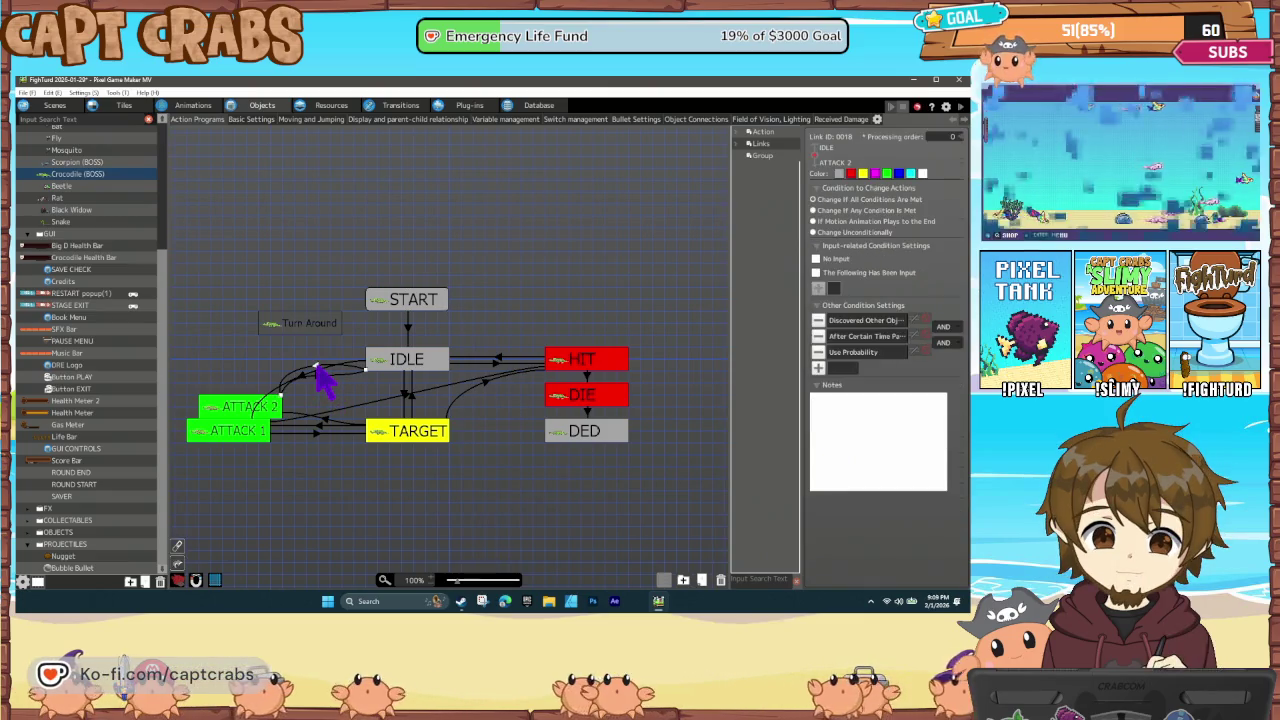
double_click(855, 340)
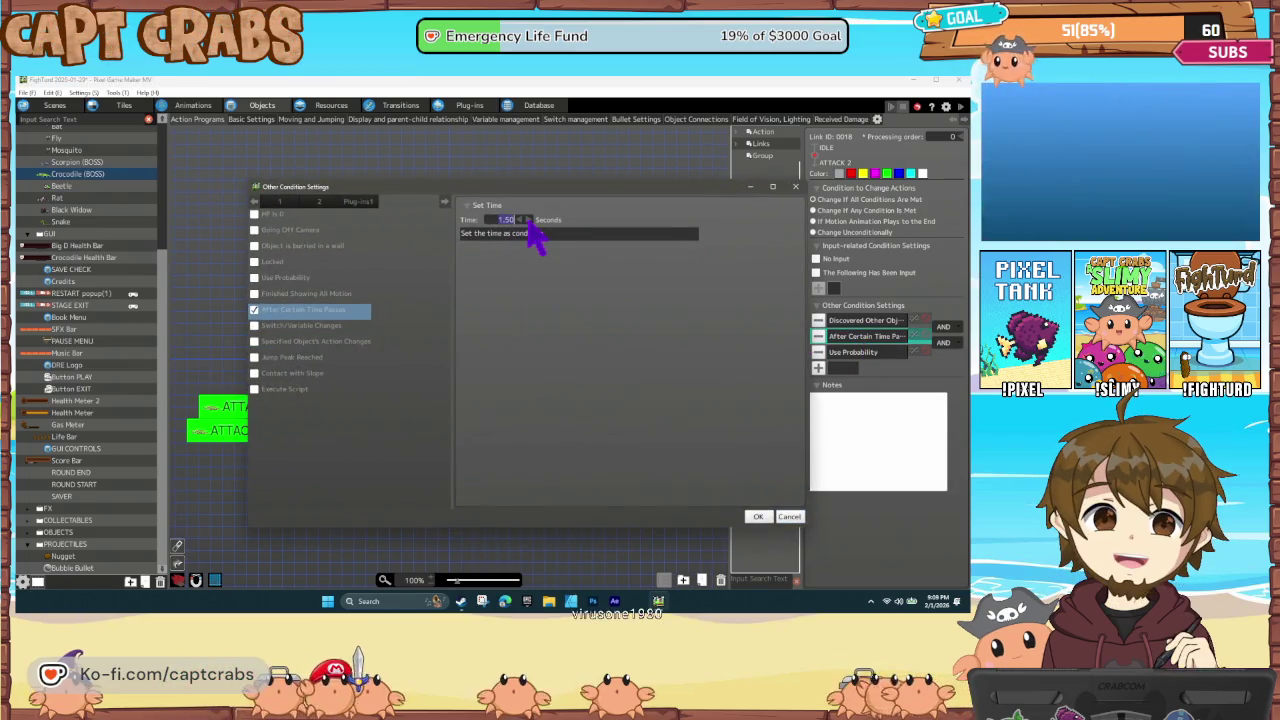
click(791, 516)
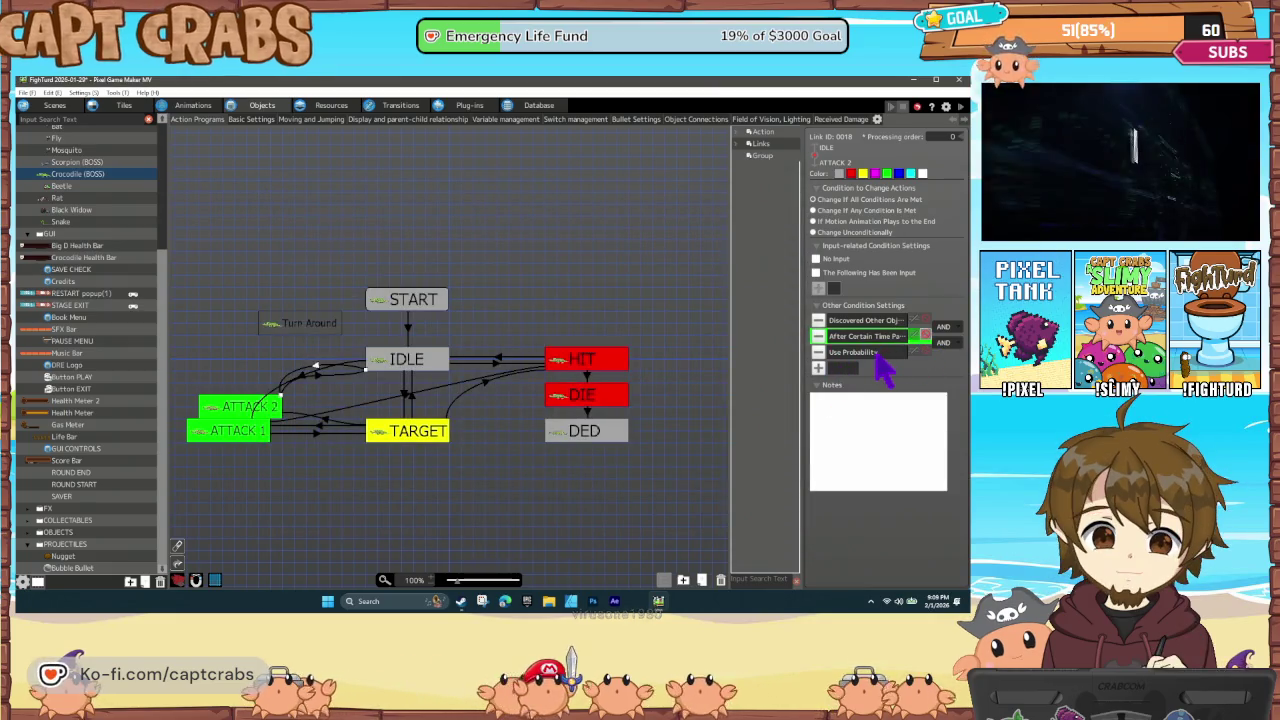
double_click(874, 352)
click(791, 517)
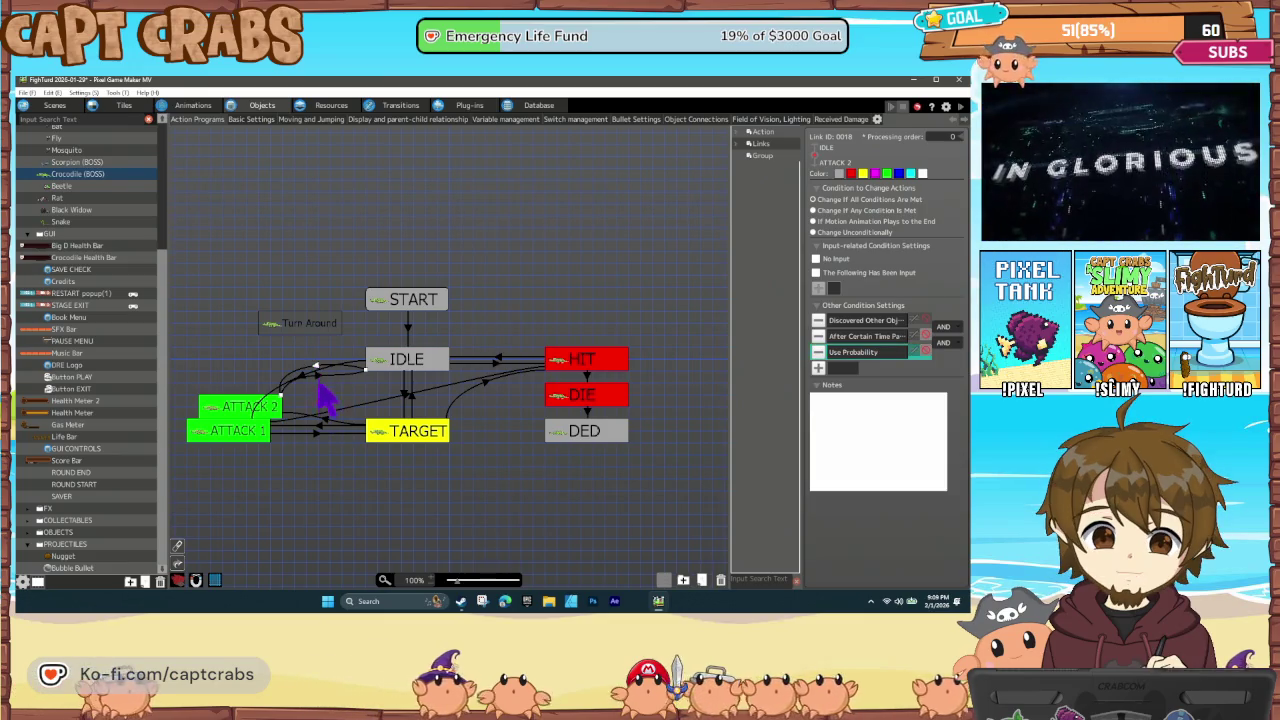
click(333, 426)
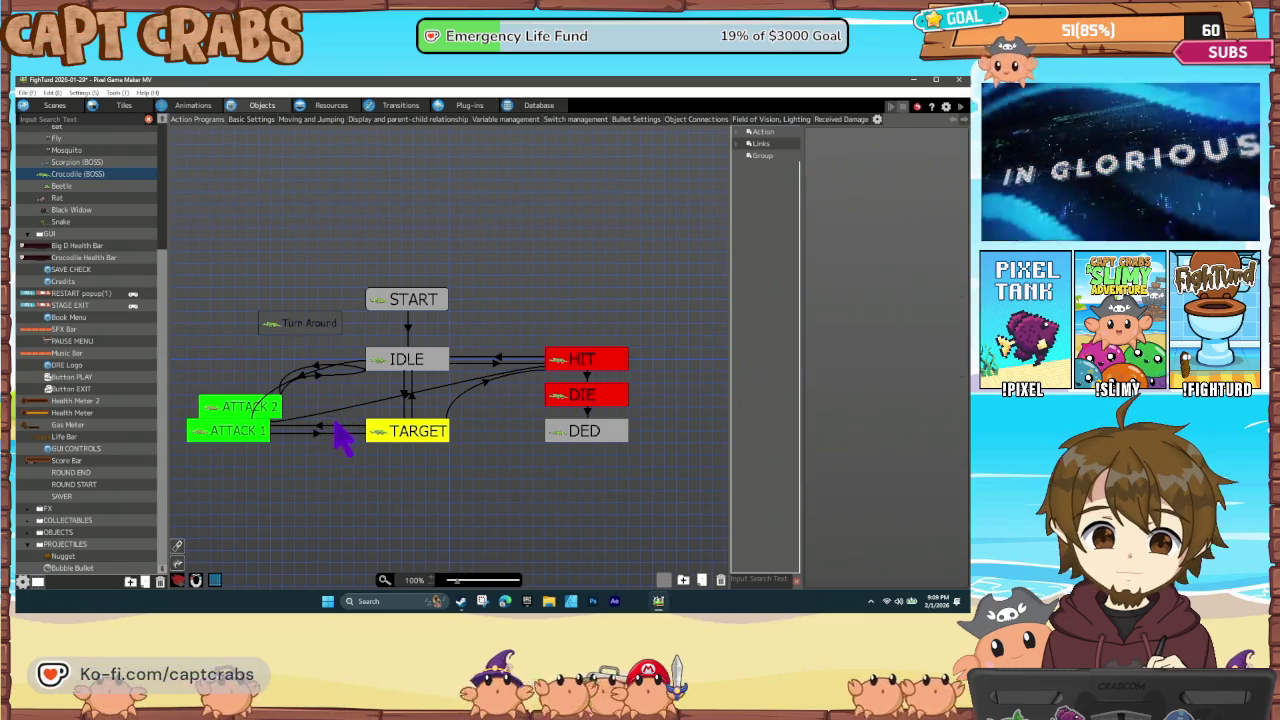
Check the TARGET node and TARGET to ATTACK 2 link, then start the playtest
right_click(378, 440)
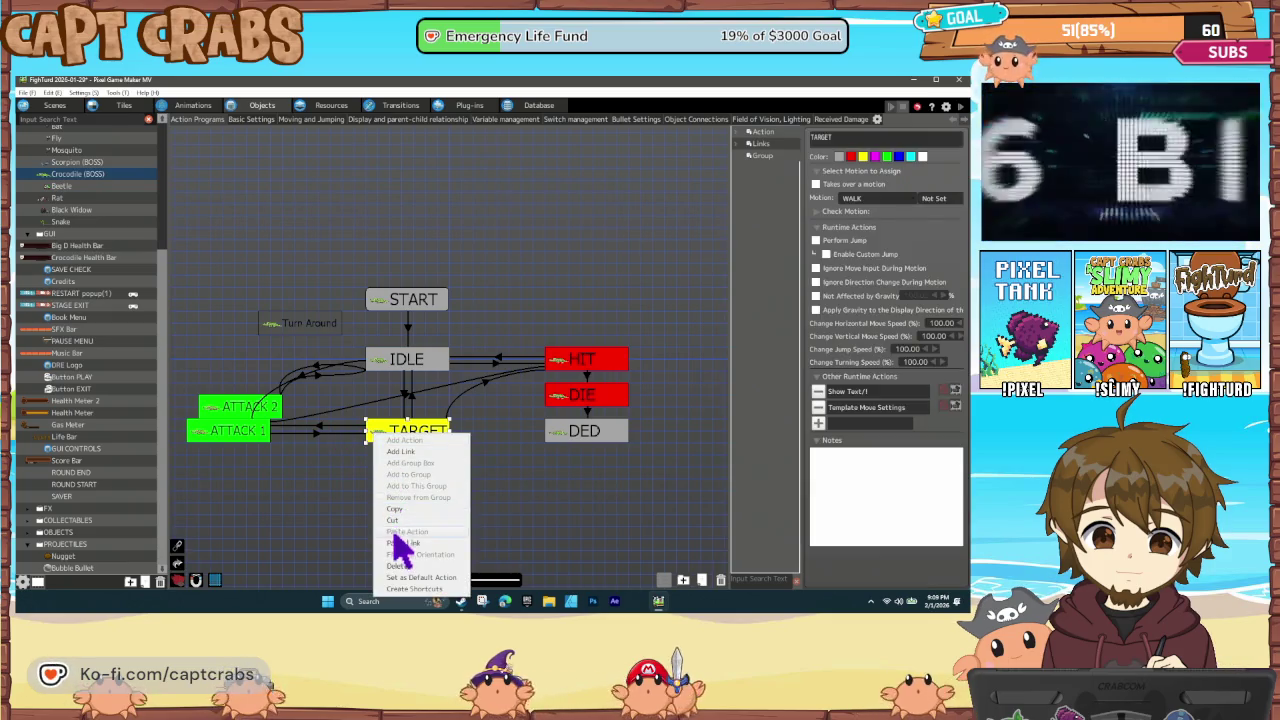
key(Escape)
click(312, 458)
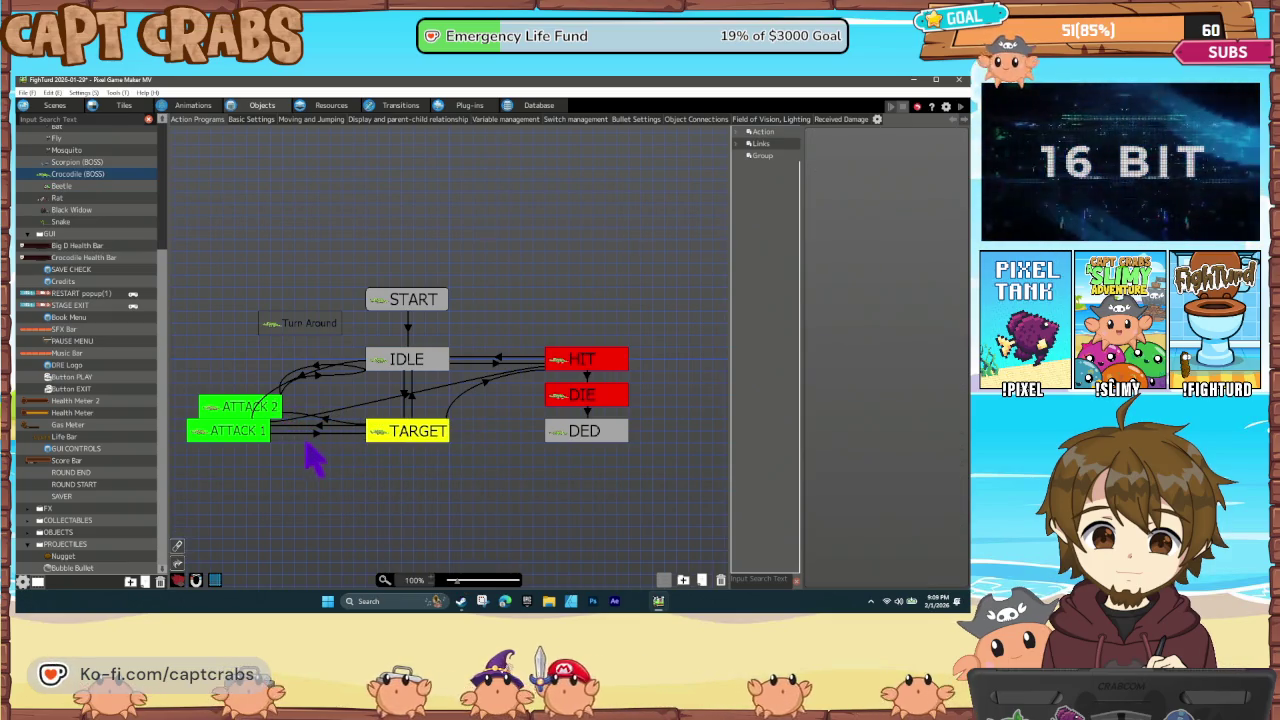
click(325, 422)
click(364, 460)
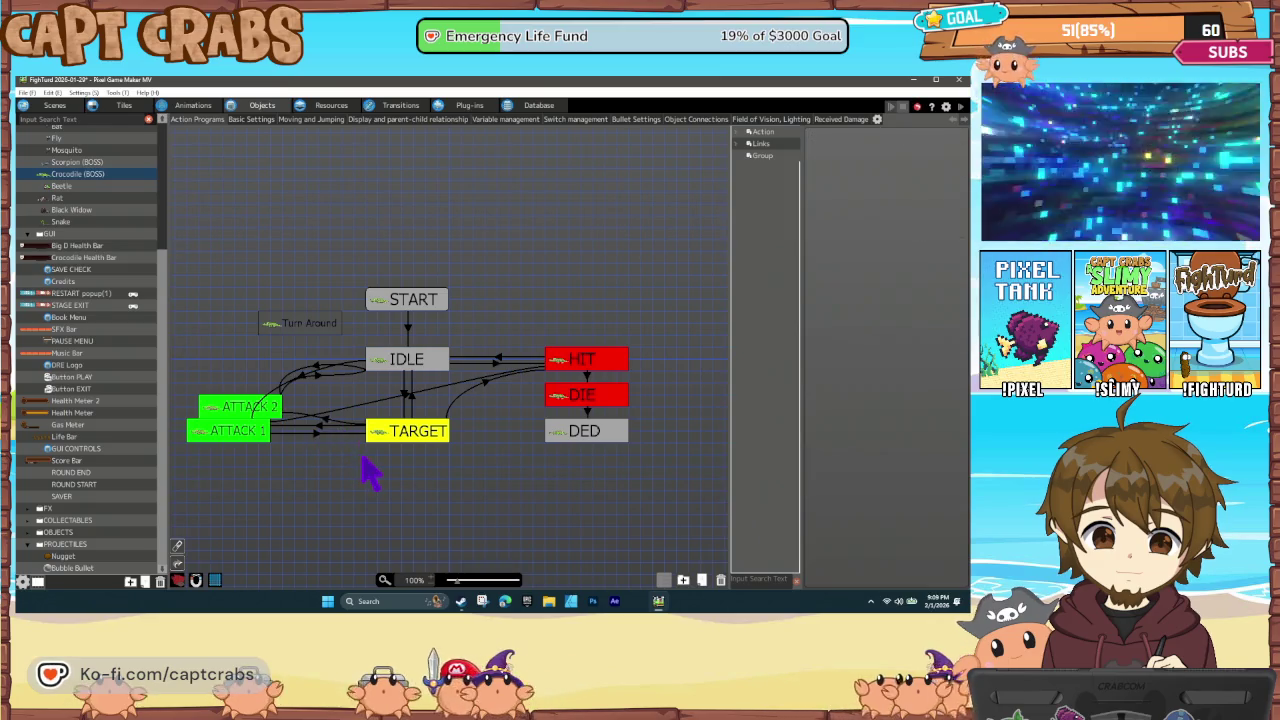
double_click(376, 454)
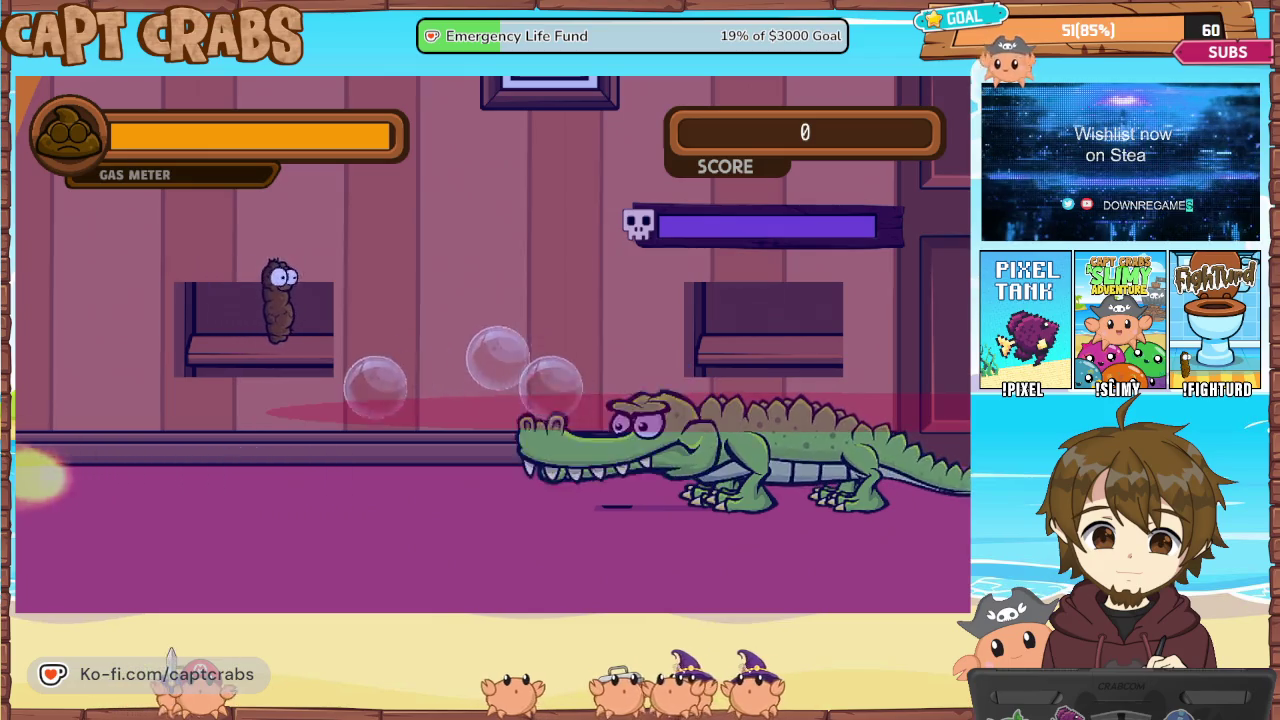
Exit the running playtest through the pause menu back to the editor
key(Escape)
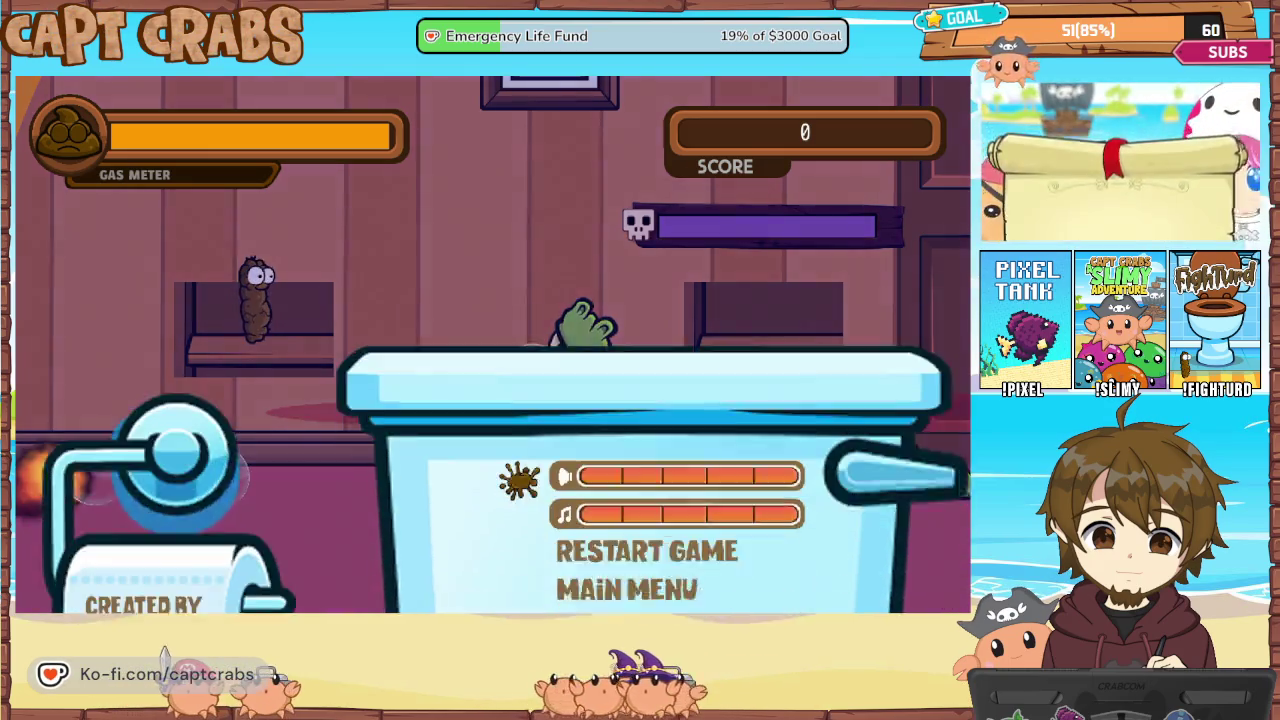
key(Down)
key(Down)
key(Down)
key(Return)
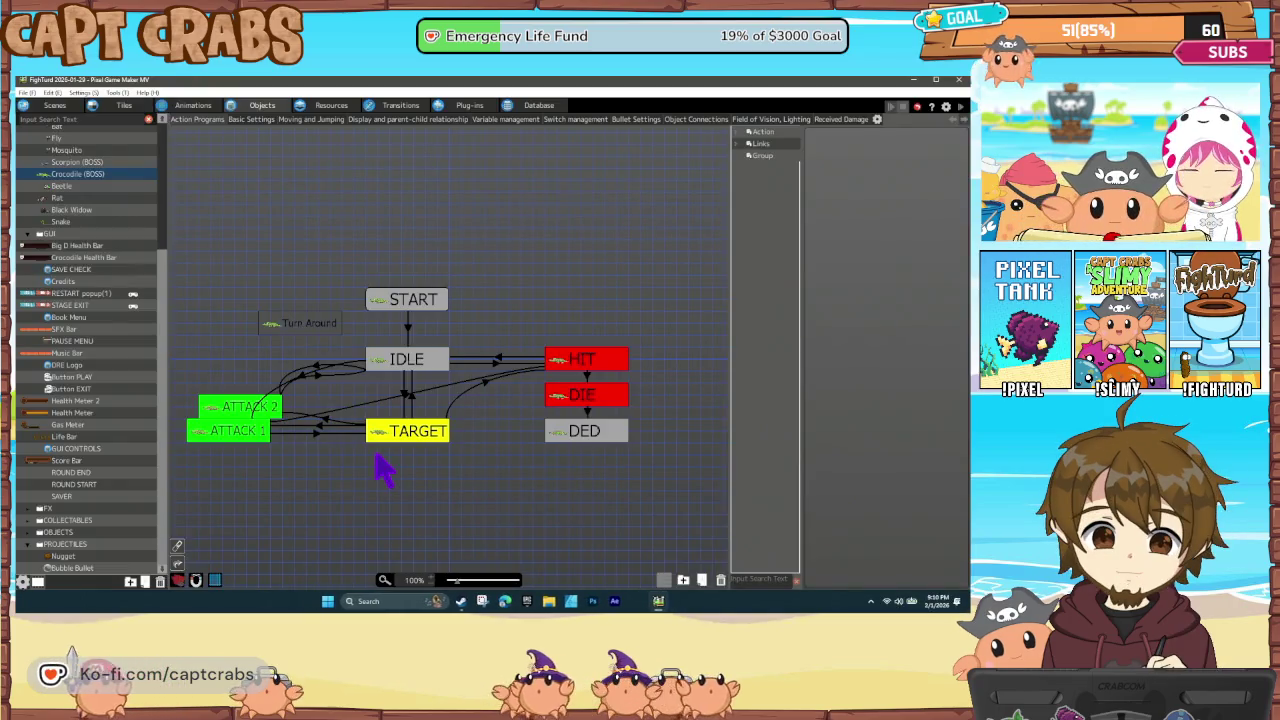
Set the TARGET to ATTACK 2 link's time condition to 1.00 second and relaunch the playtest
click(318, 369)
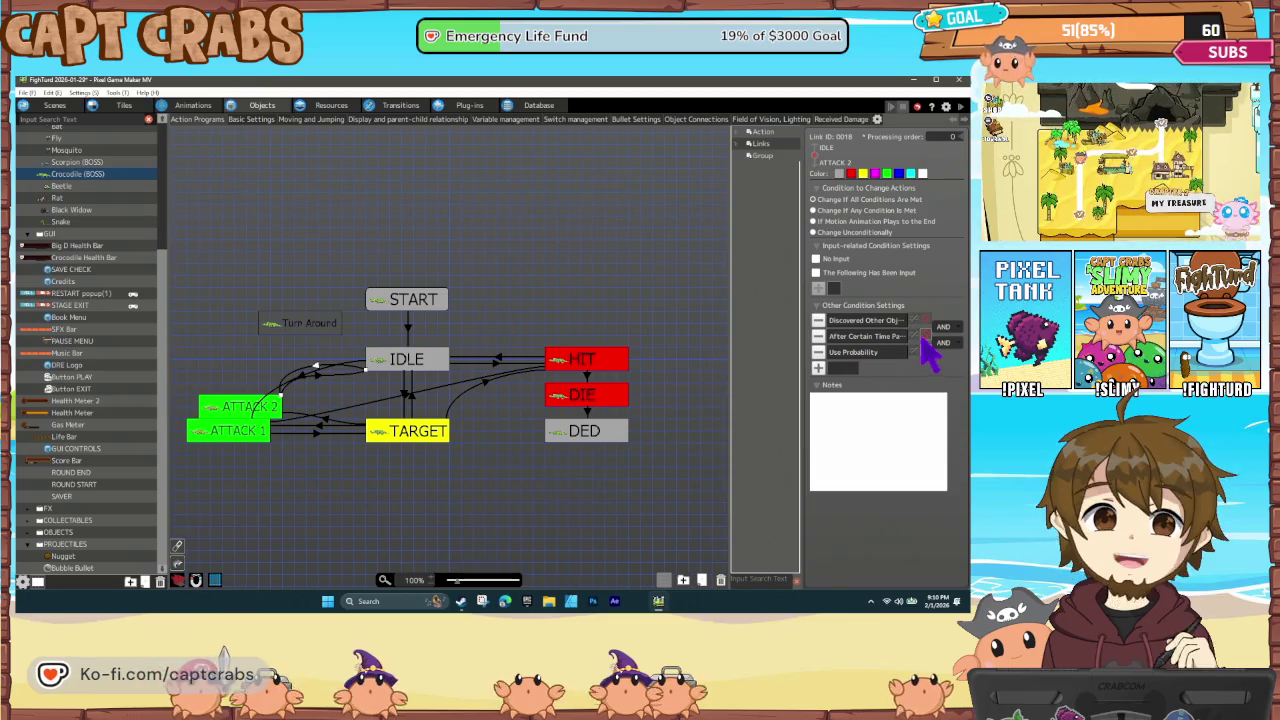
double_click(880, 336)
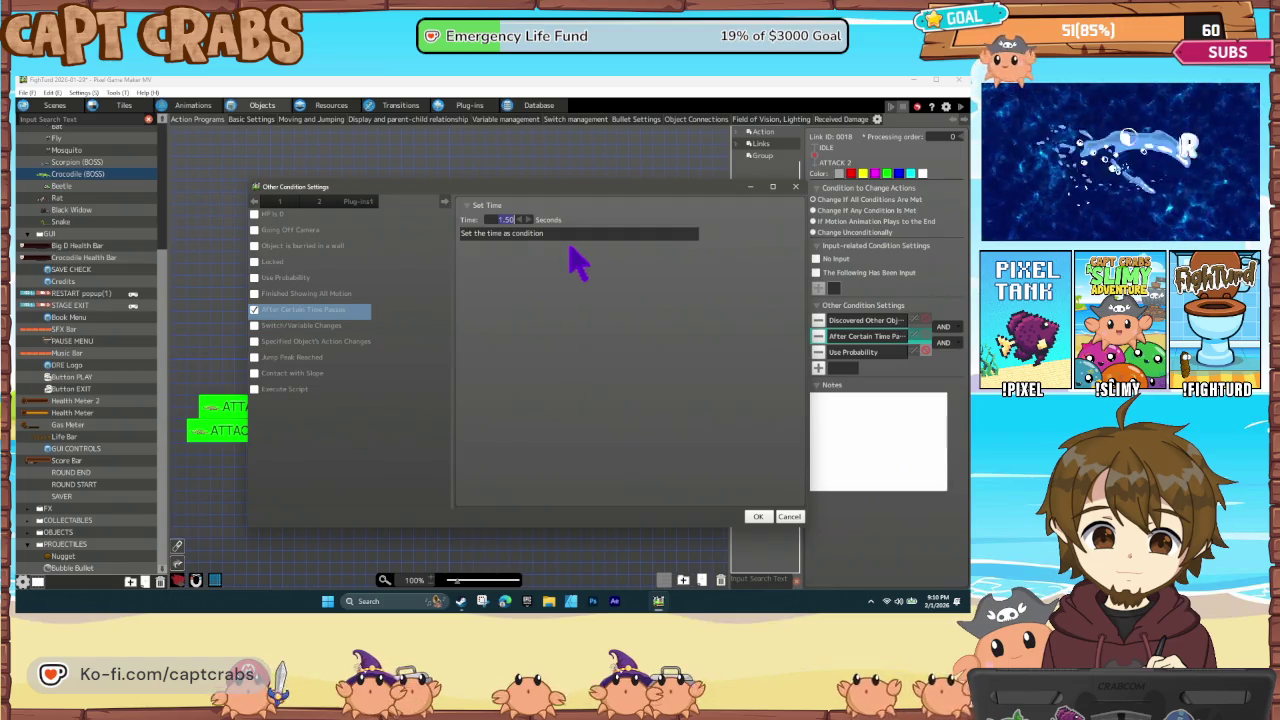
click(760, 516)
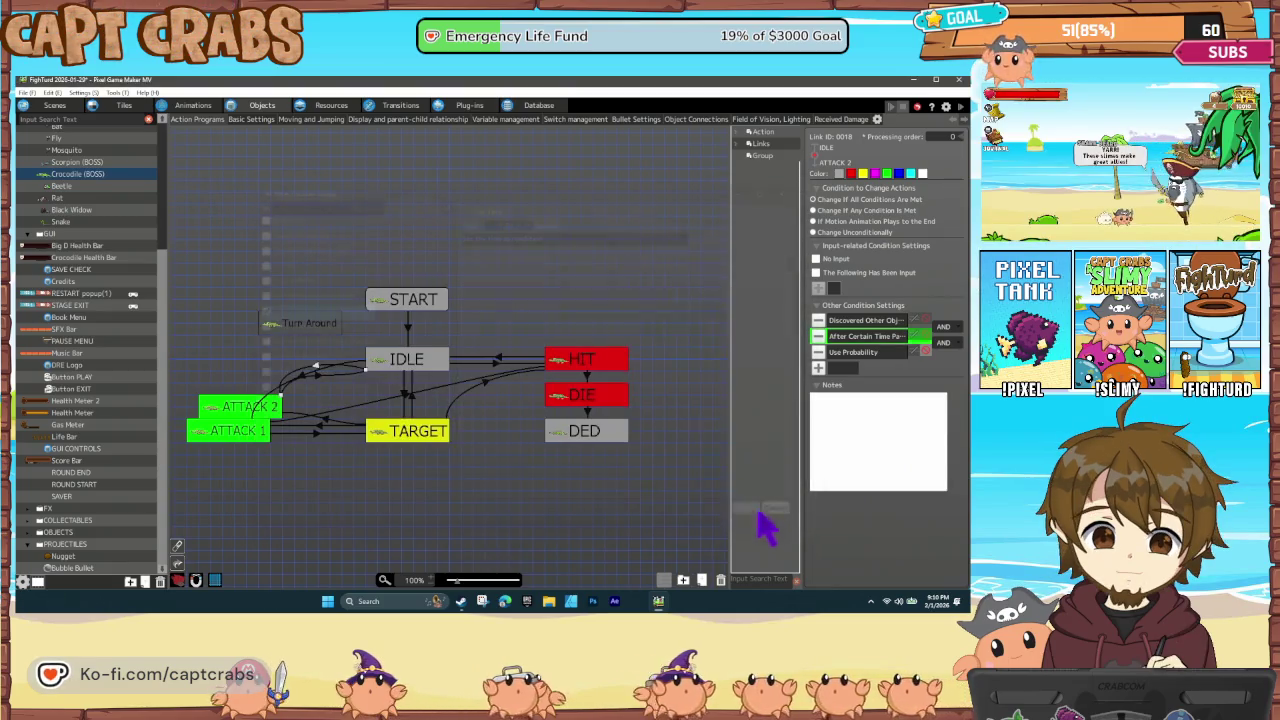
double_click(880, 337)
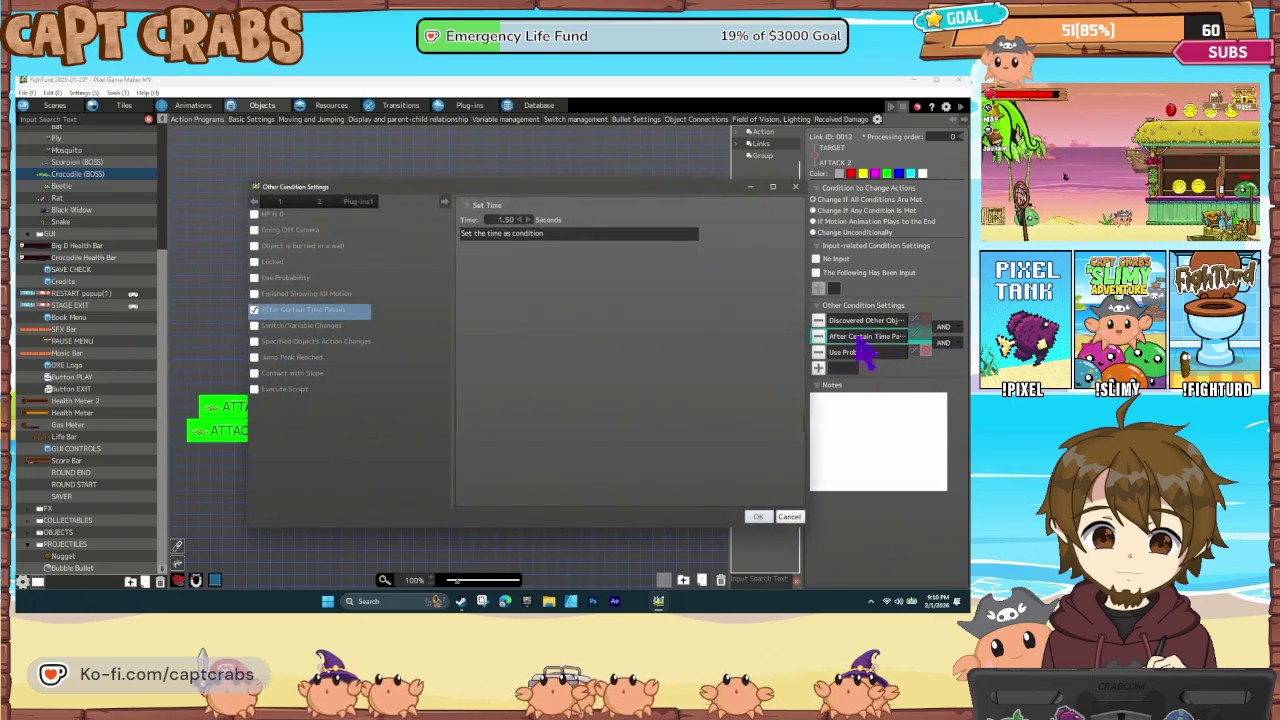
click(756, 516)
click(535, 490)
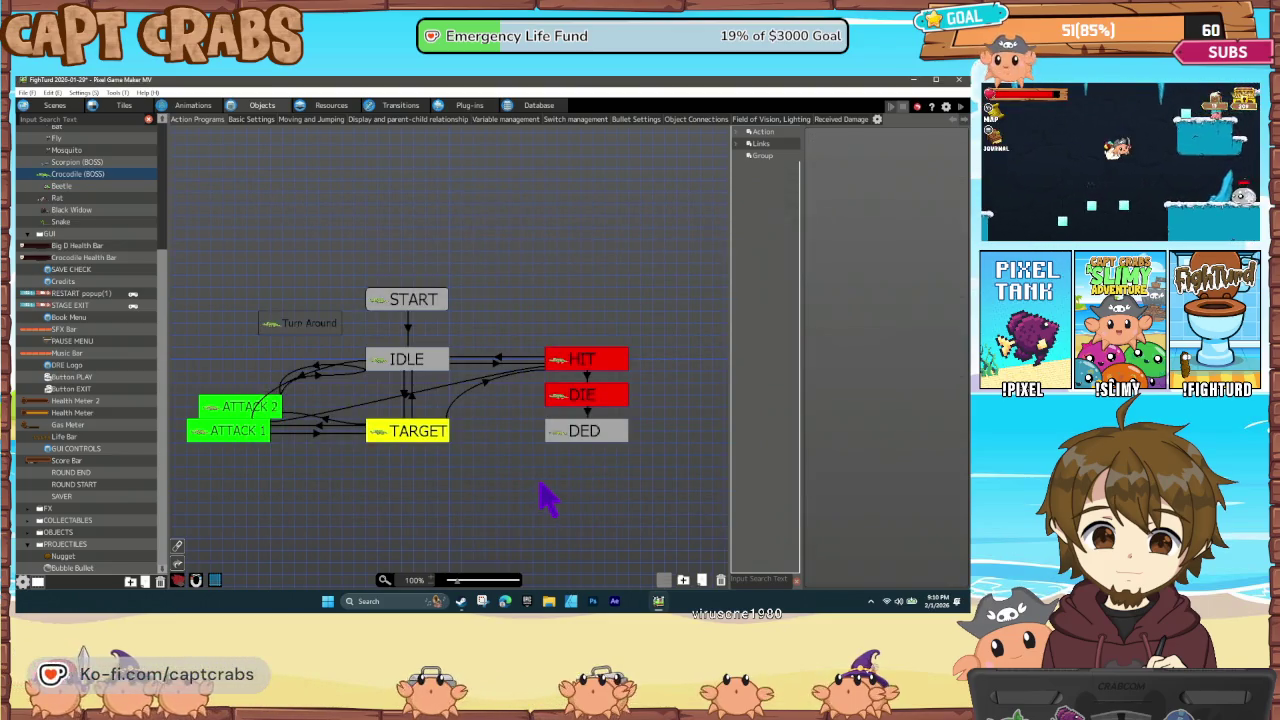
key(F5)
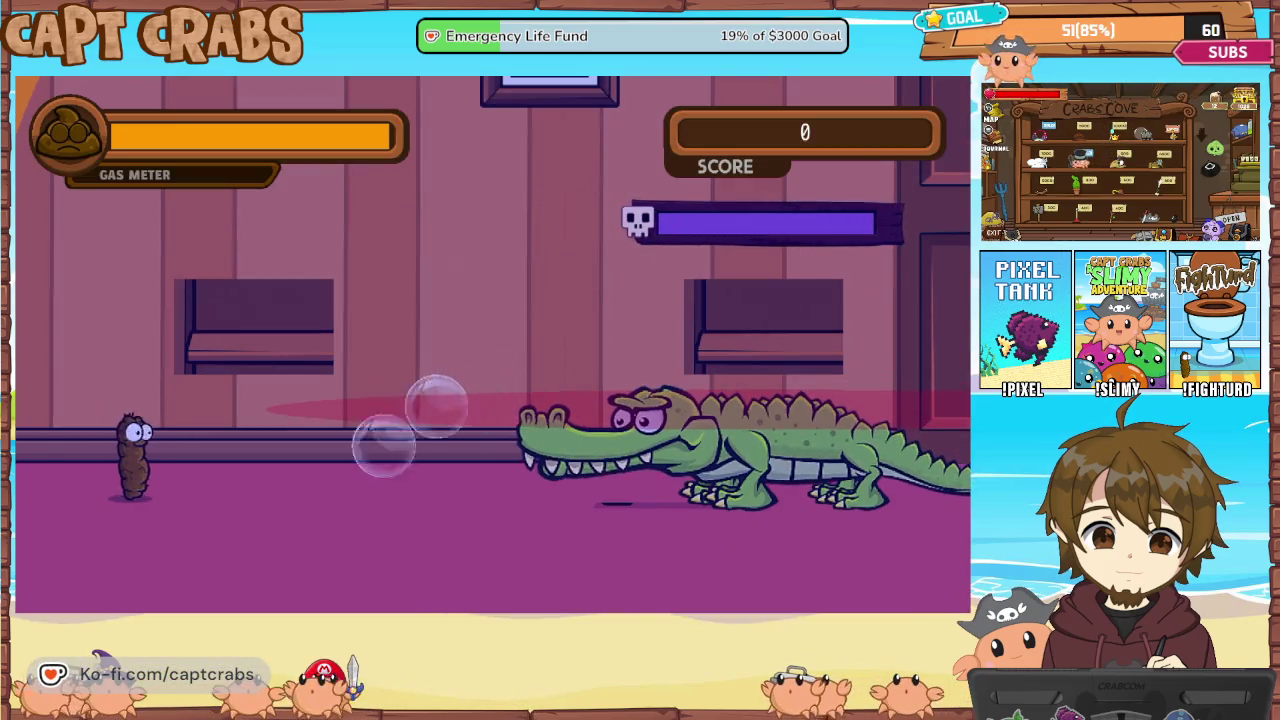
key(Up)
key(Right)
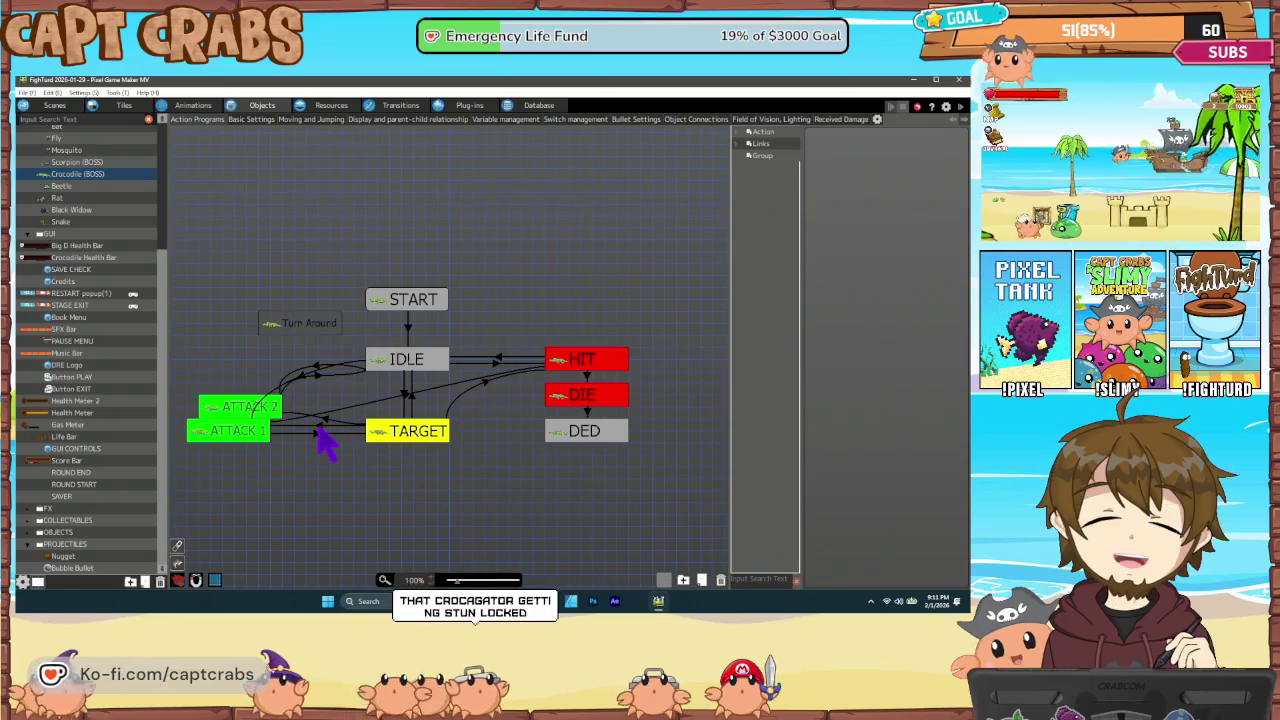
Review the conditions on the TARGET, IDLE and ATTACK 2 links of the crocodile's graph
click(338, 424)
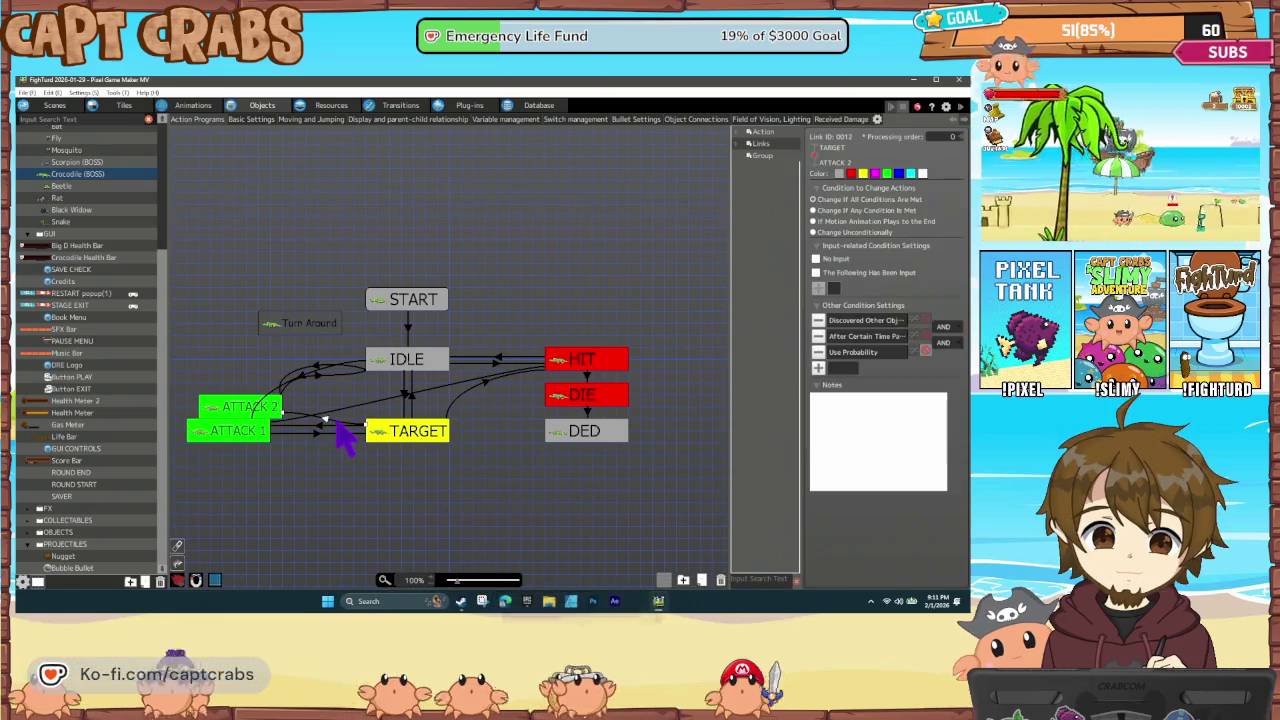
click(323, 433)
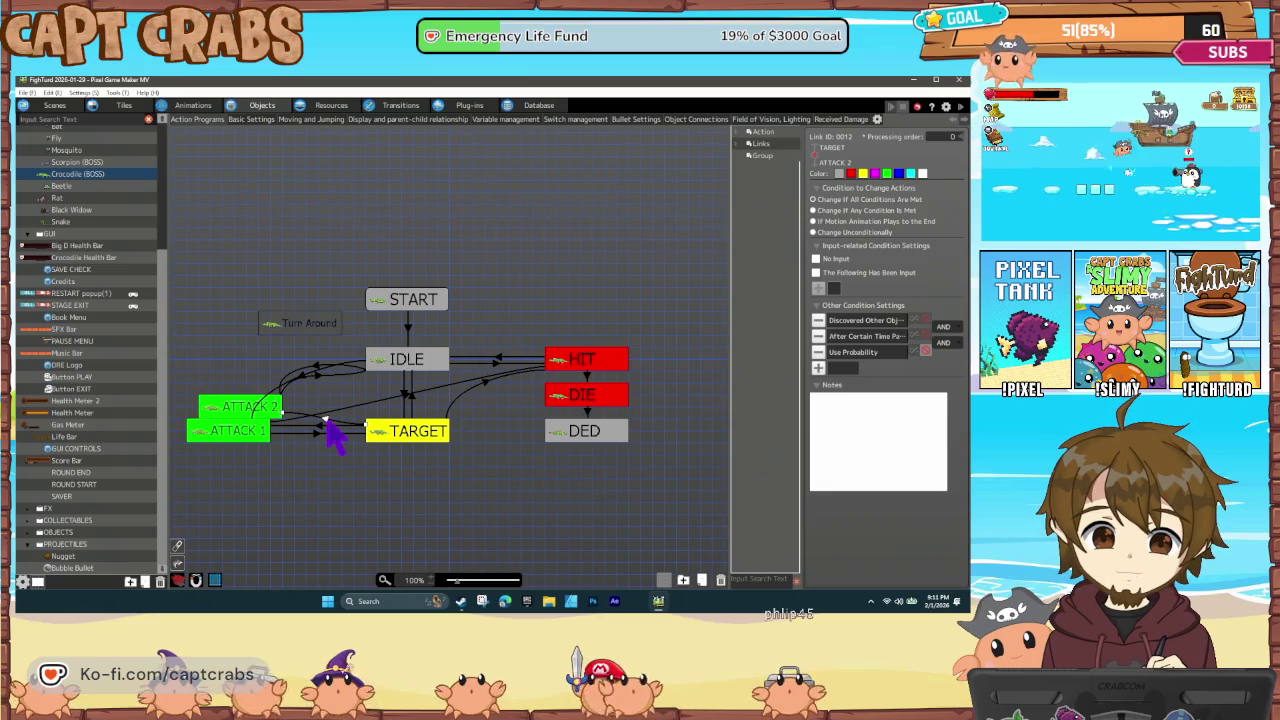
key(Delete)
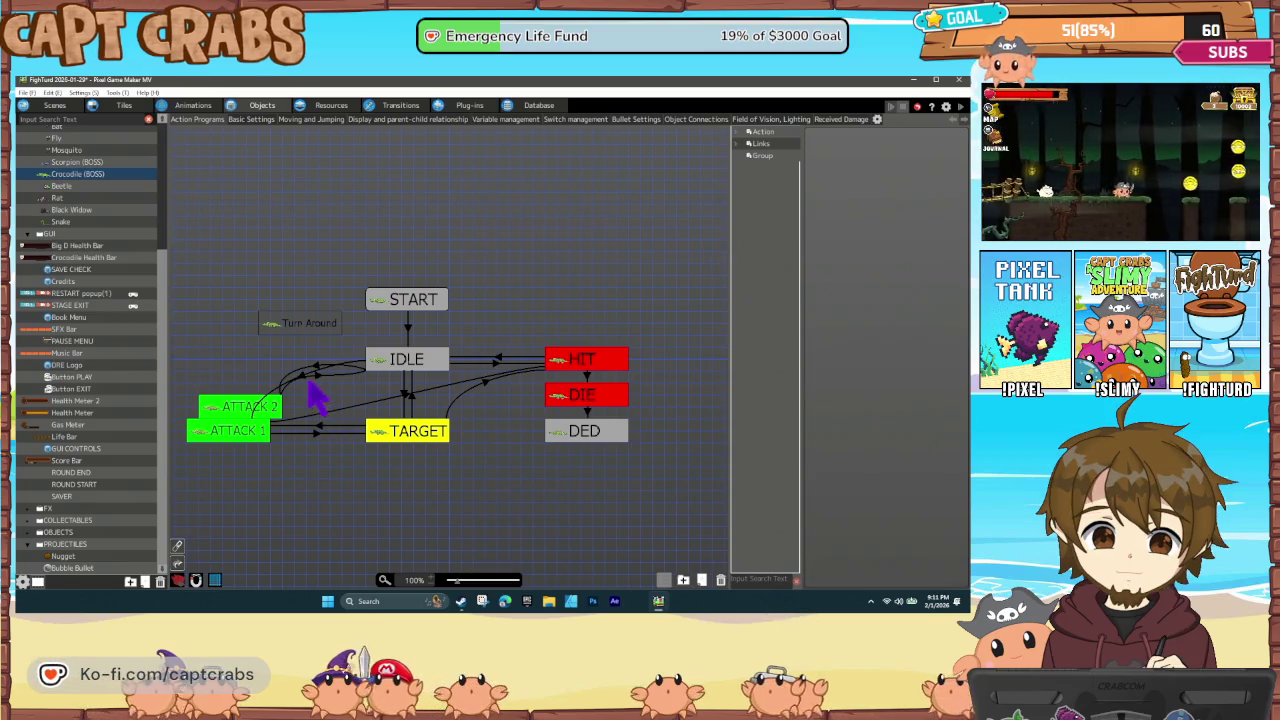
click(302, 377)
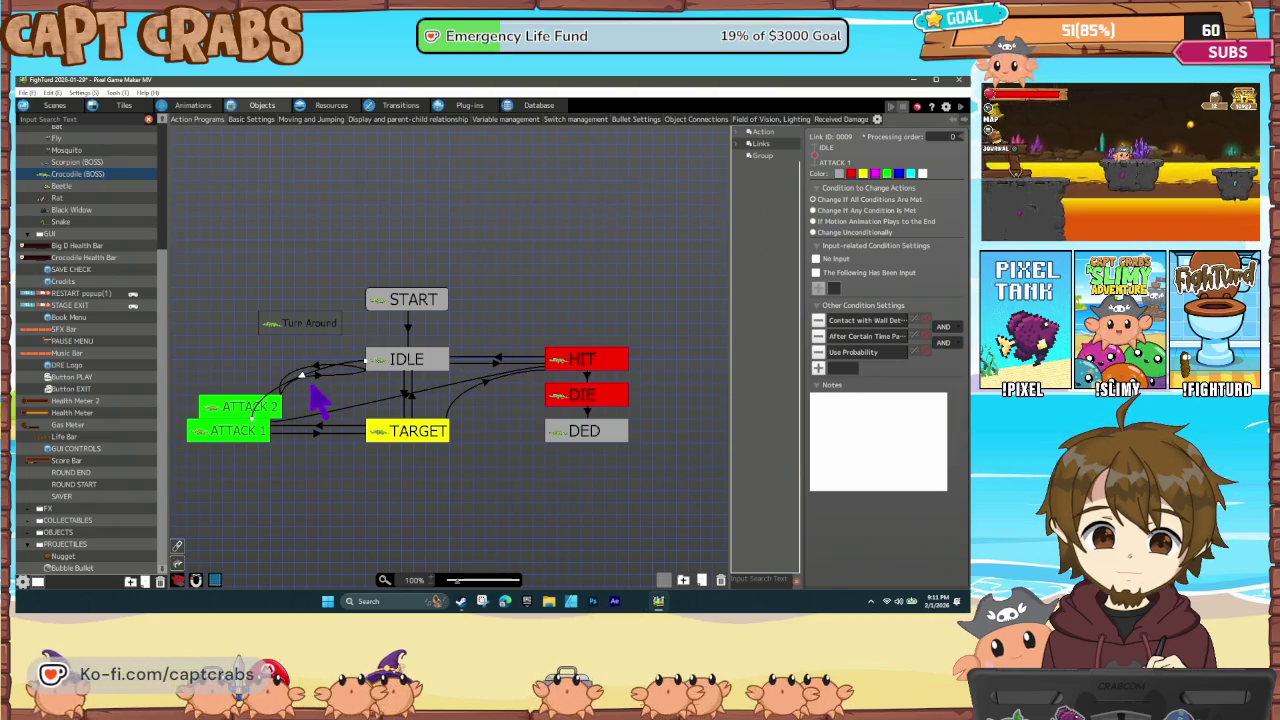
click(312, 390)
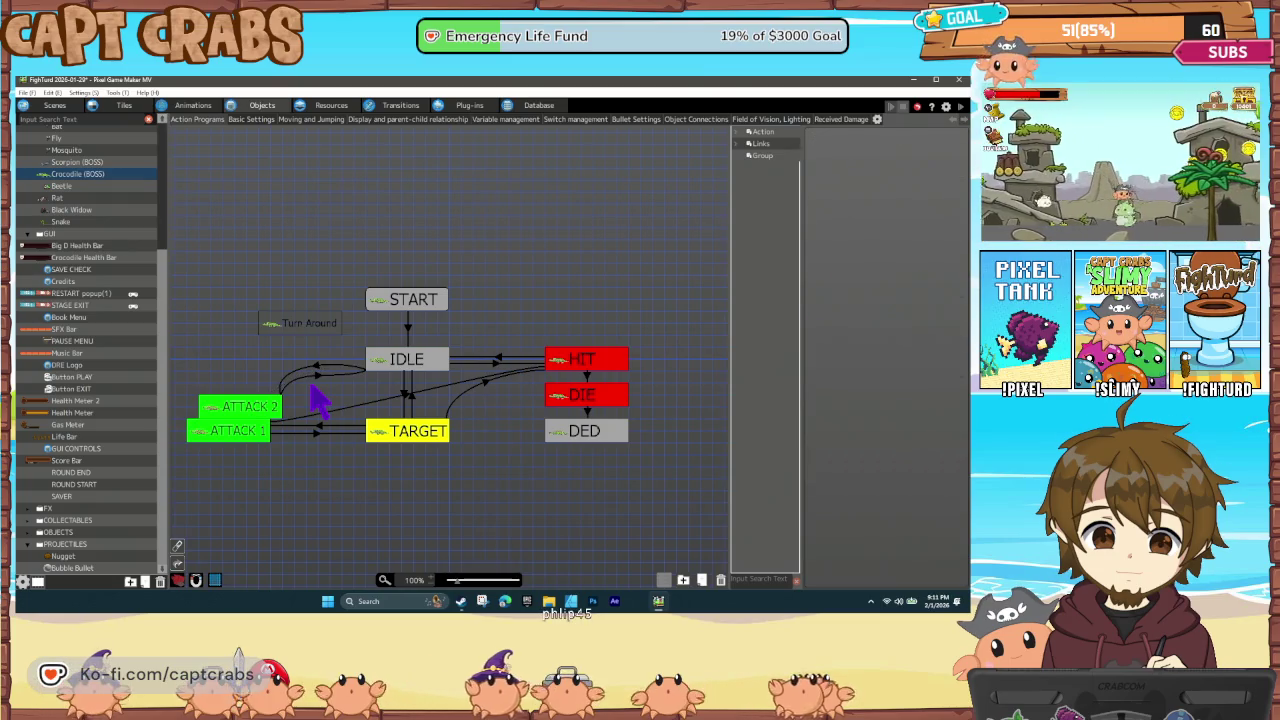
click(361, 368)
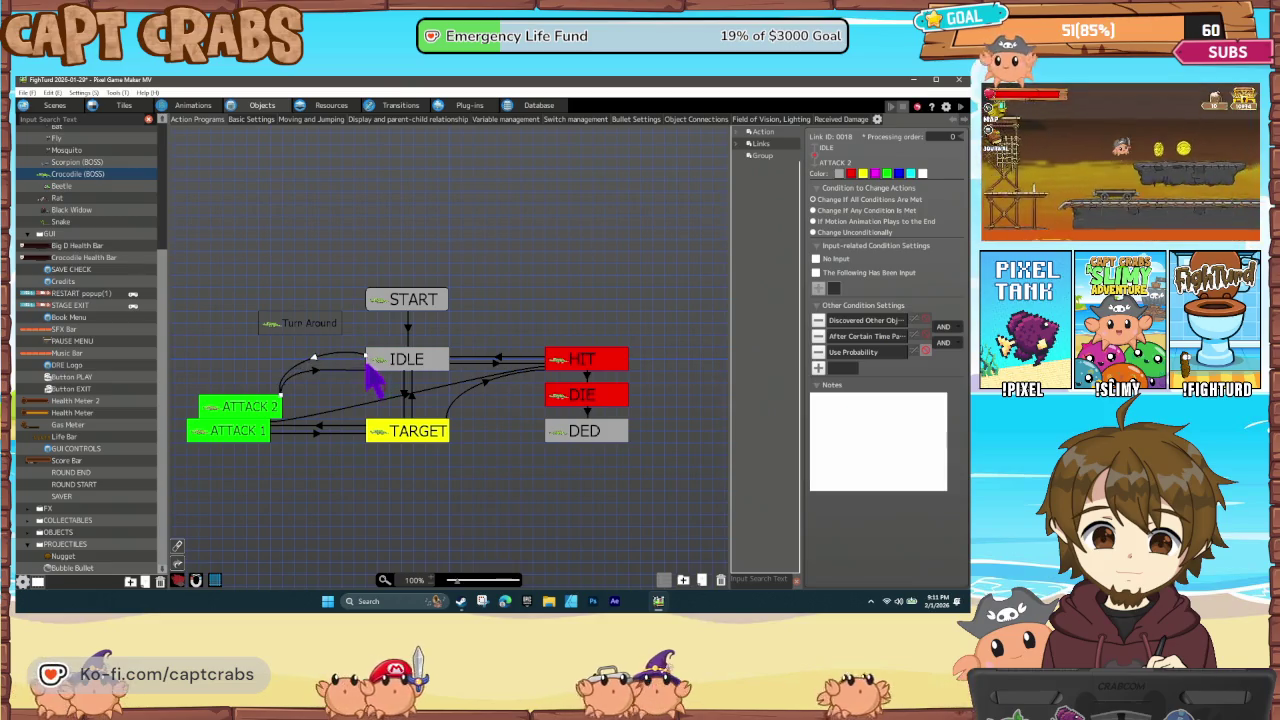
click(368, 380)
click(368, 380)
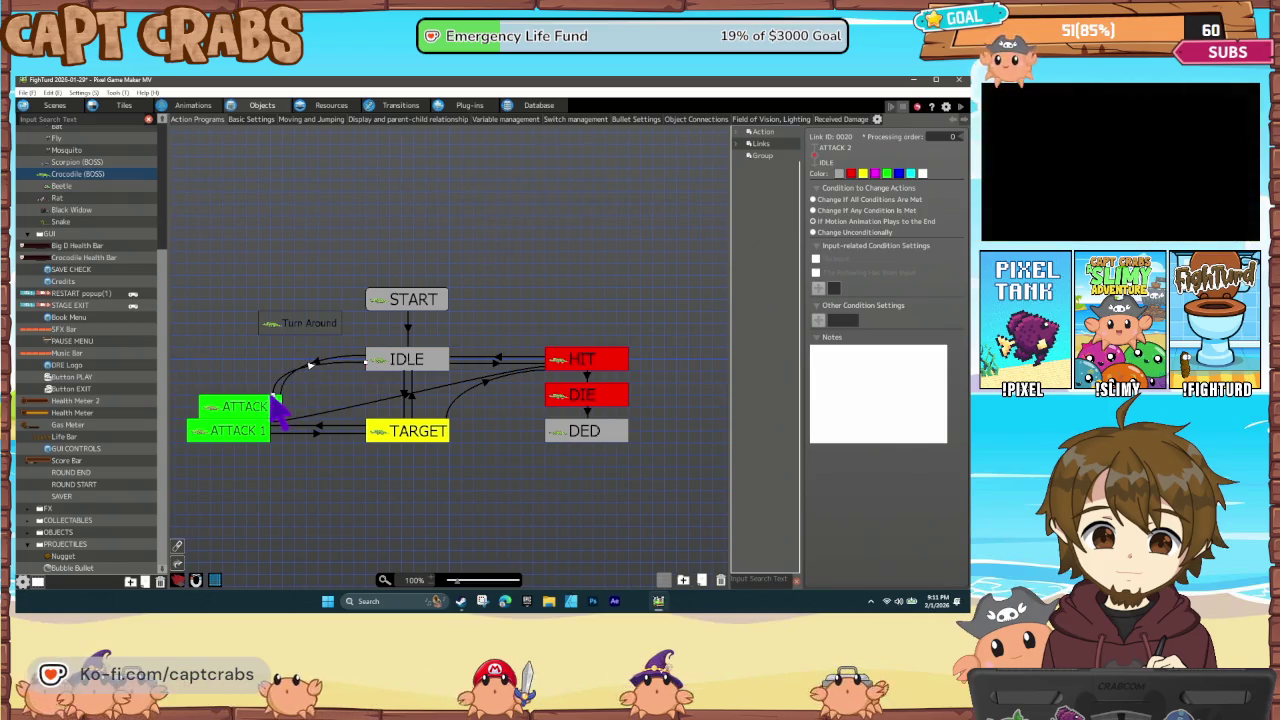
click(281, 395)
click(283, 399)
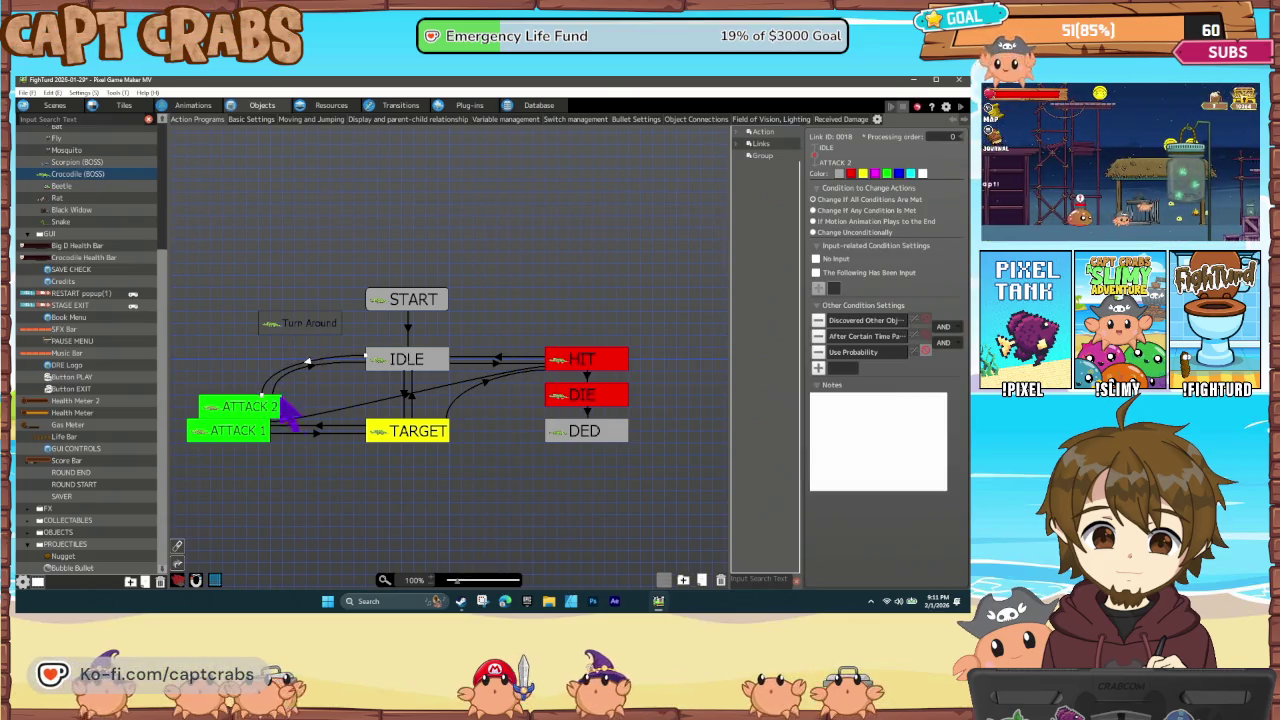
click(336, 400)
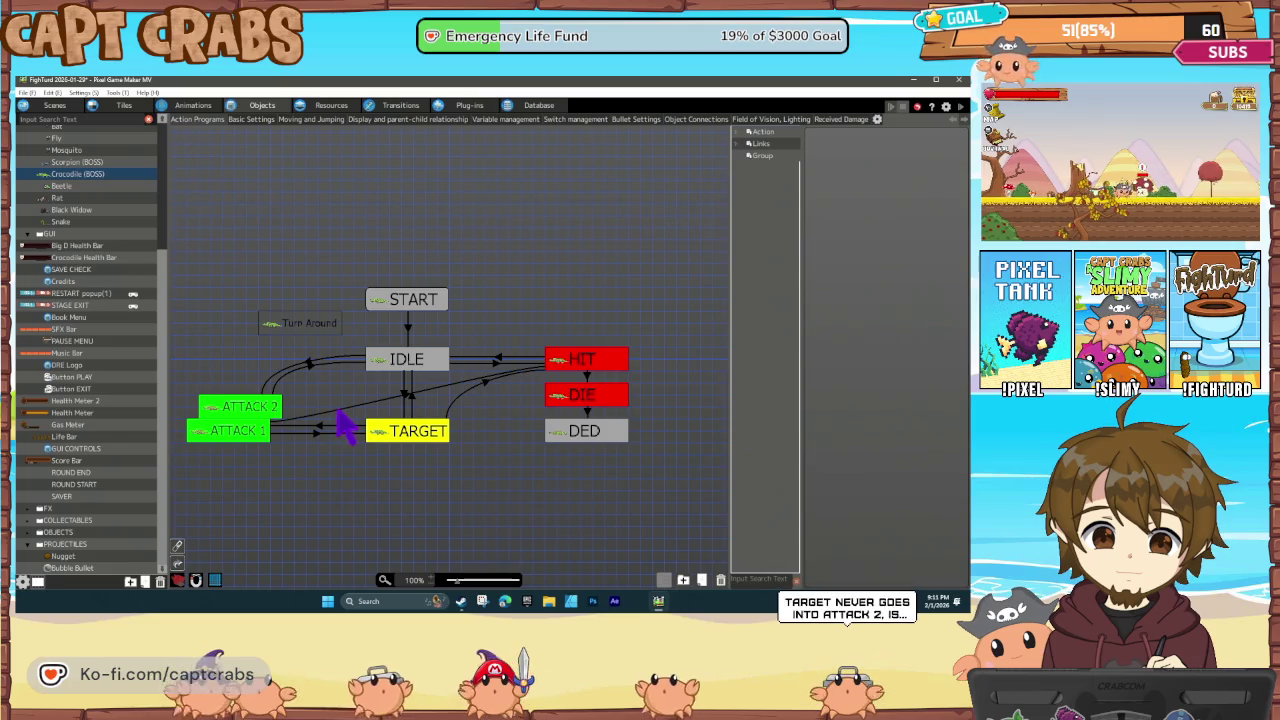
Move the ATTACK 2 state left in line with ATTACK 1 and save the project
key(ctrl+s)
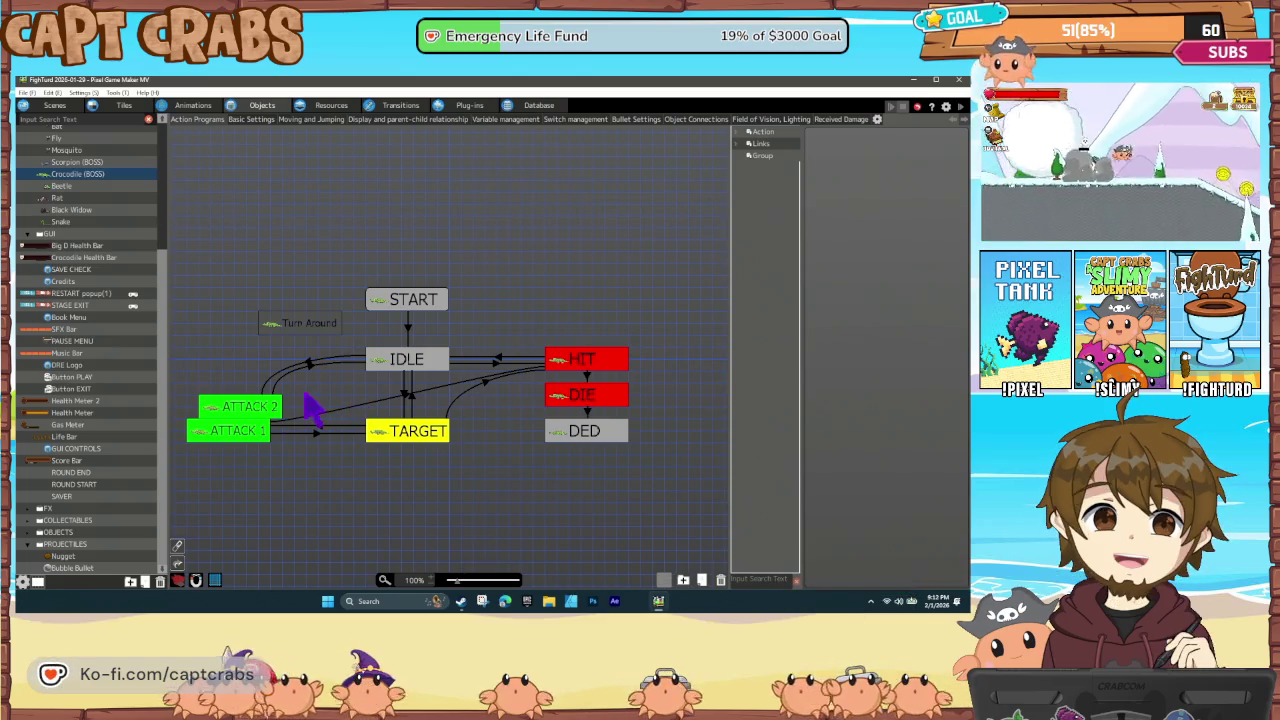
drag(262, 415, 257, 423)
click(323, 394)
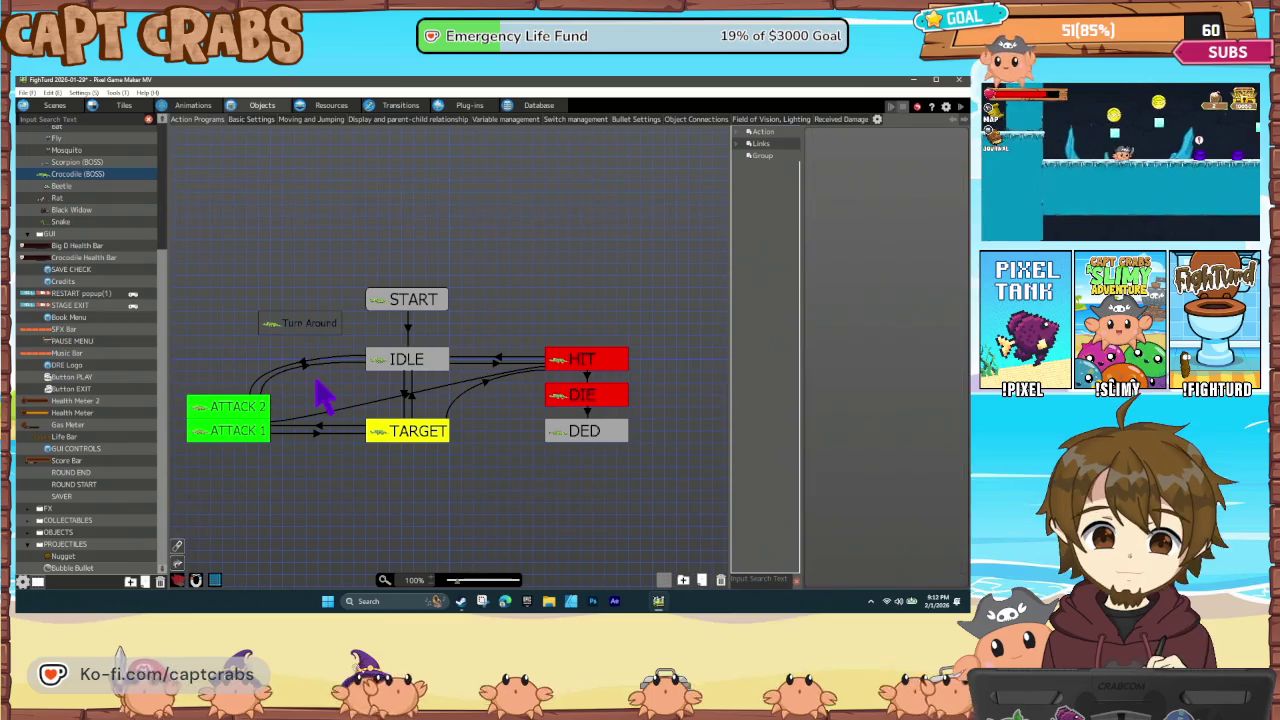
key(ctrl+s)
key(ctrl+s)
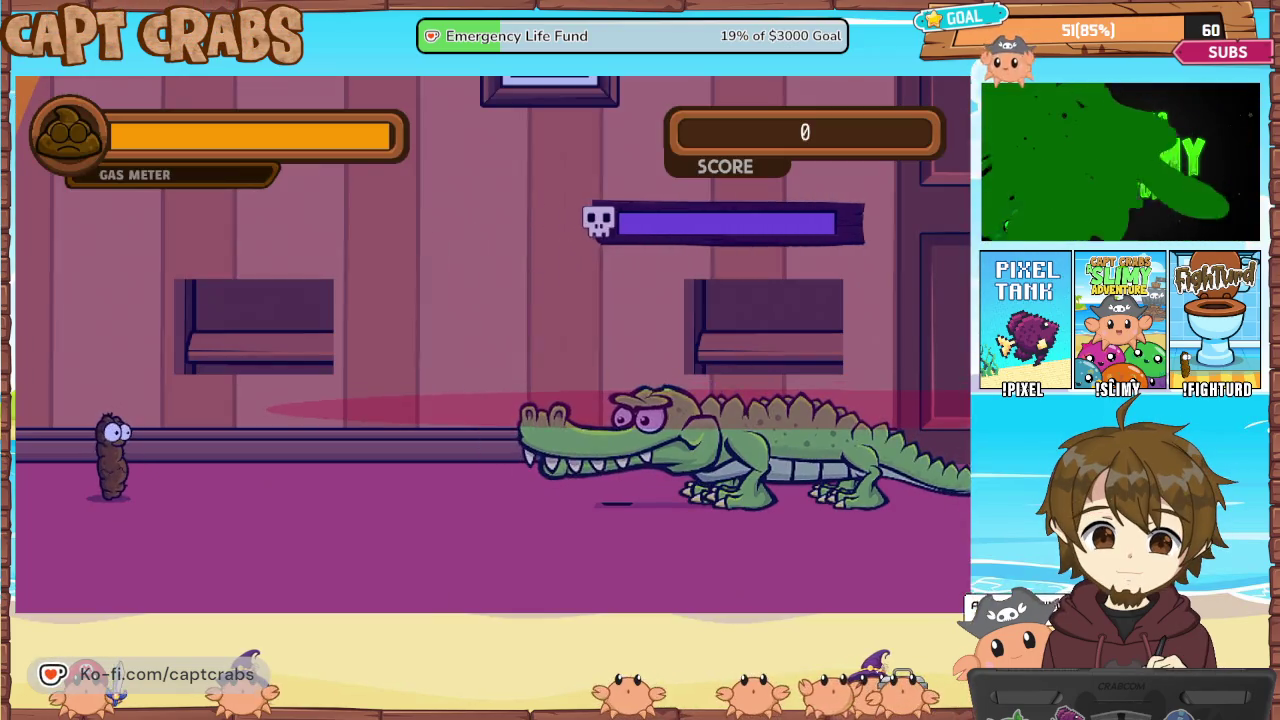
Dodge the gator across the window ledges and floor, then fire gas bubbles at it
key(space)
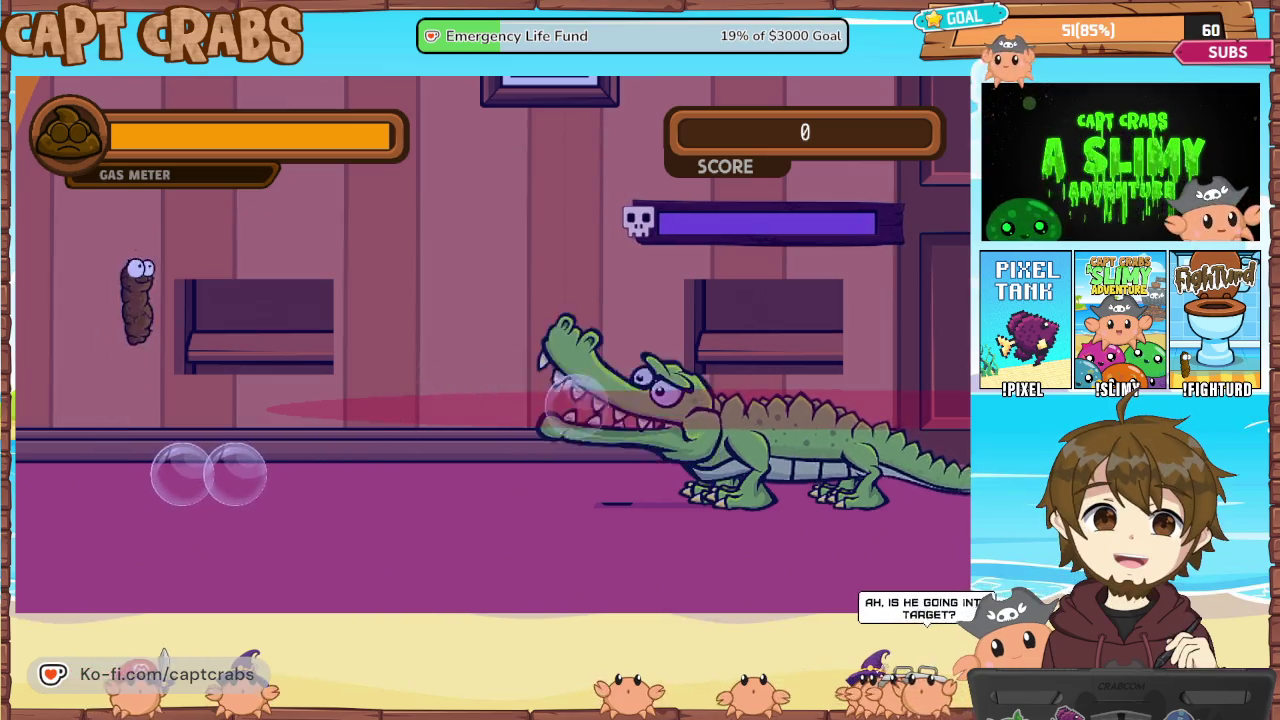
key(Right)
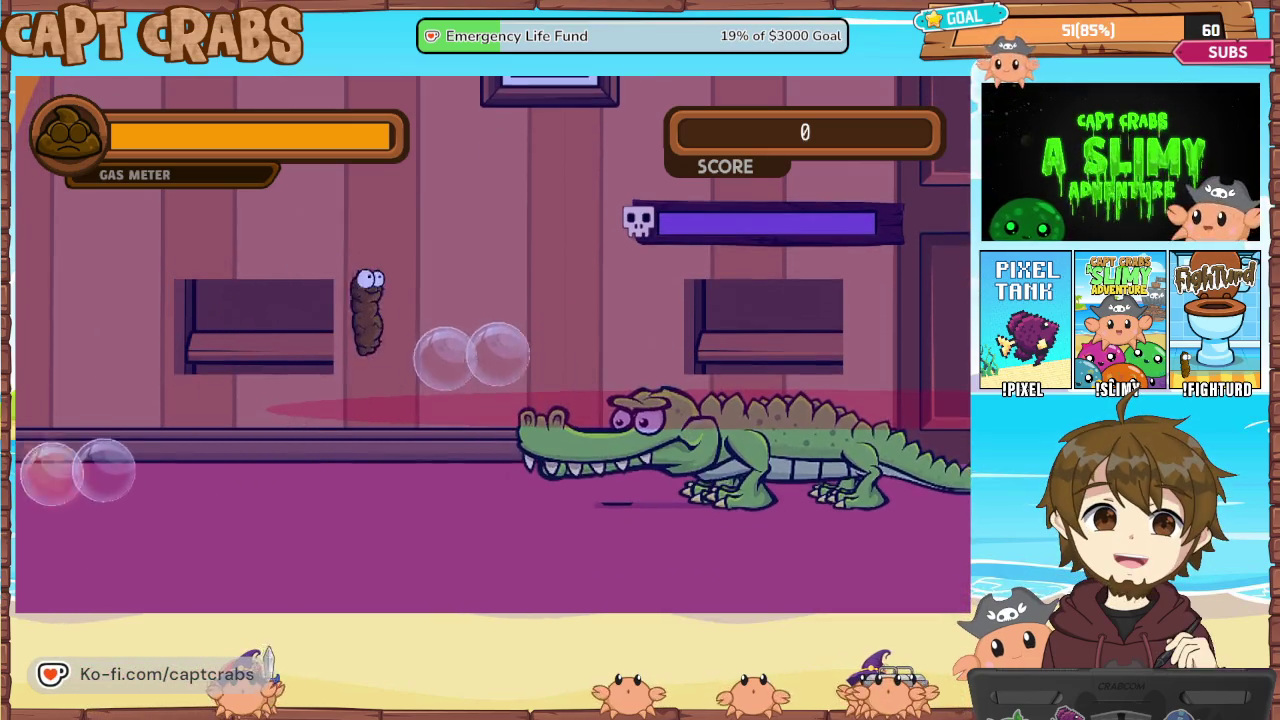
key(Left)
key(Left)
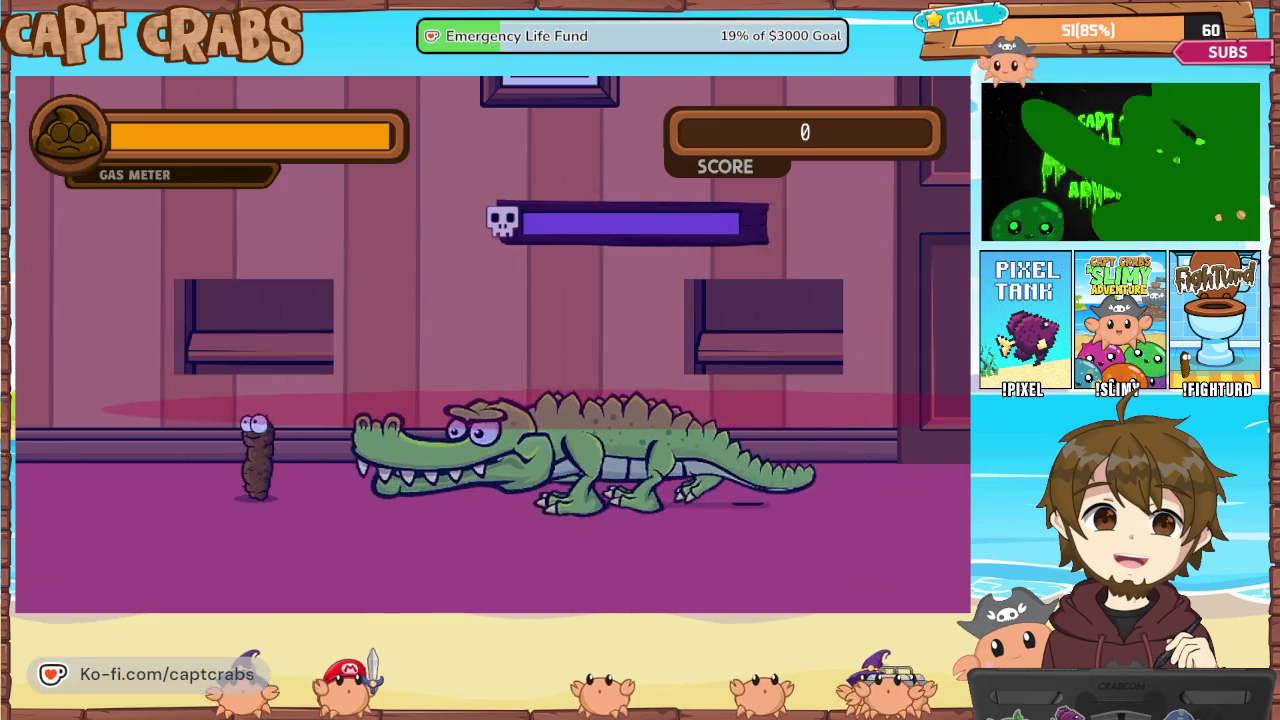
key(Right)
key(Left)
key(space)
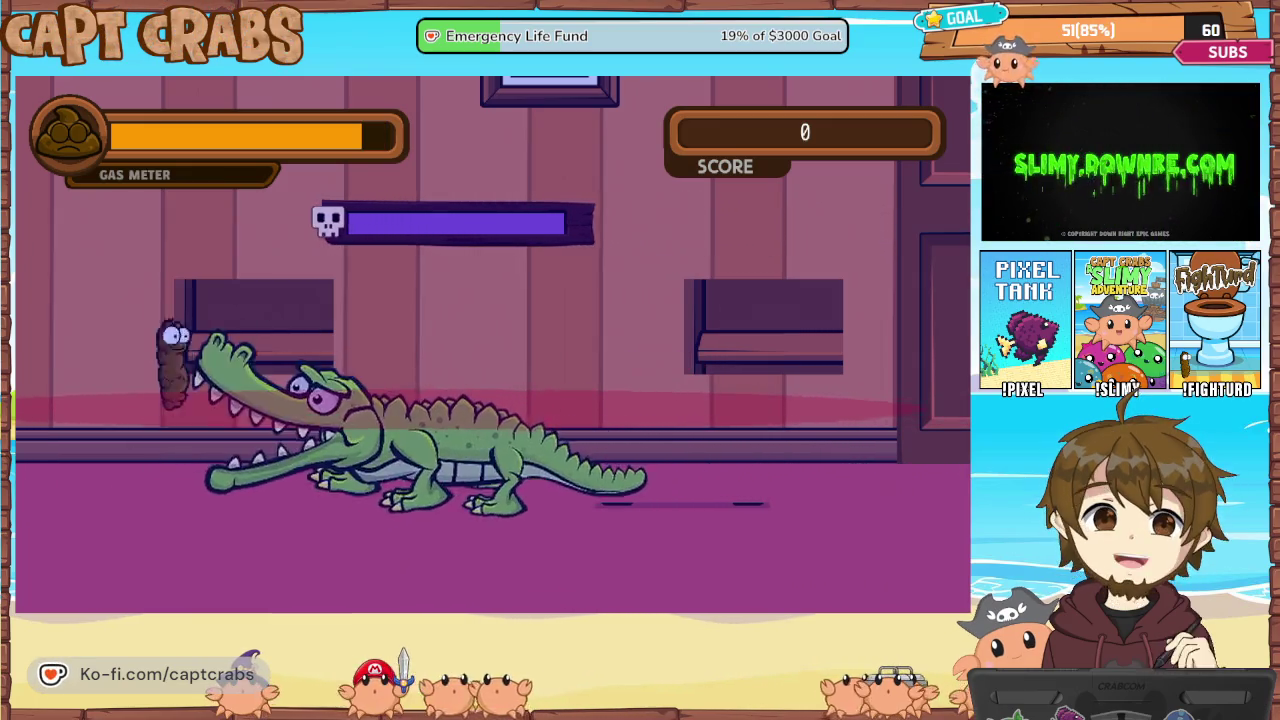
key(Right)
key(space)
key(Right)
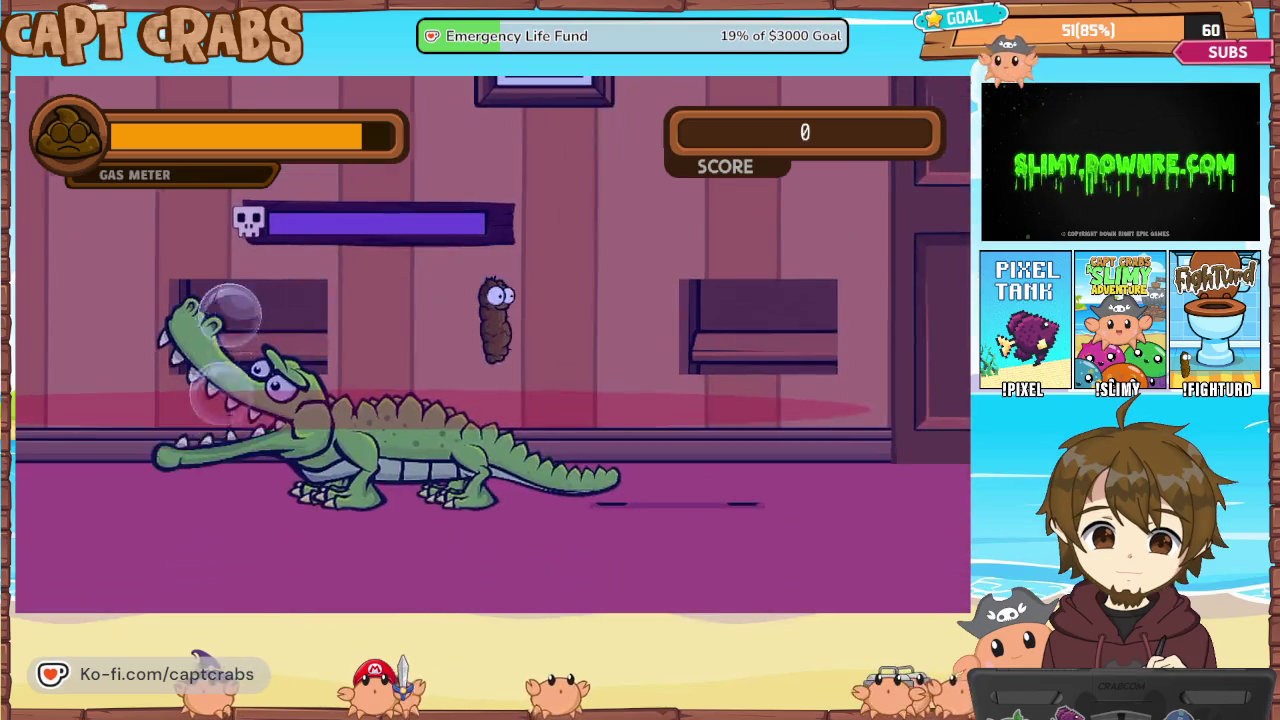
key(Down)
key(Right)
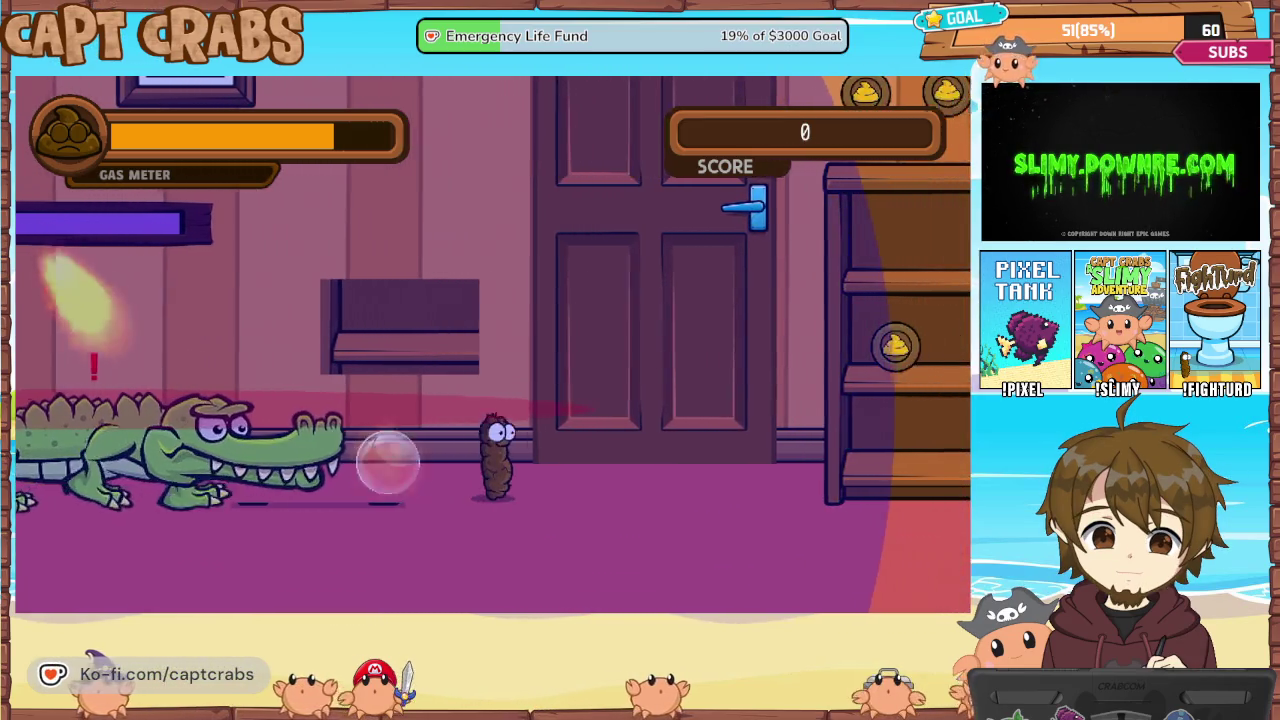
key(Right)
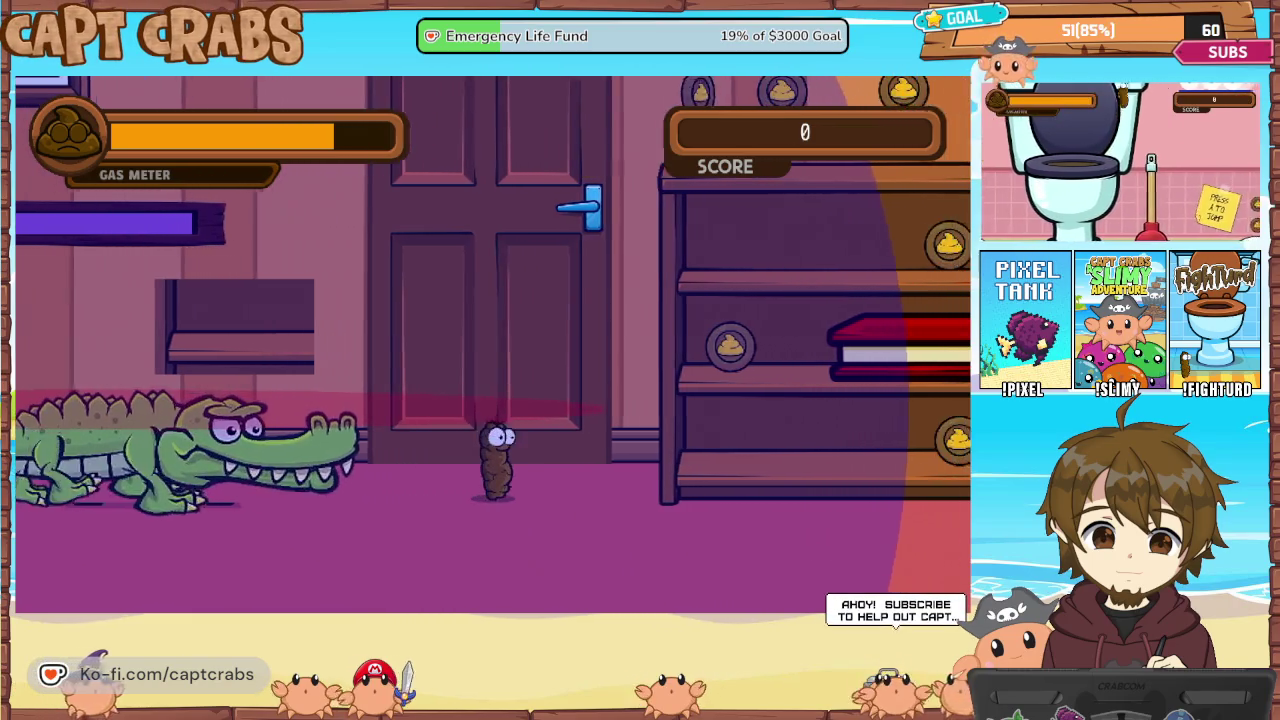
key(Right)
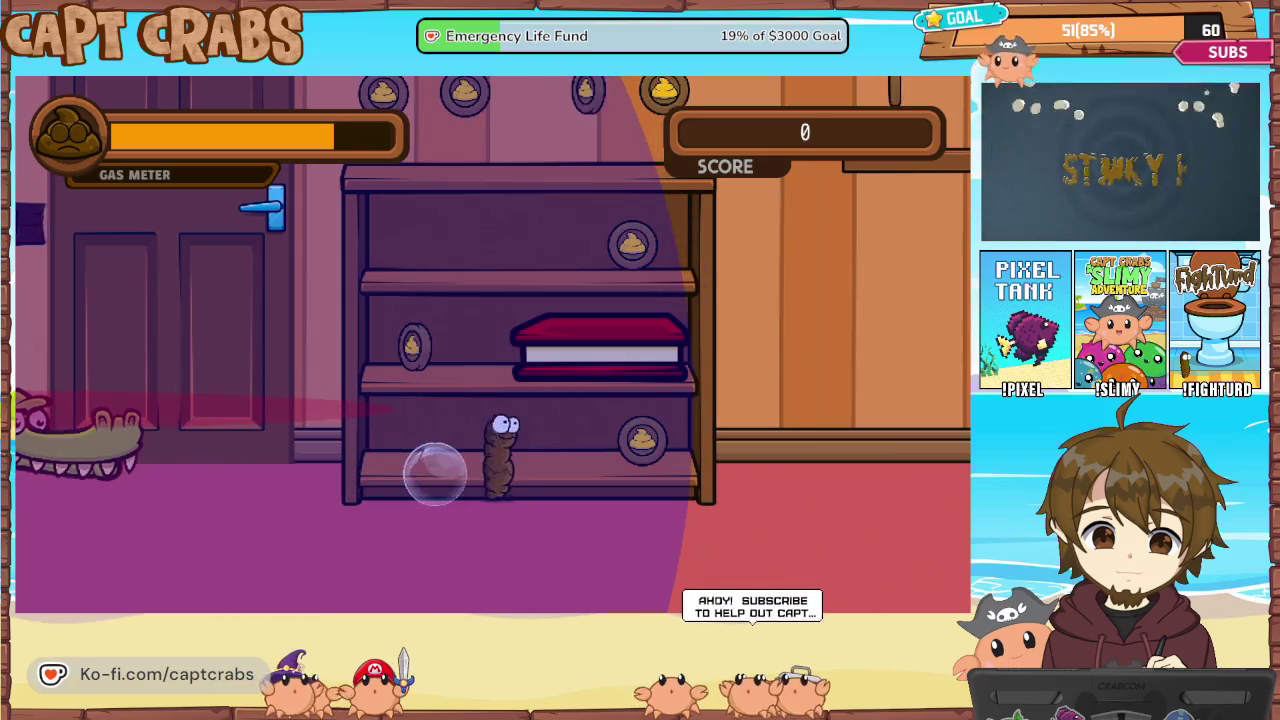
key(space)
Pause the game and leave the playtest for the editor
key(Escape)
key(Down)
key(Down)
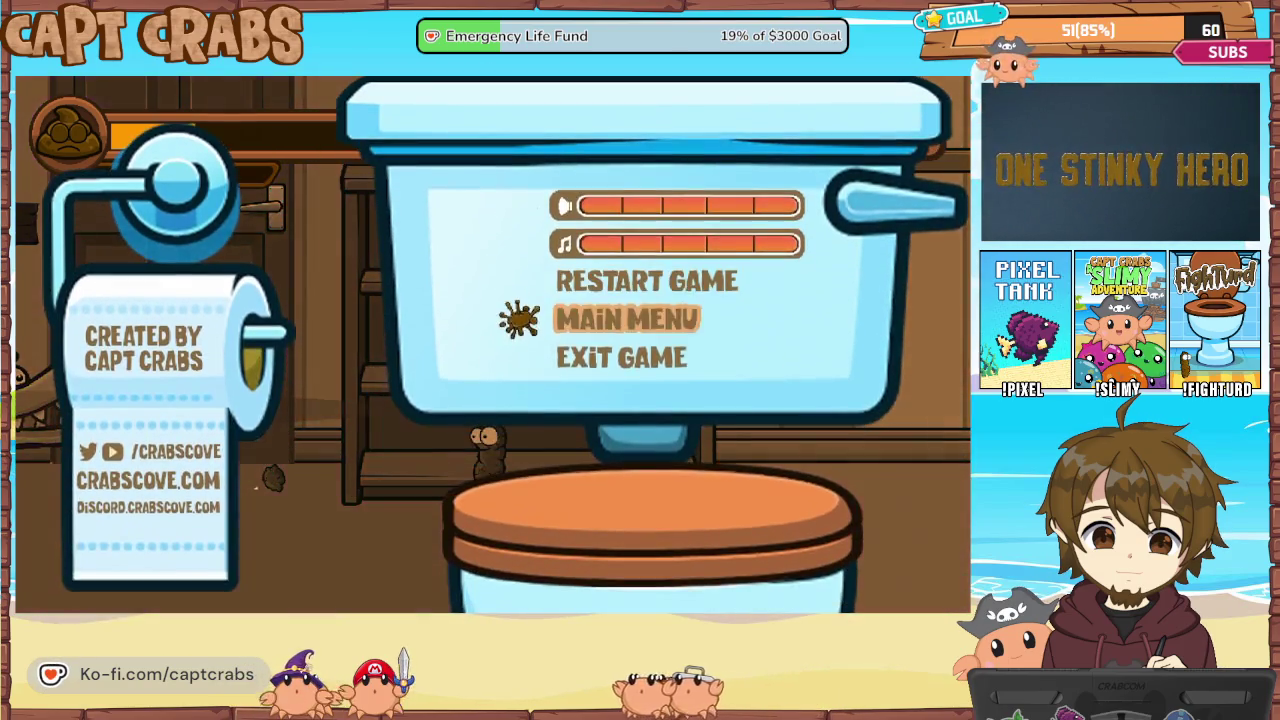
key(alt+F4)
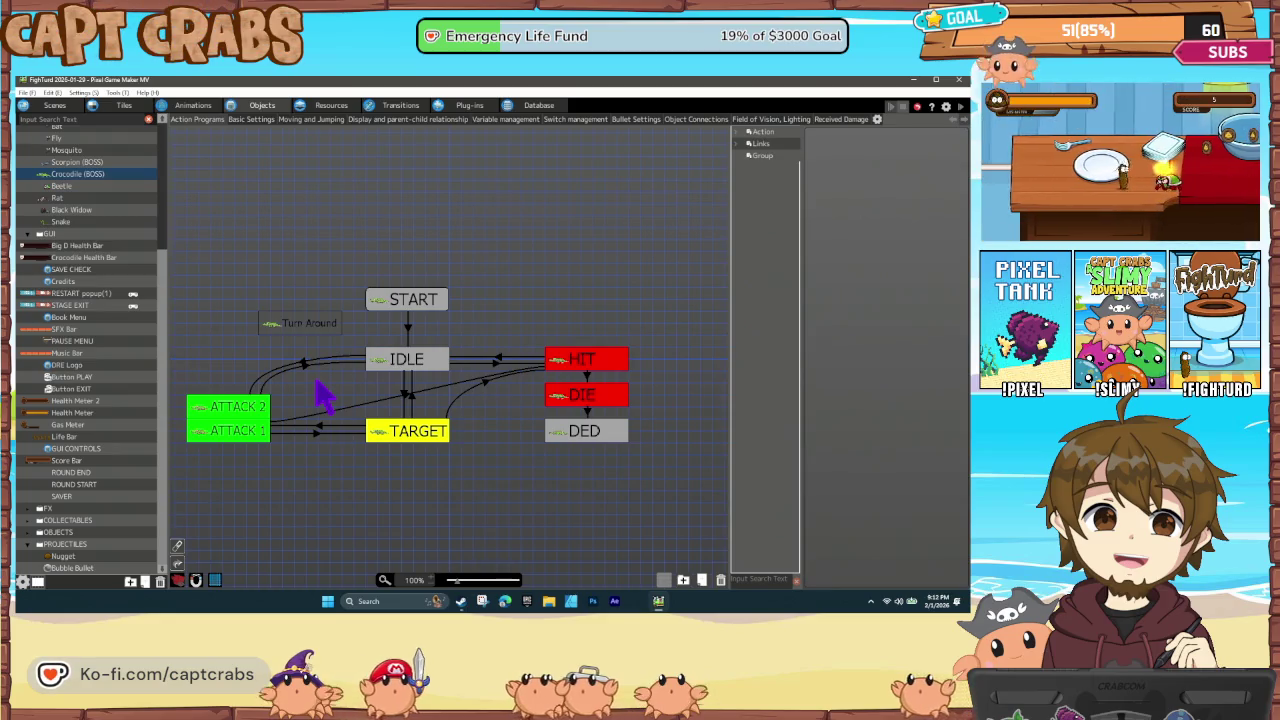
In Bubble Bullet's action program, set the gravity percentage to 50
click(90, 568)
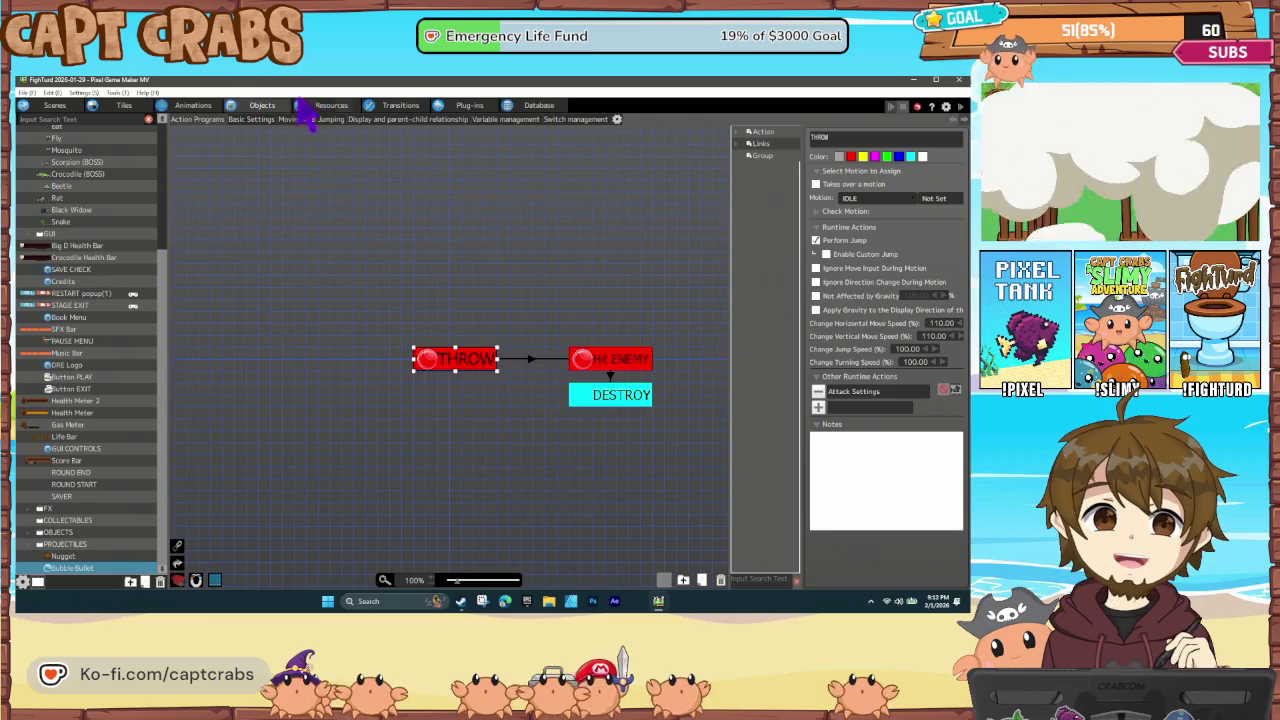
click(78, 174)
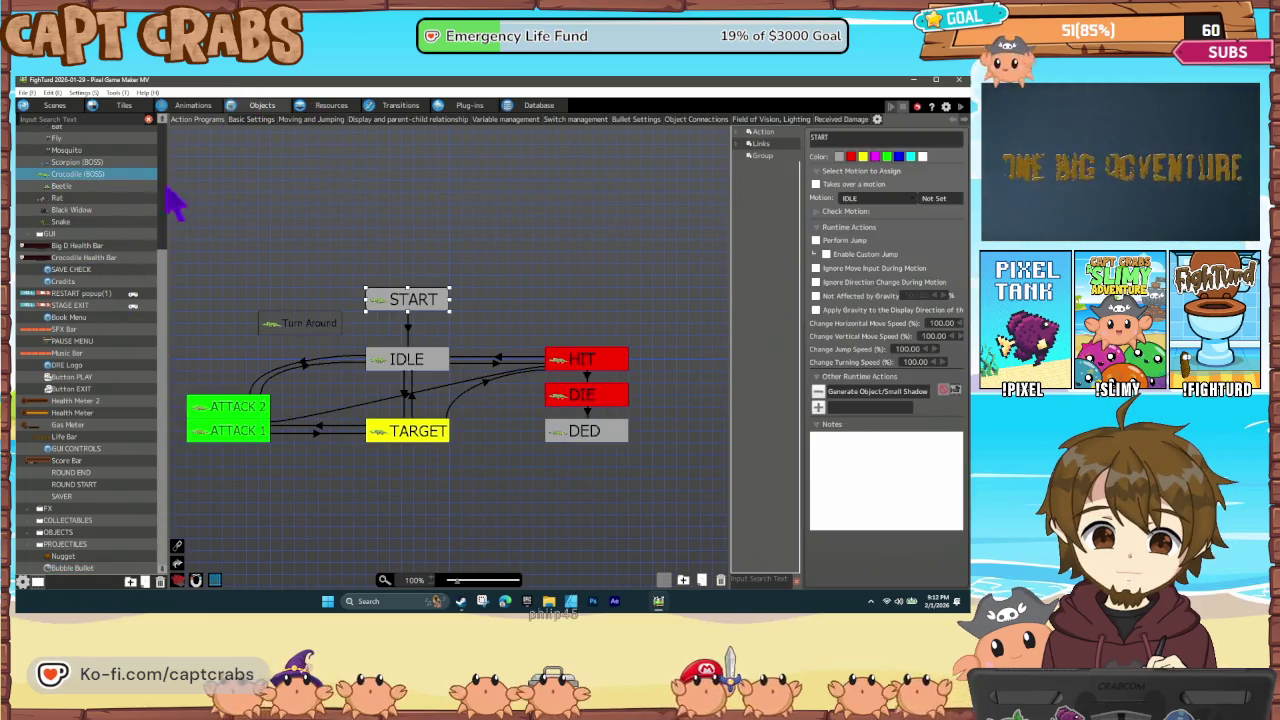
click(85, 567)
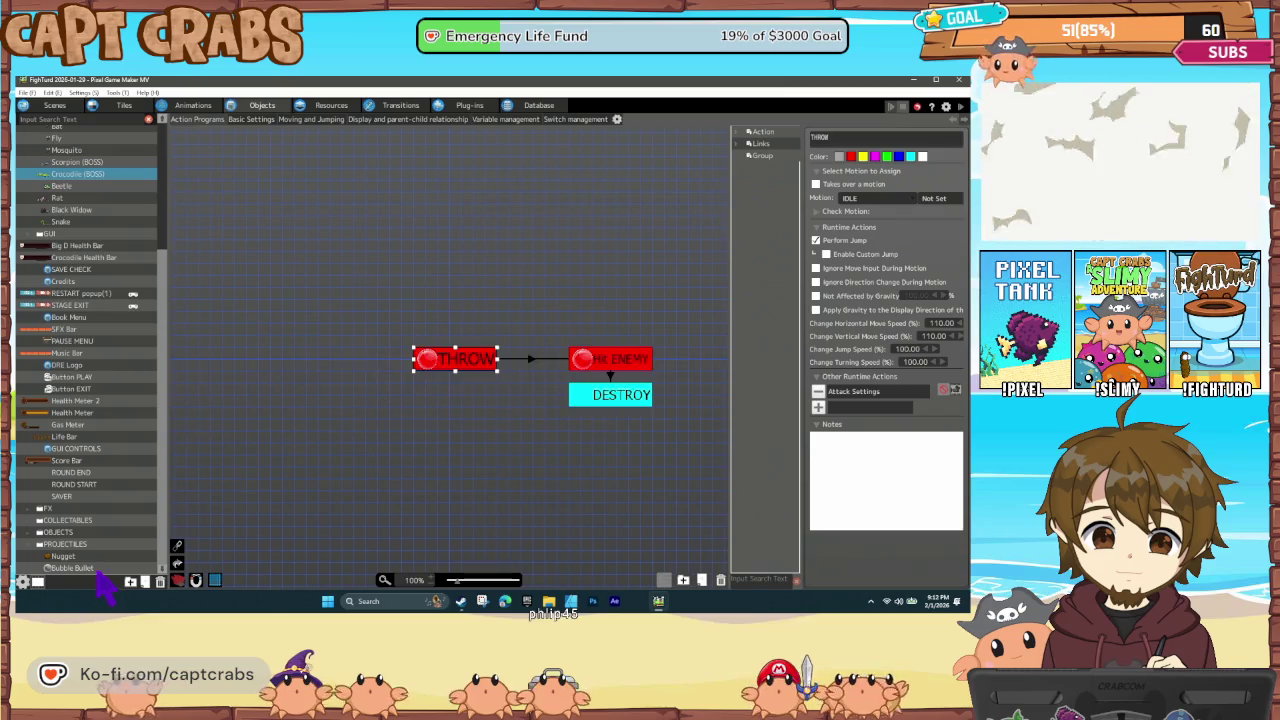
click(816, 296)
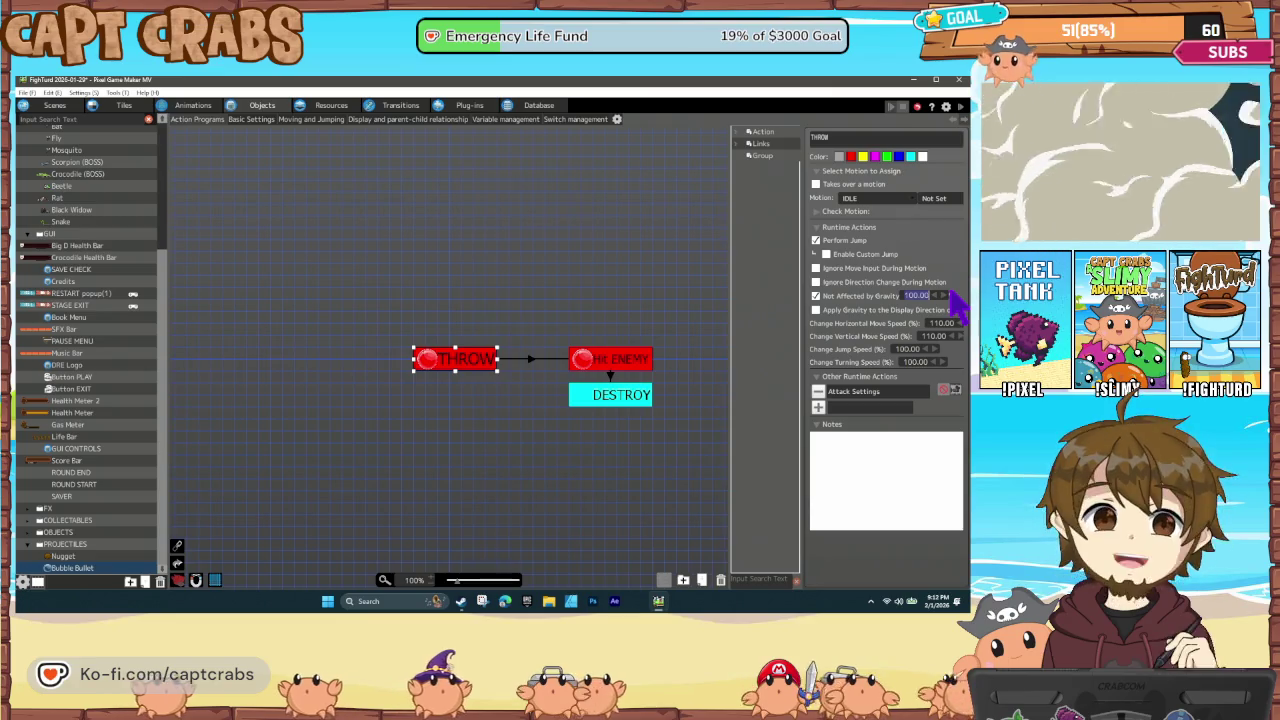
click(607, 362)
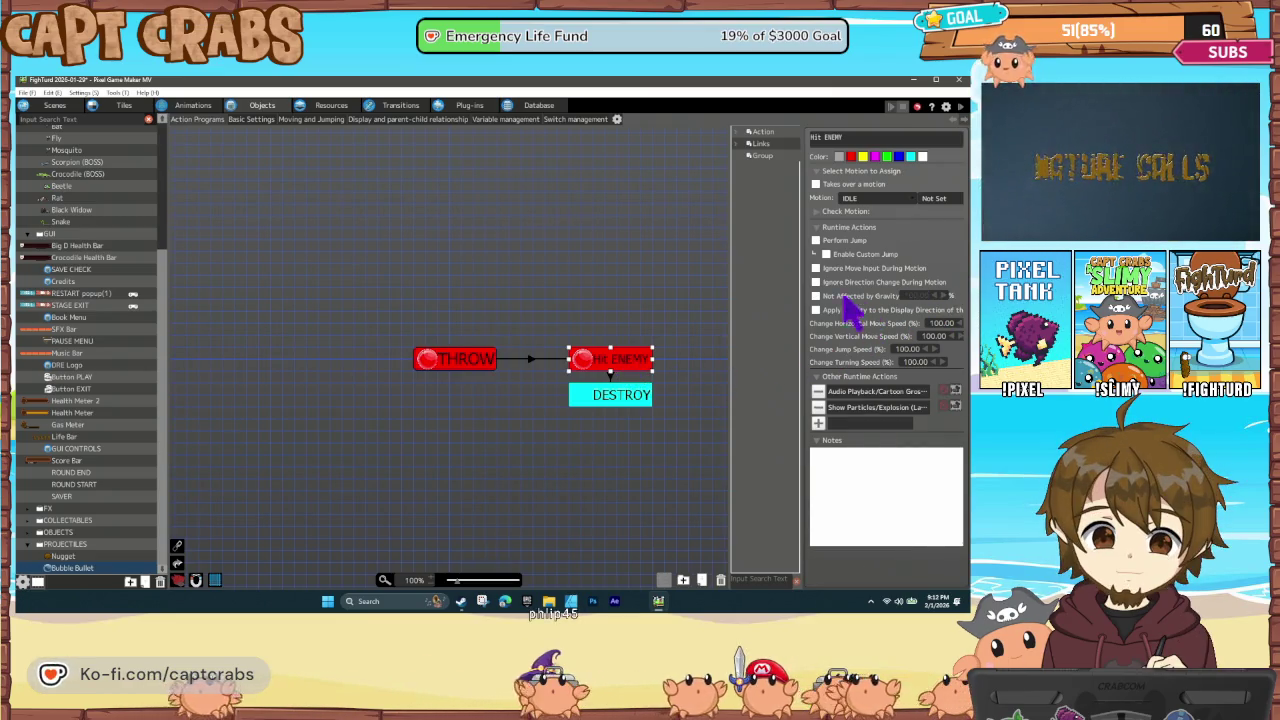
double_click(917, 296)
text(50)
key(Return)
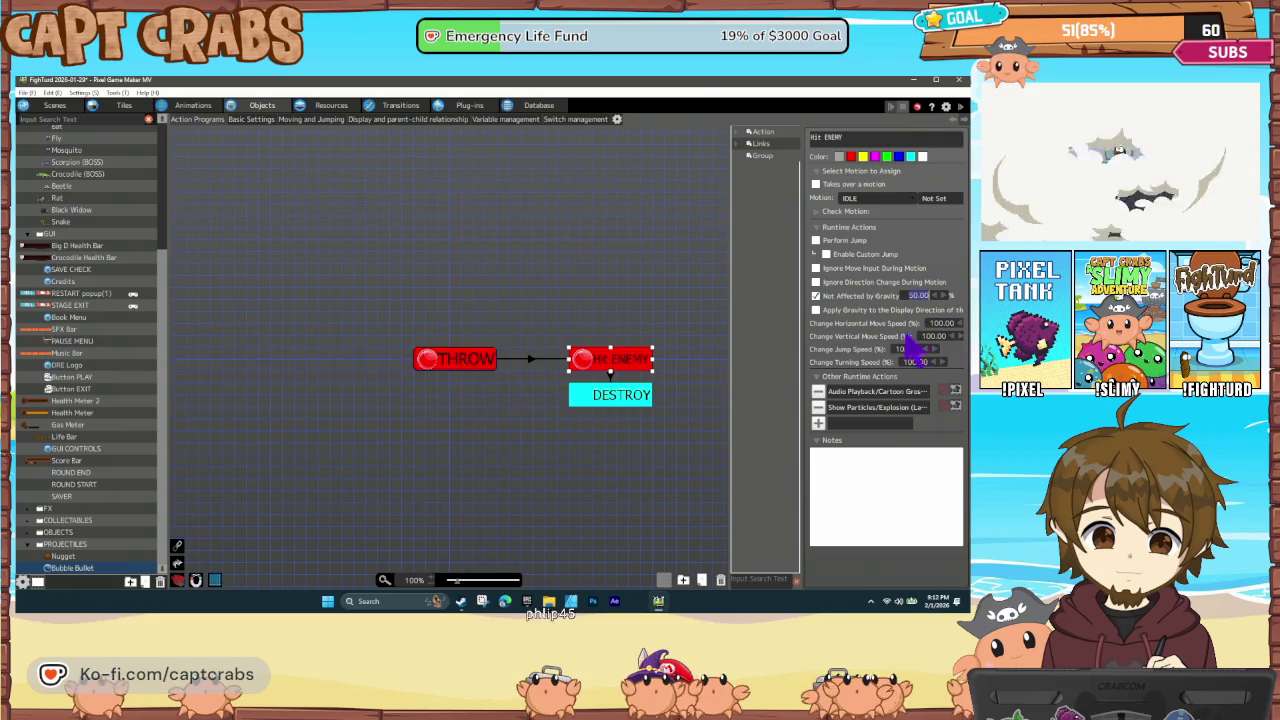
Review the DESTROY state, Hit ENEMY action and its audio playback settings
click(631, 398)
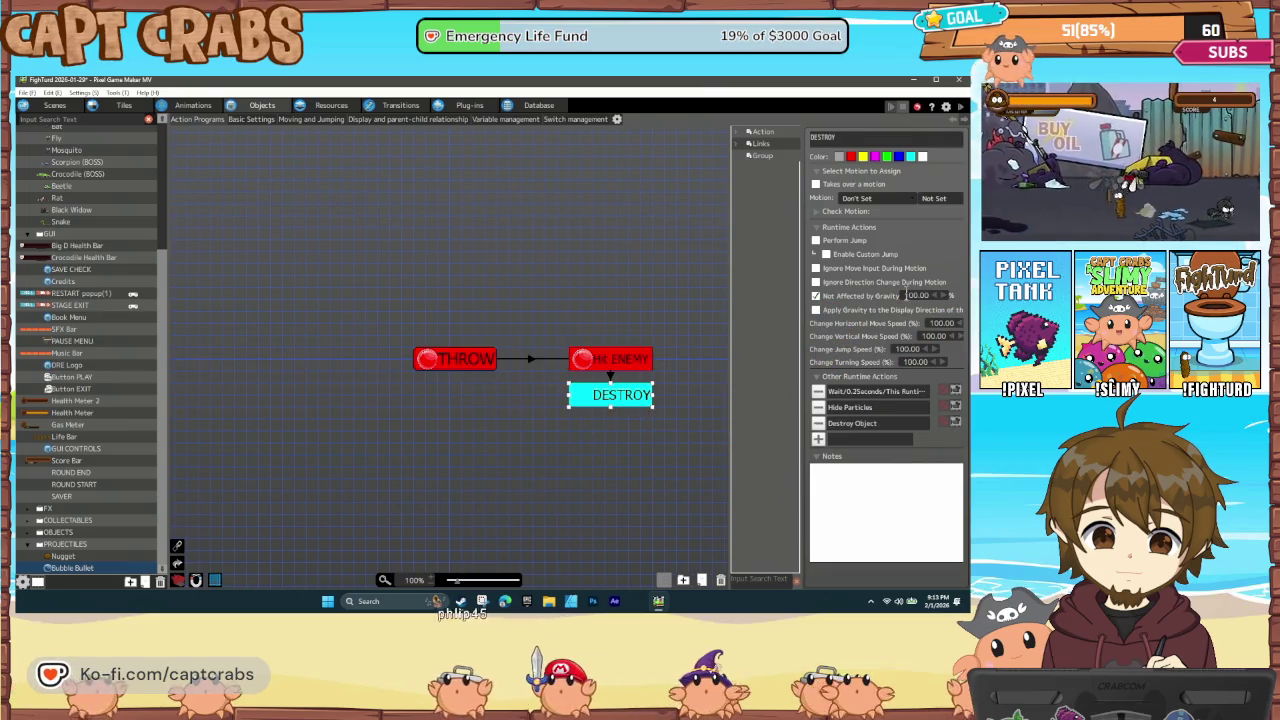
click(606, 374)
click(609, 373)
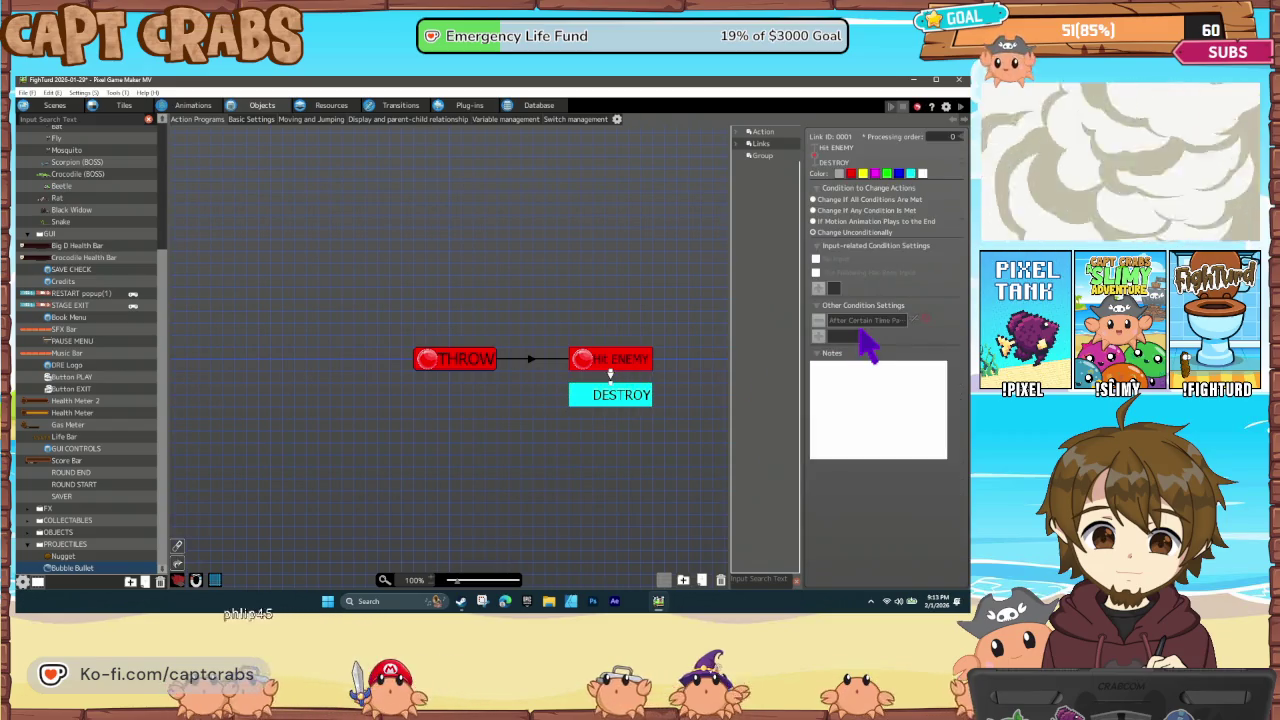
click(625, 365)
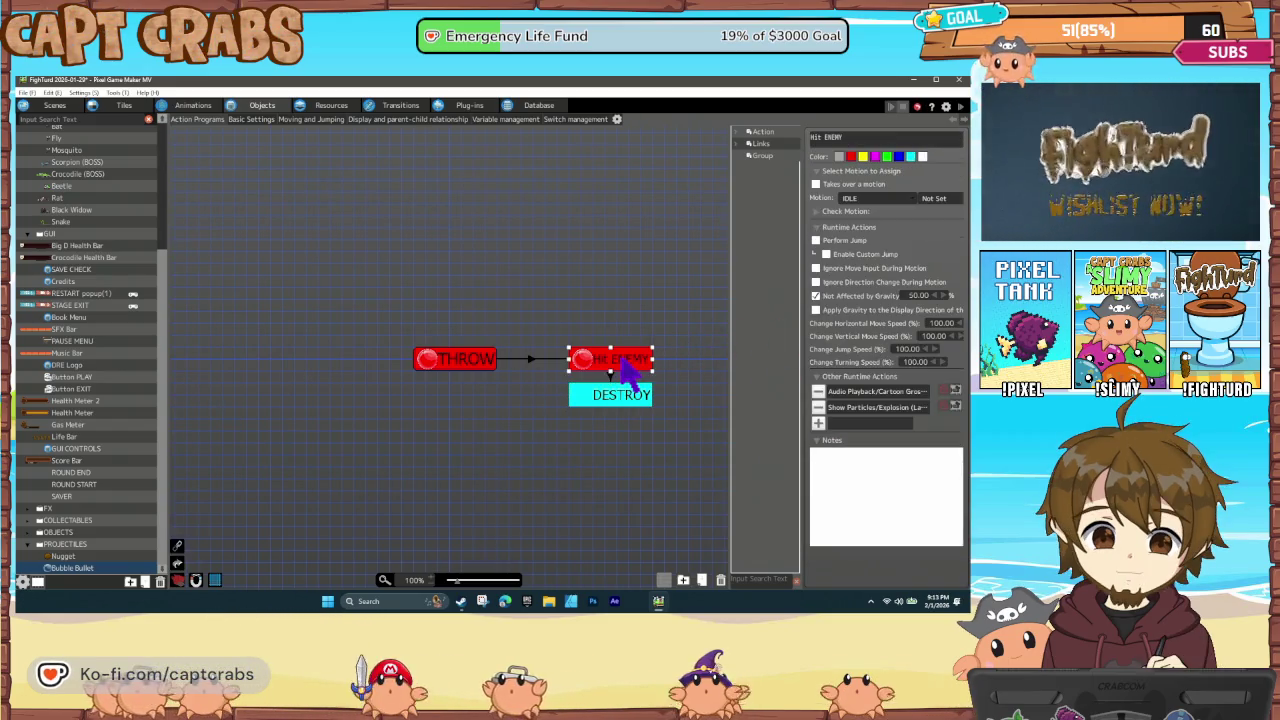
double_click(828, 393)
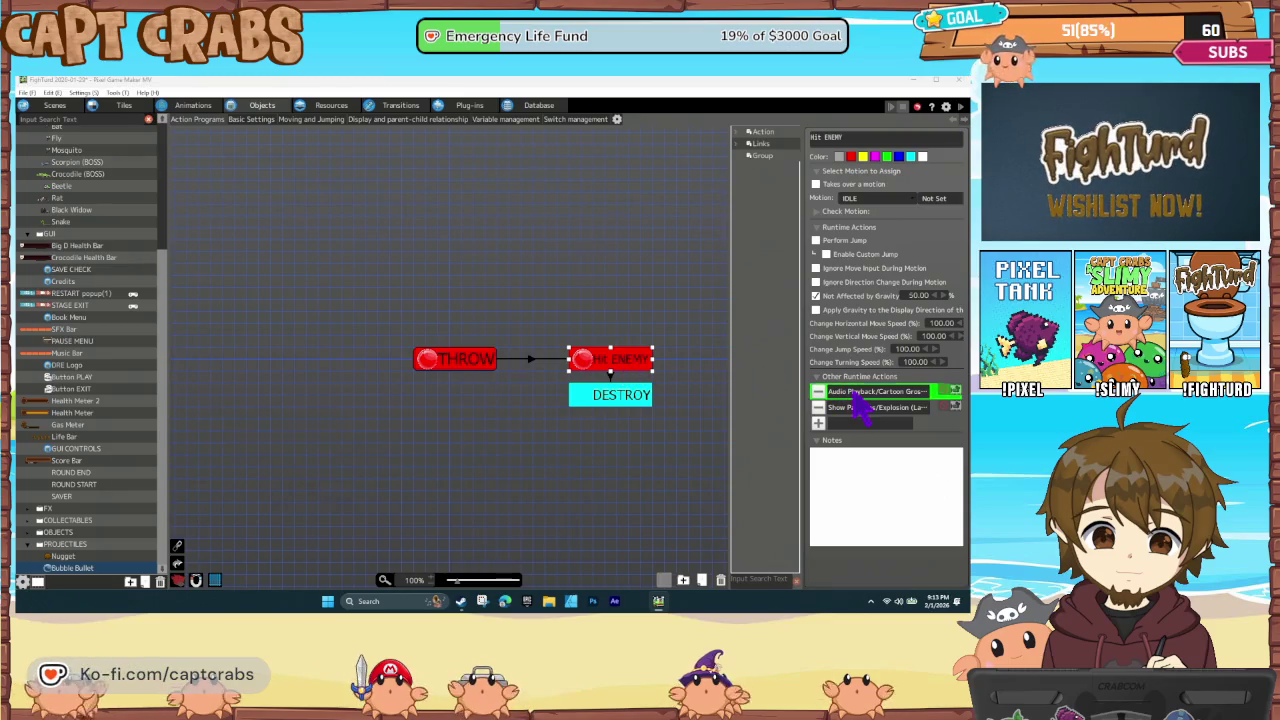
click(735, 545)
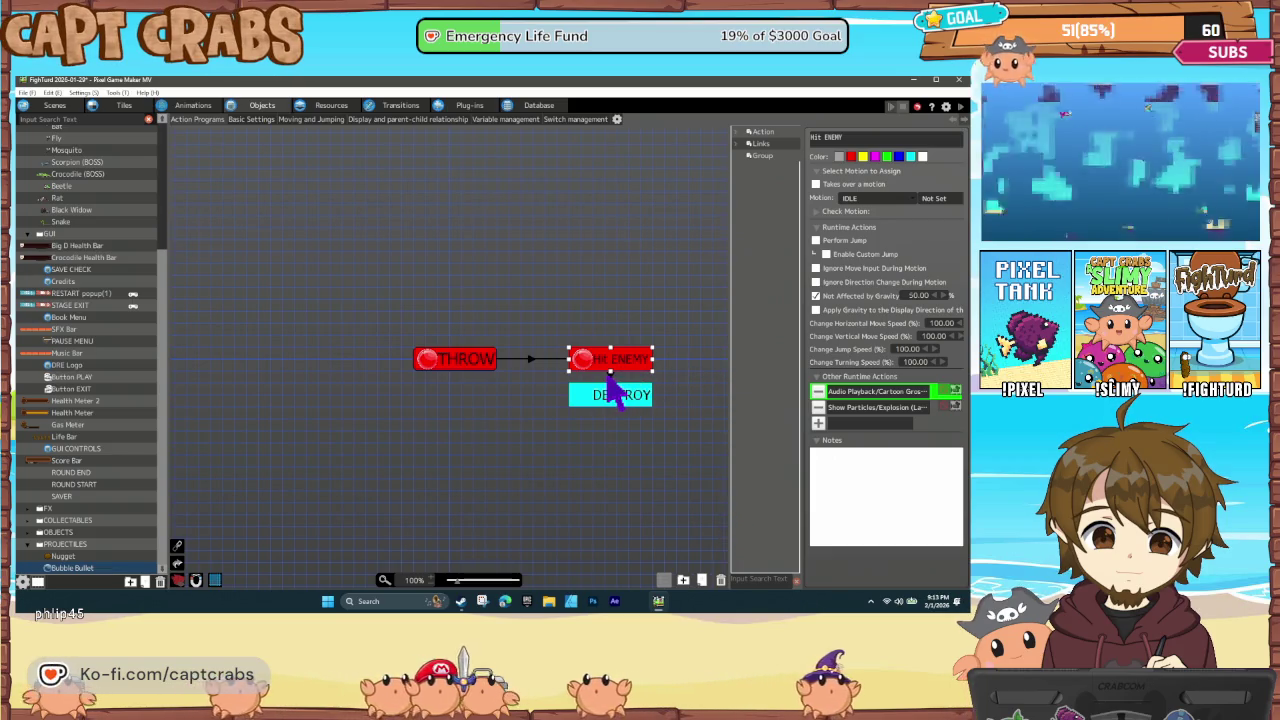
Set the Hit ENEMY to DESTROY link to 'Change If Any Condition Is Met', then save and test
click(610, 373)
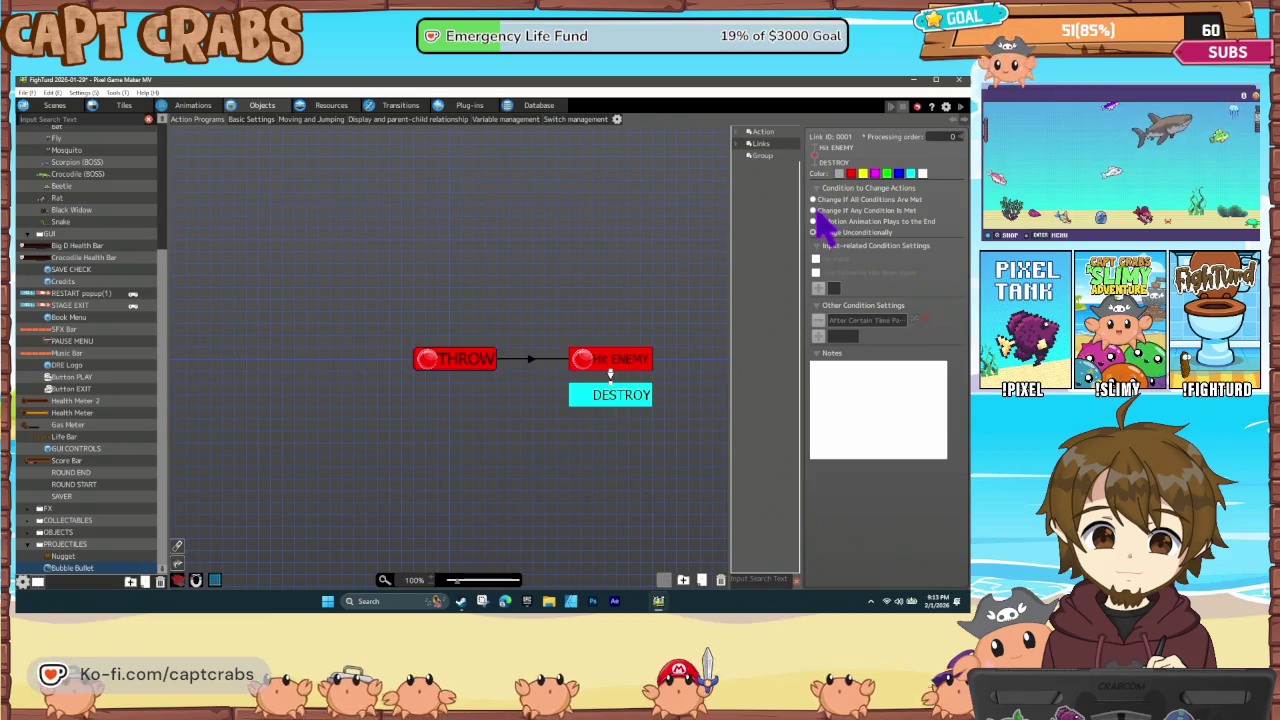
click(814, 210)
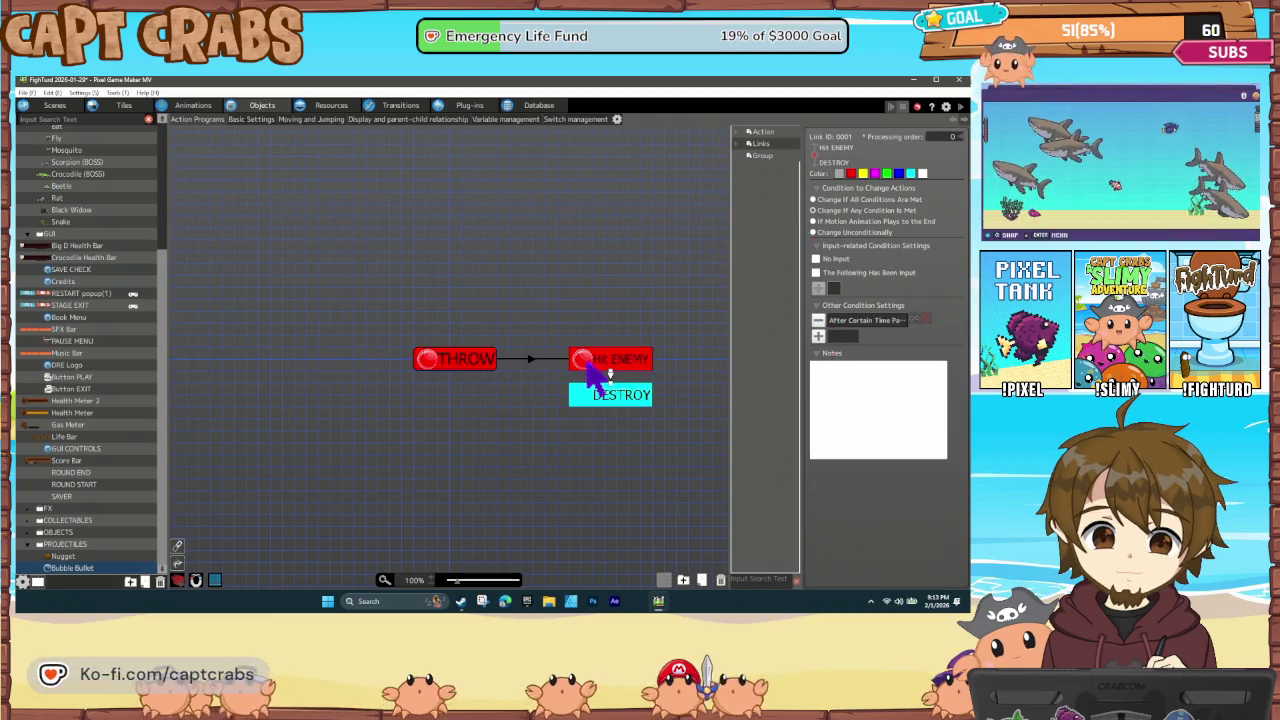
click(531, 359)
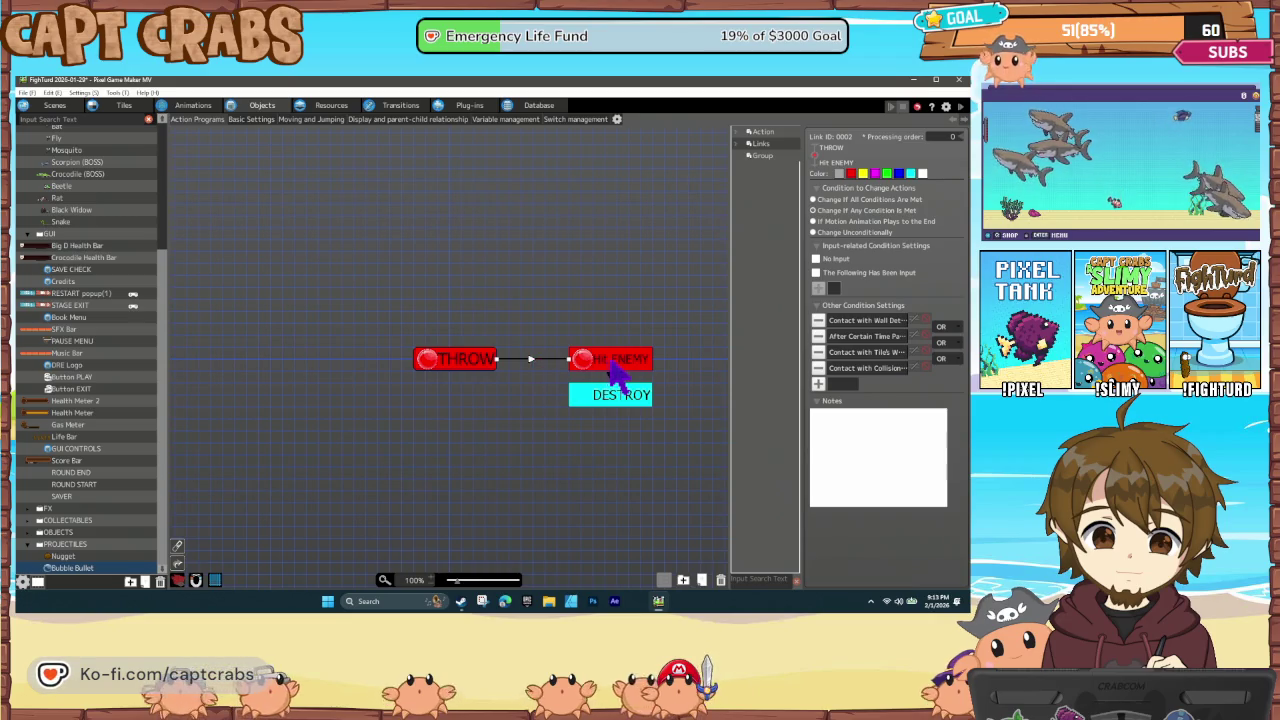
click(608, 363)
click(609, 374)
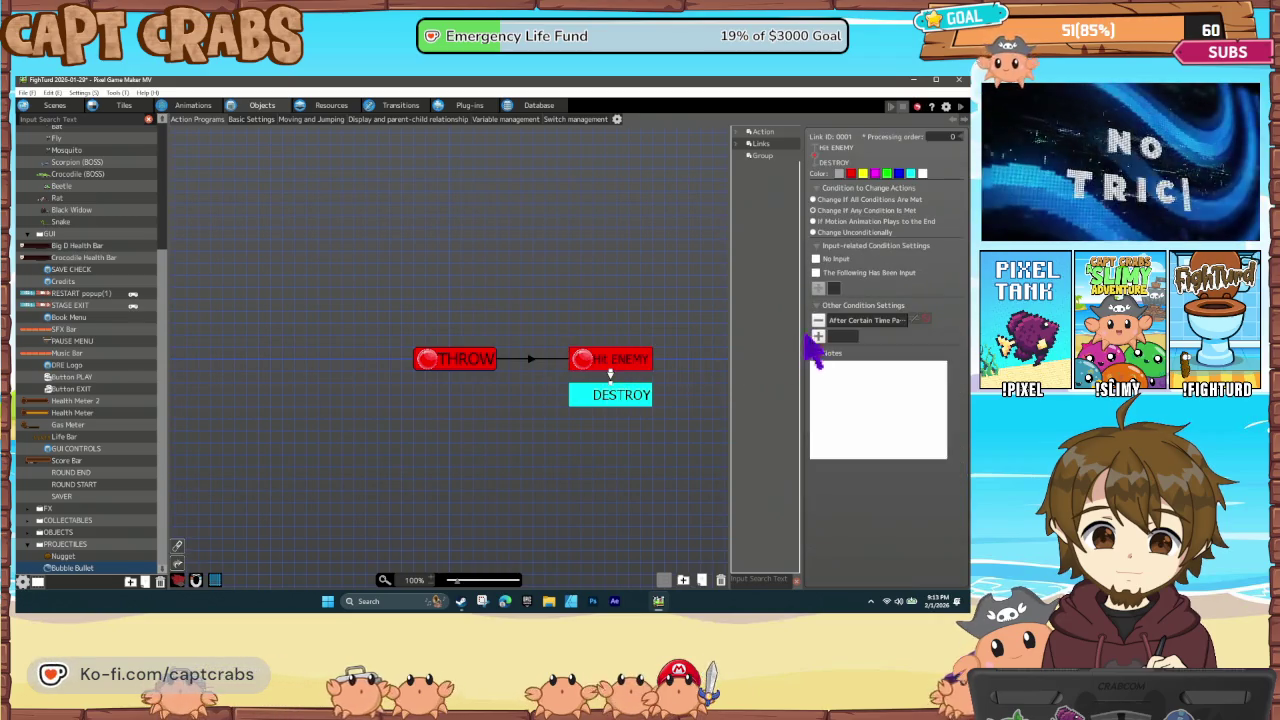
double_click(869, 330)
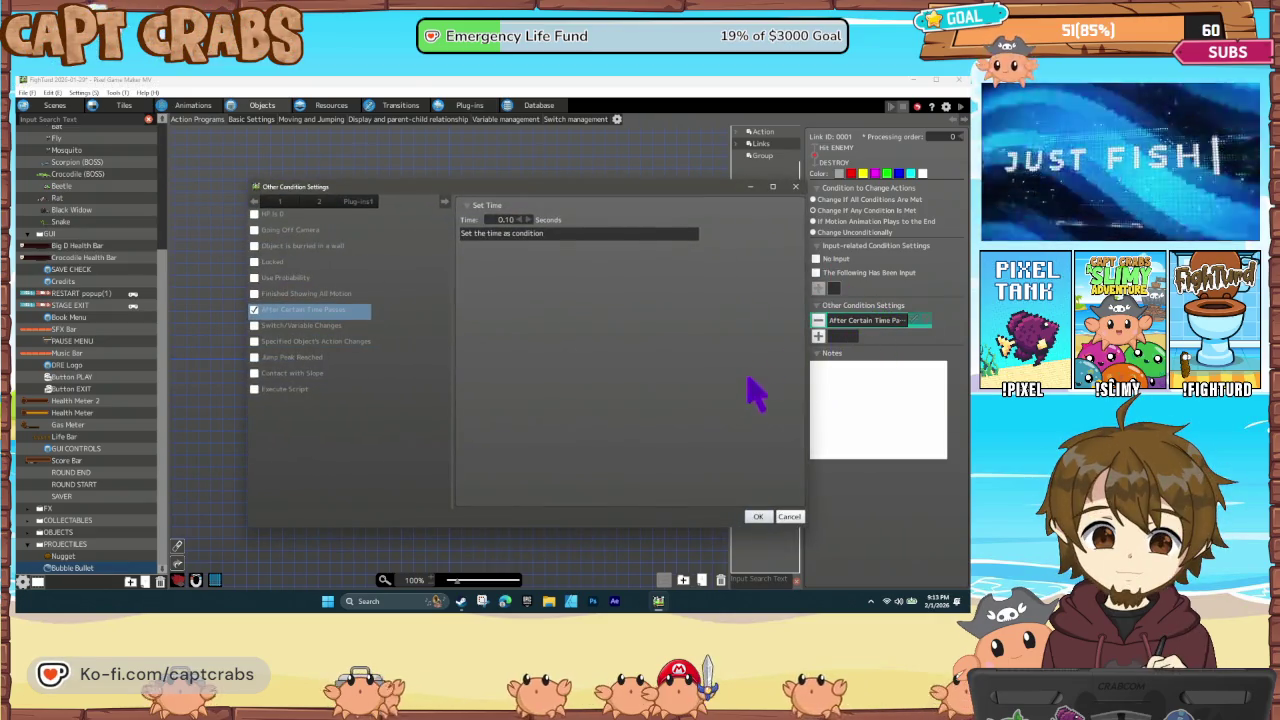
click(763, 515)
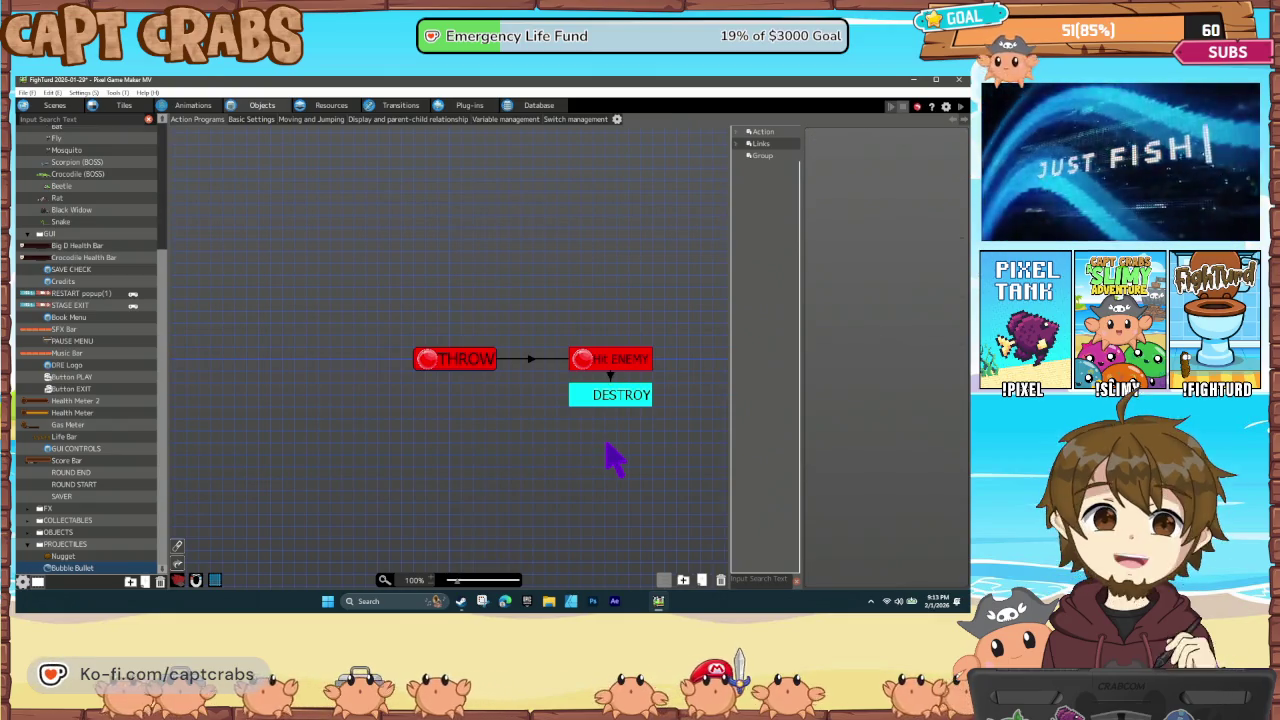
key(ctrl+s)
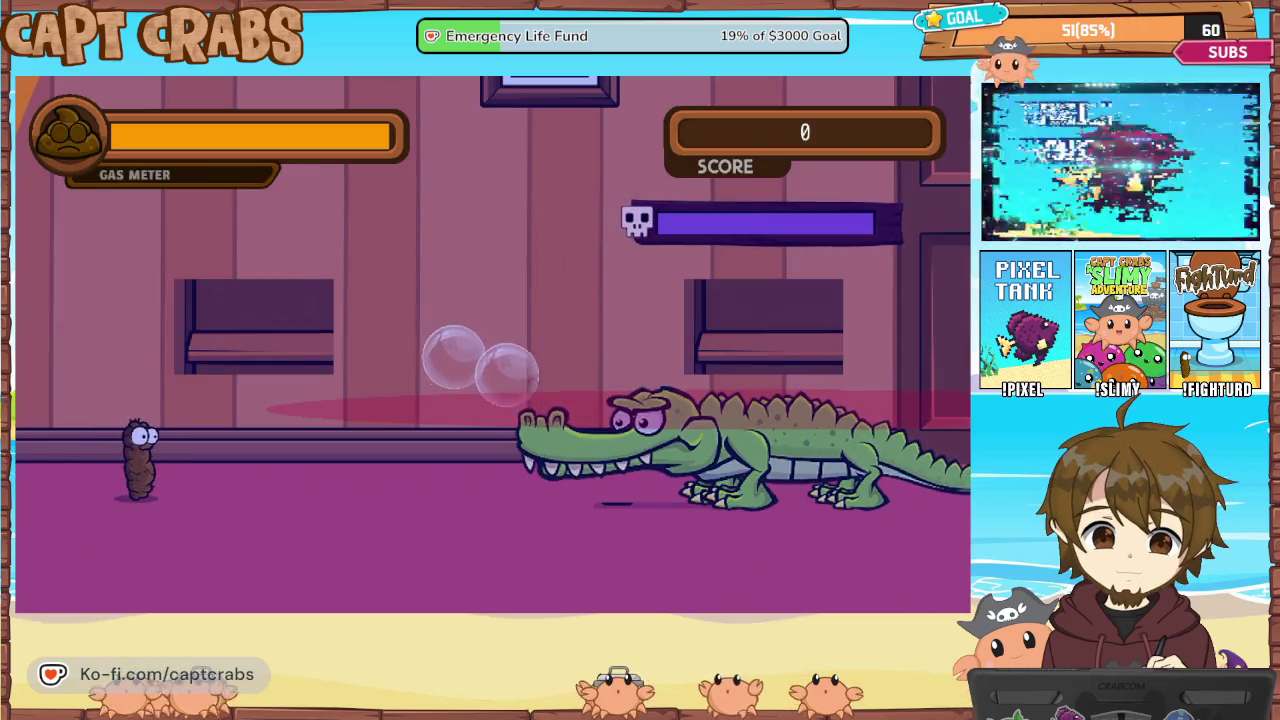
Jump the character up and land it on the left platform
key(space)
key(Right)
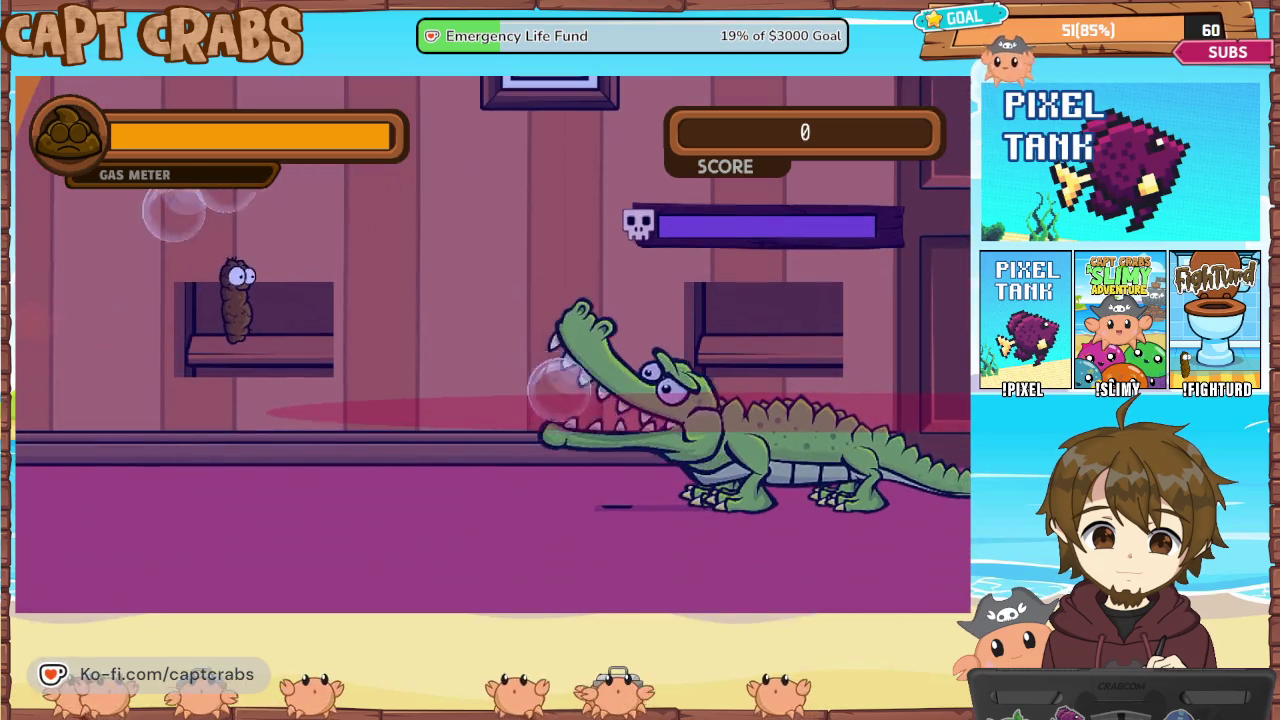
key(Right)
key(Left)
key(space)
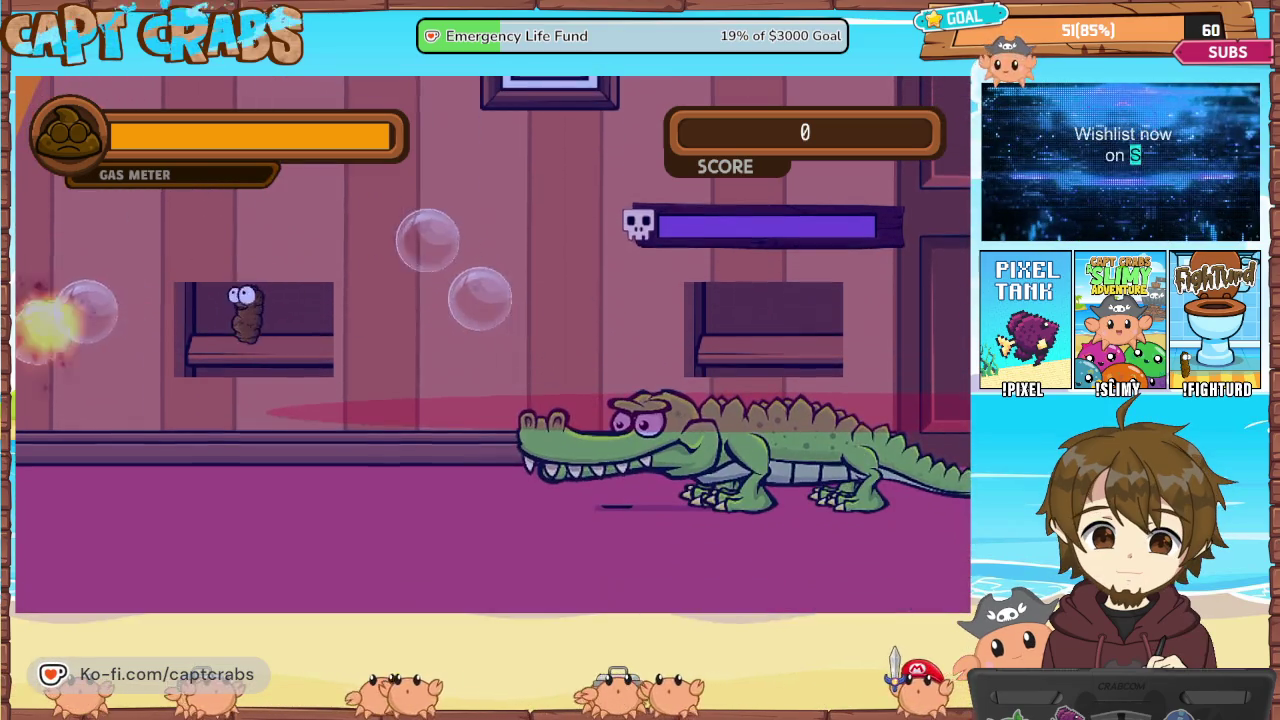
key(Right)
Fire repeated gas shots at the crocodile while dropping and jumping to evade it
key(x)
key(x)
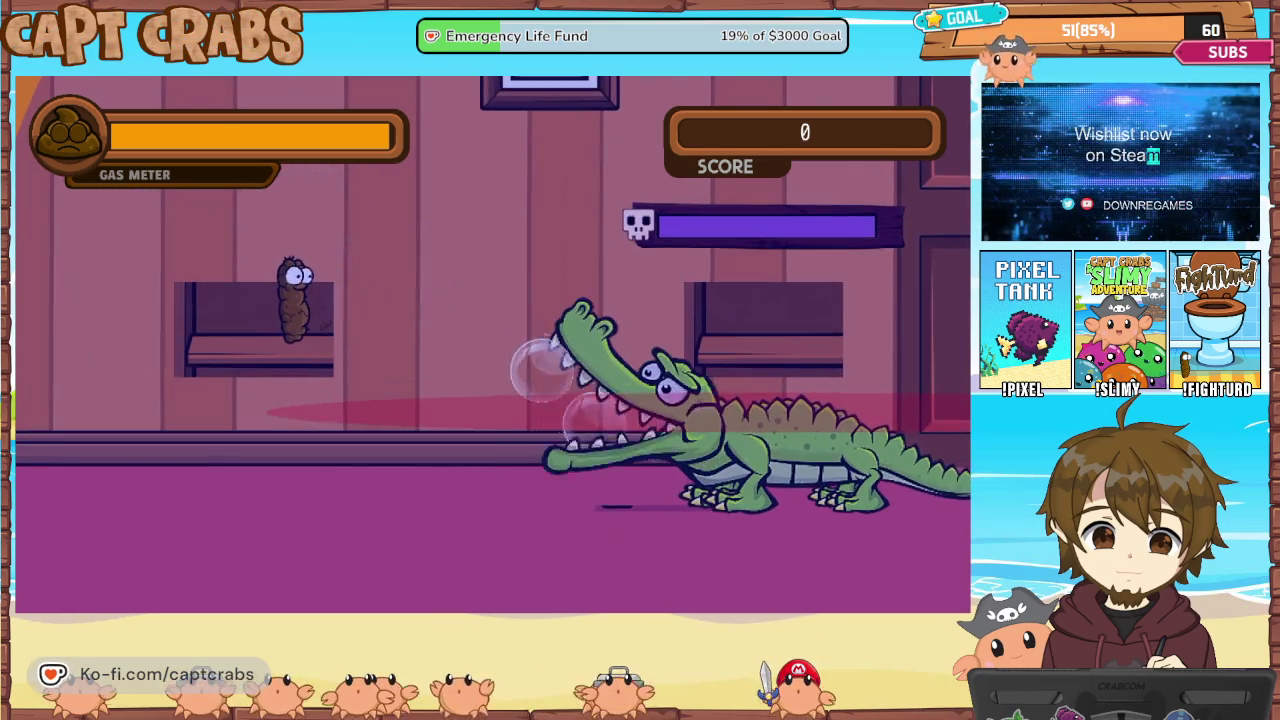
key(x)
key(x)
key(x)
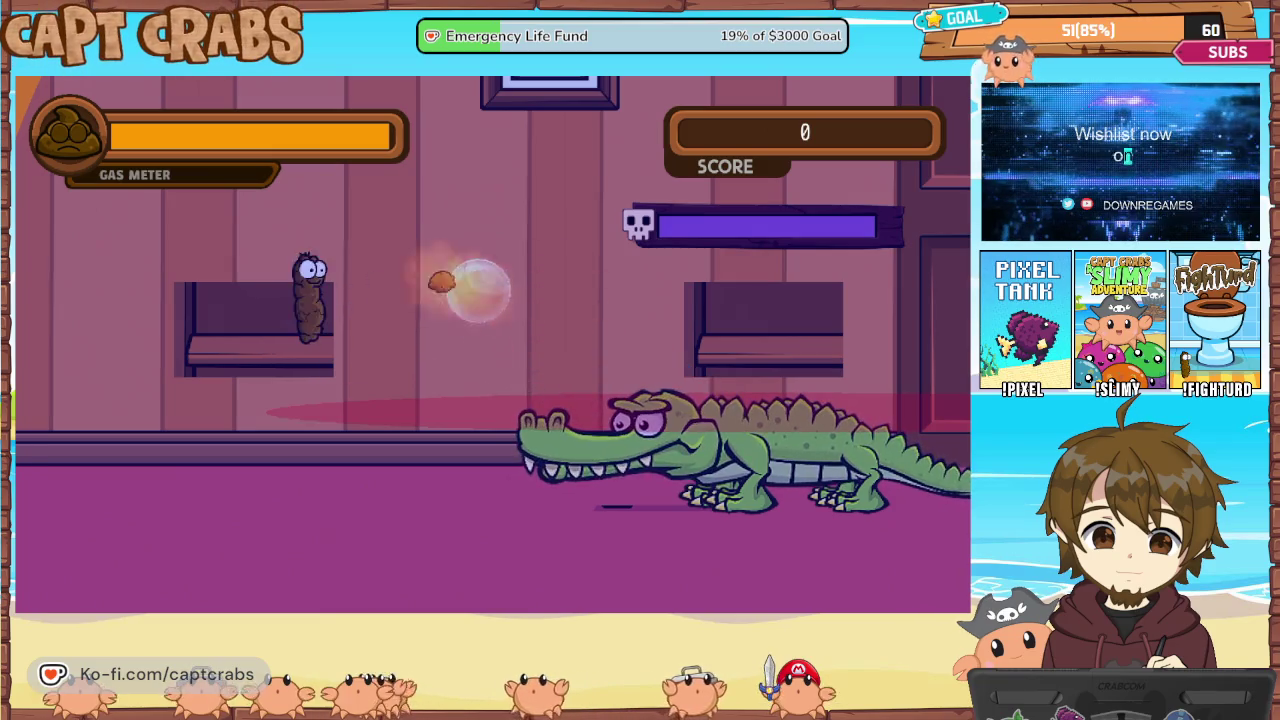
key(x)
key(x)
key(x)
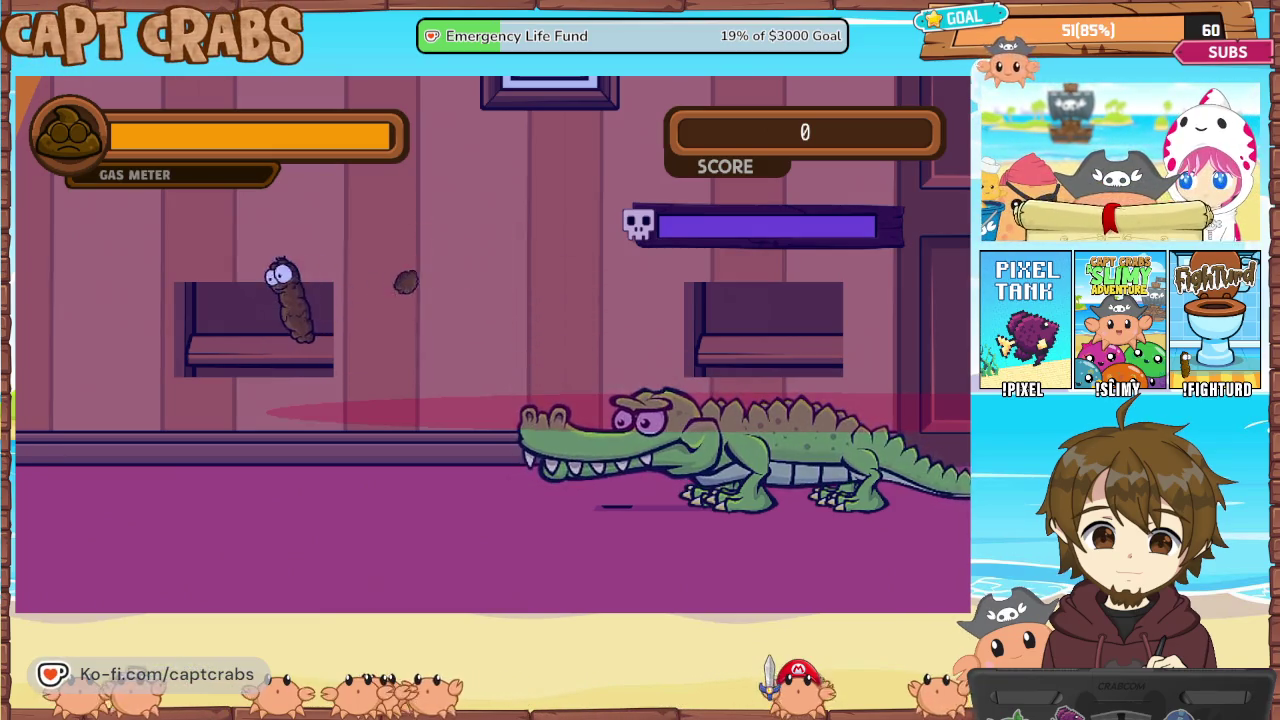
key(x)
key(Right)
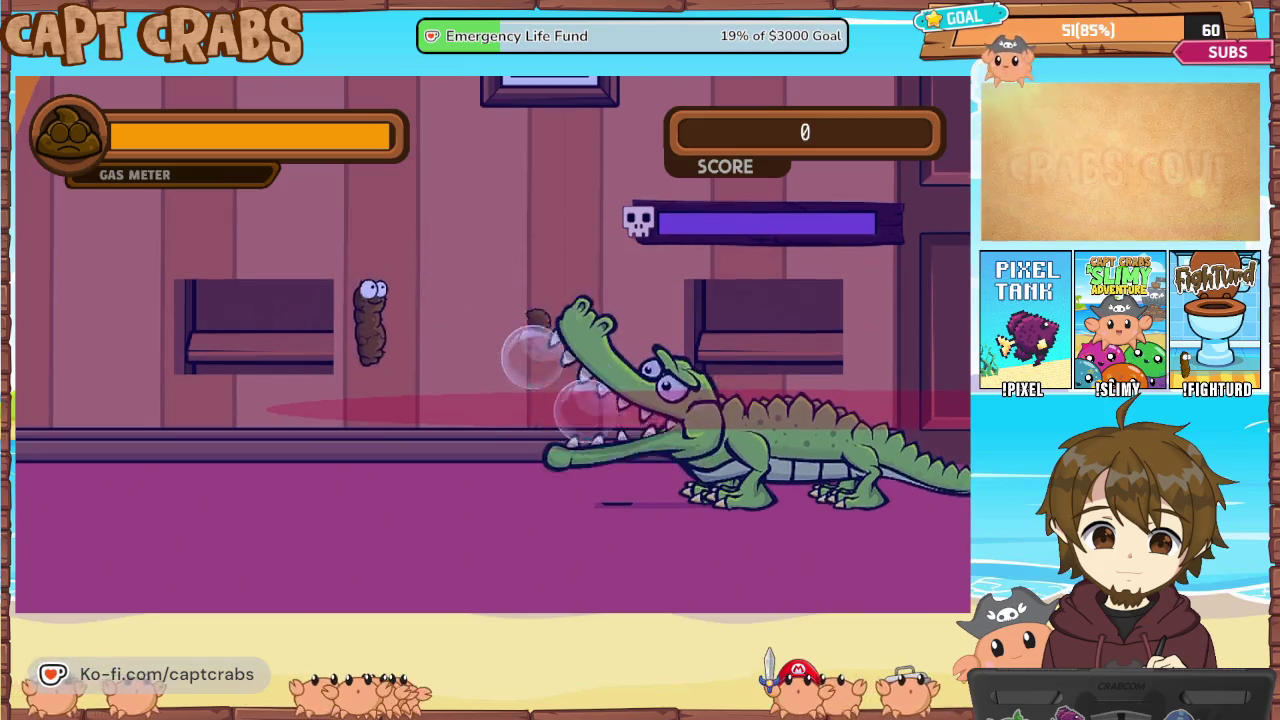
key(x)
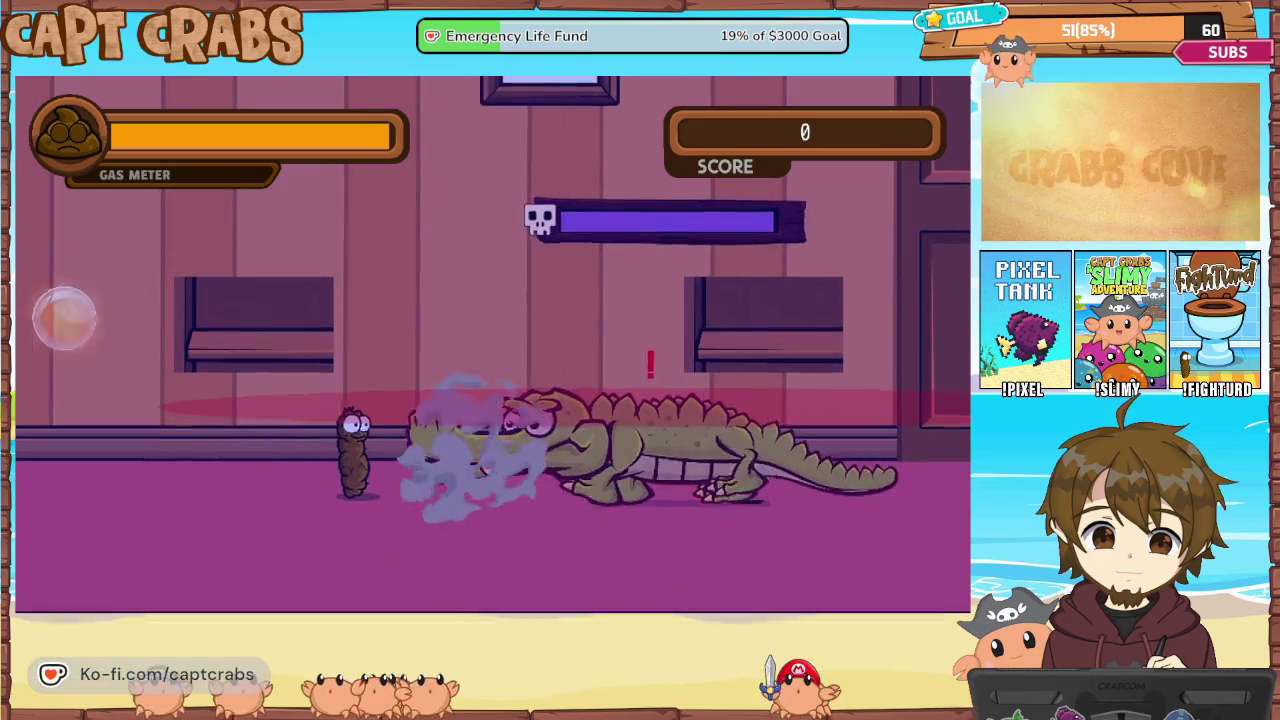
key(x)
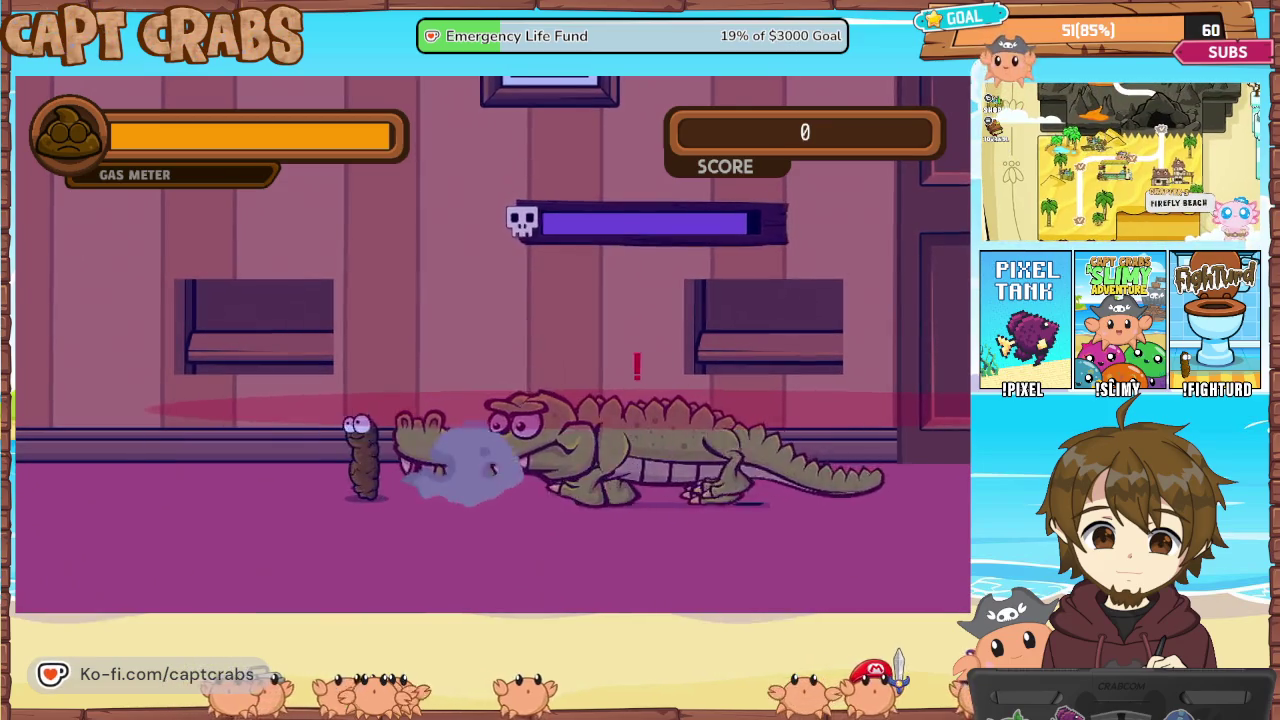
key(Up)
key(Right)
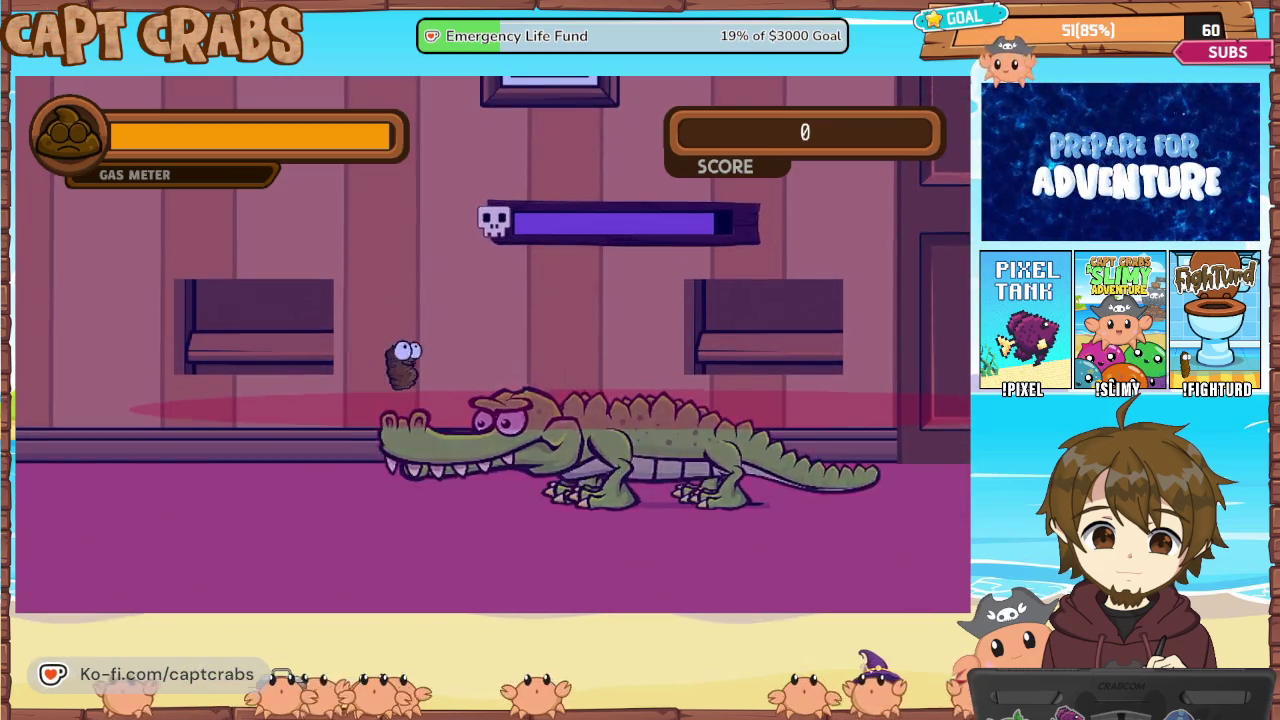
key(Left)
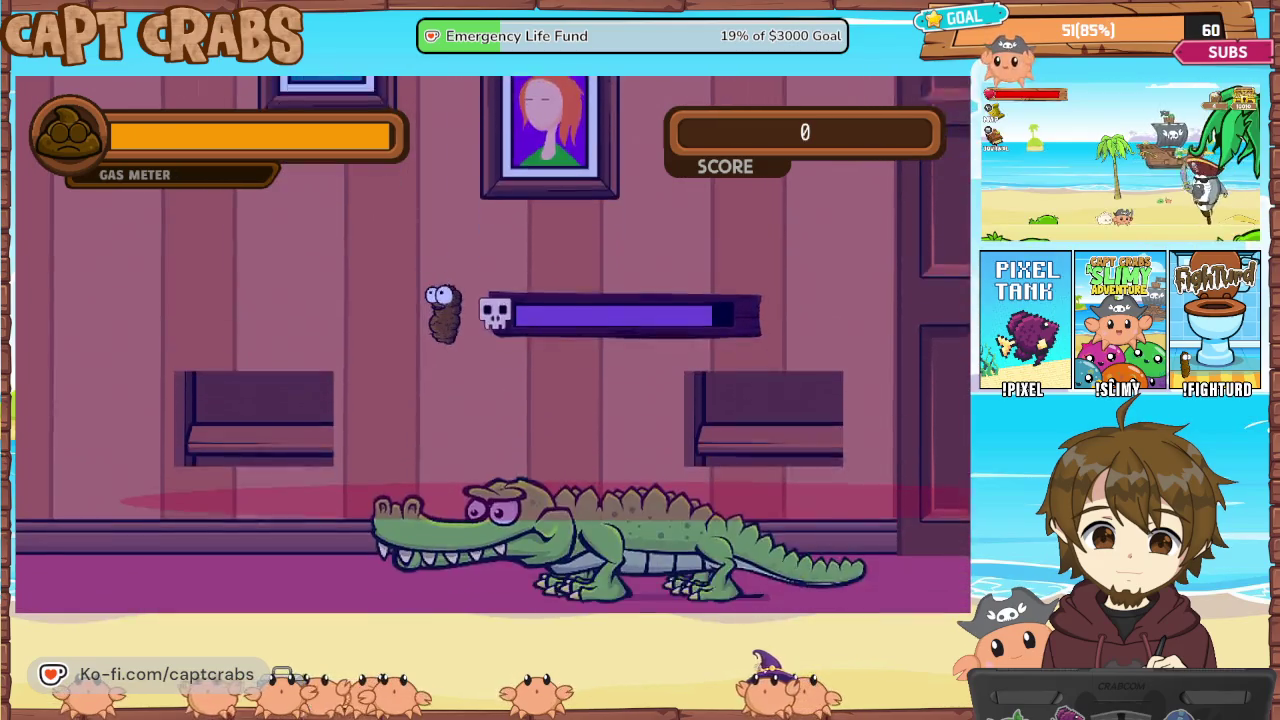
key(Up)
key(Up)
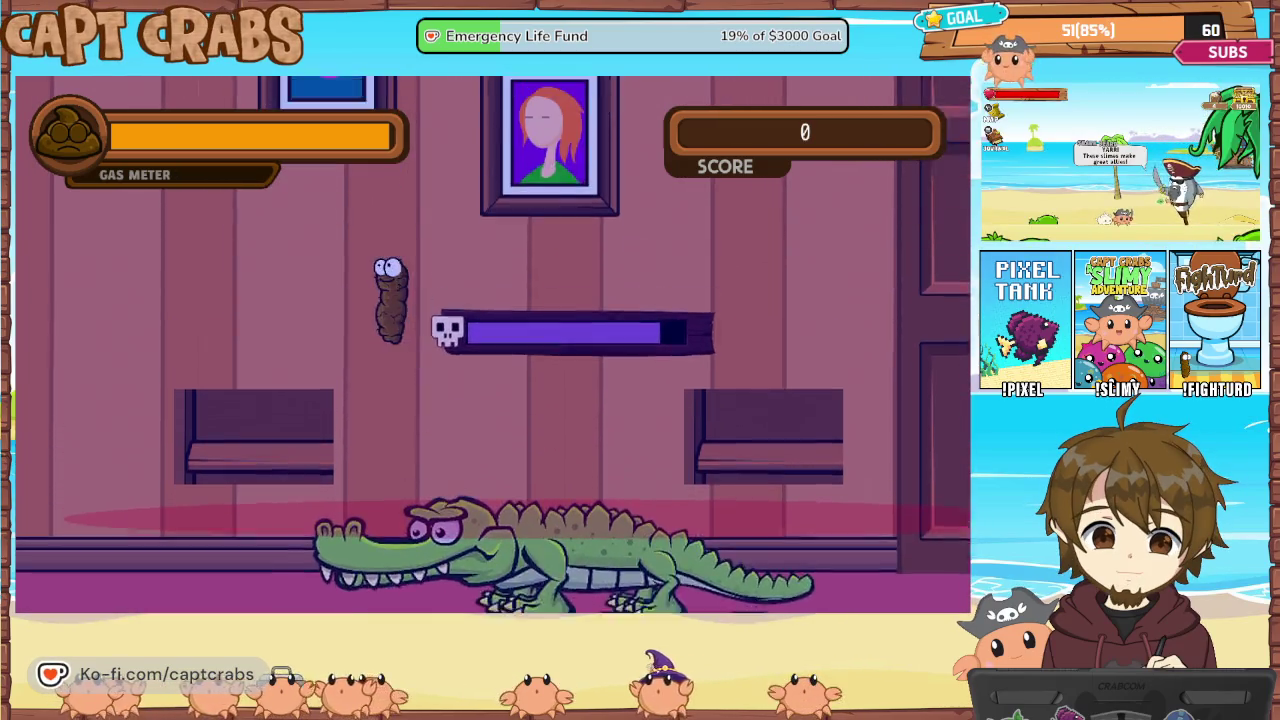
Pause the game and choose Exit Game to return to the editor
key(space)
key(Escape)
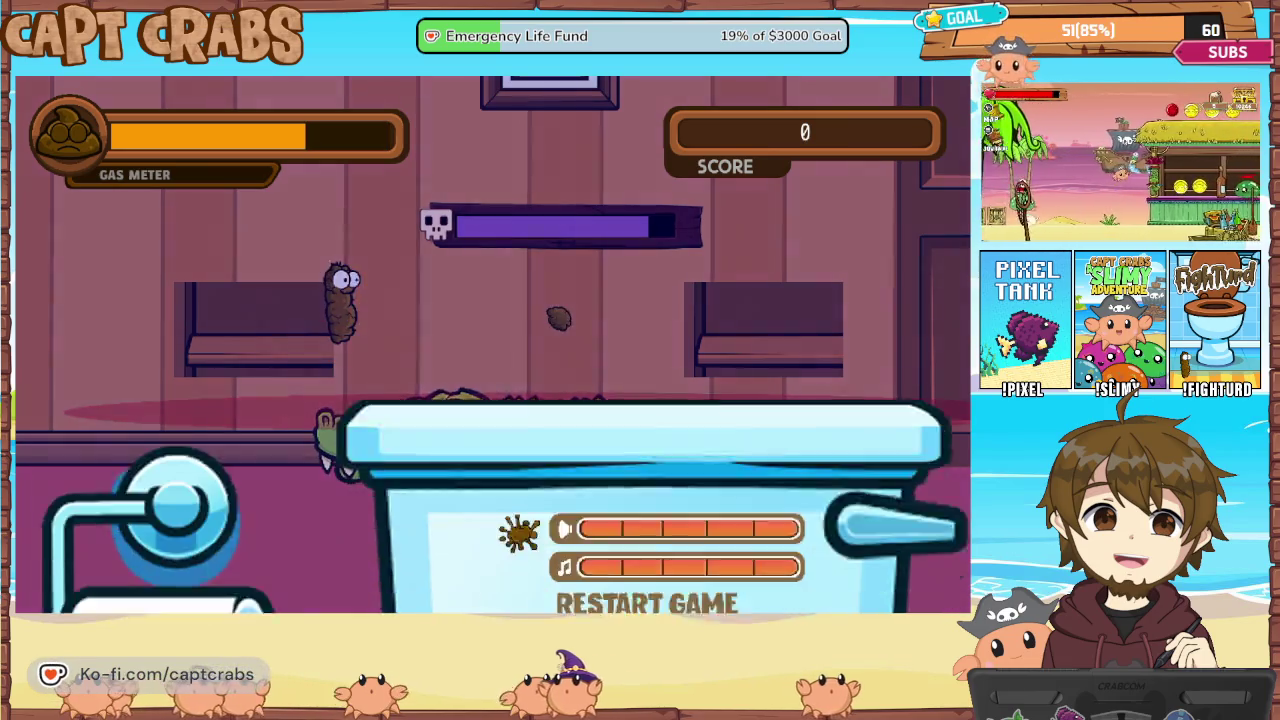
key(Down)
key(Down)
key(Down)
key(Return)
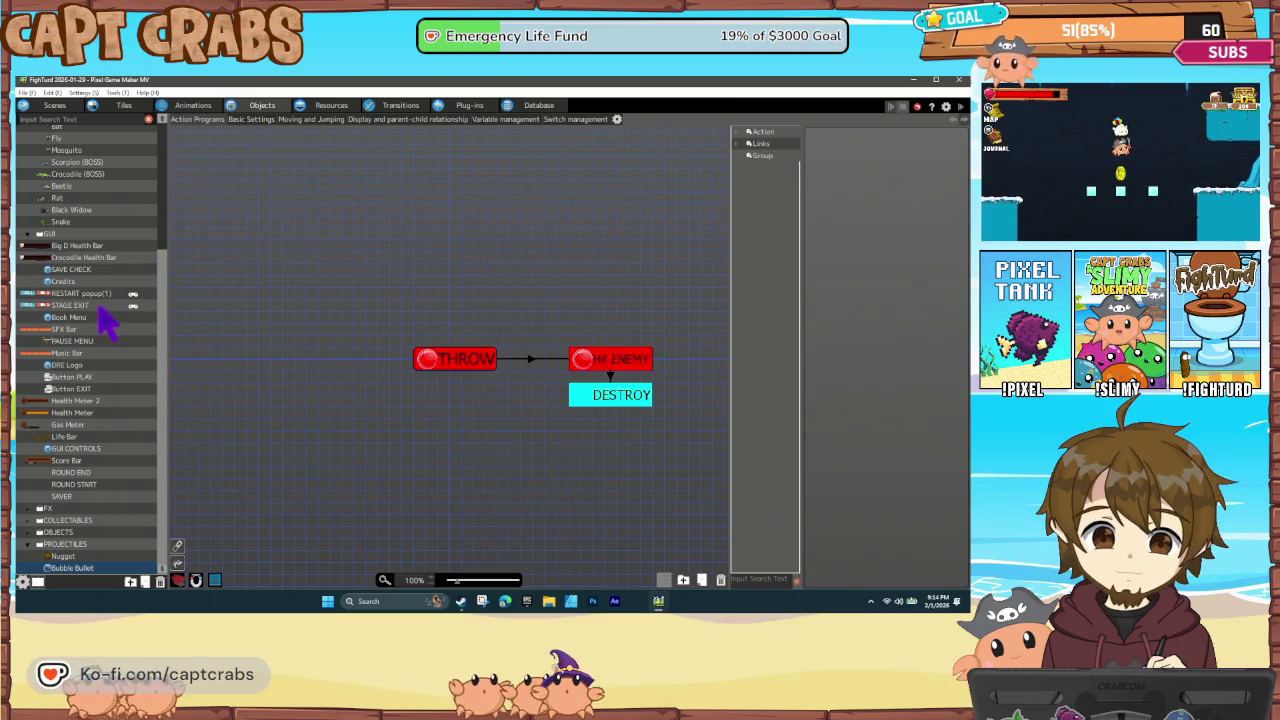
Set the Crocodile (BOSS) Max HP to 150 in Basic Settings
click(57, 174)
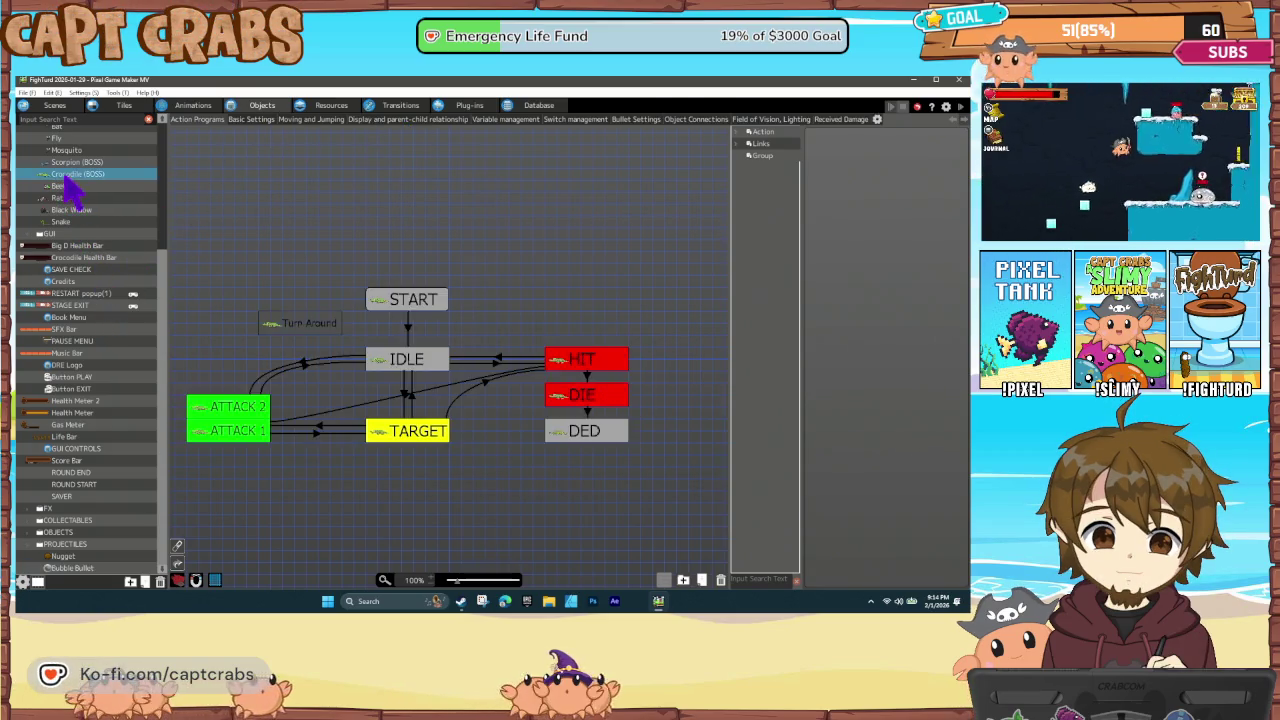
click(250, 119)
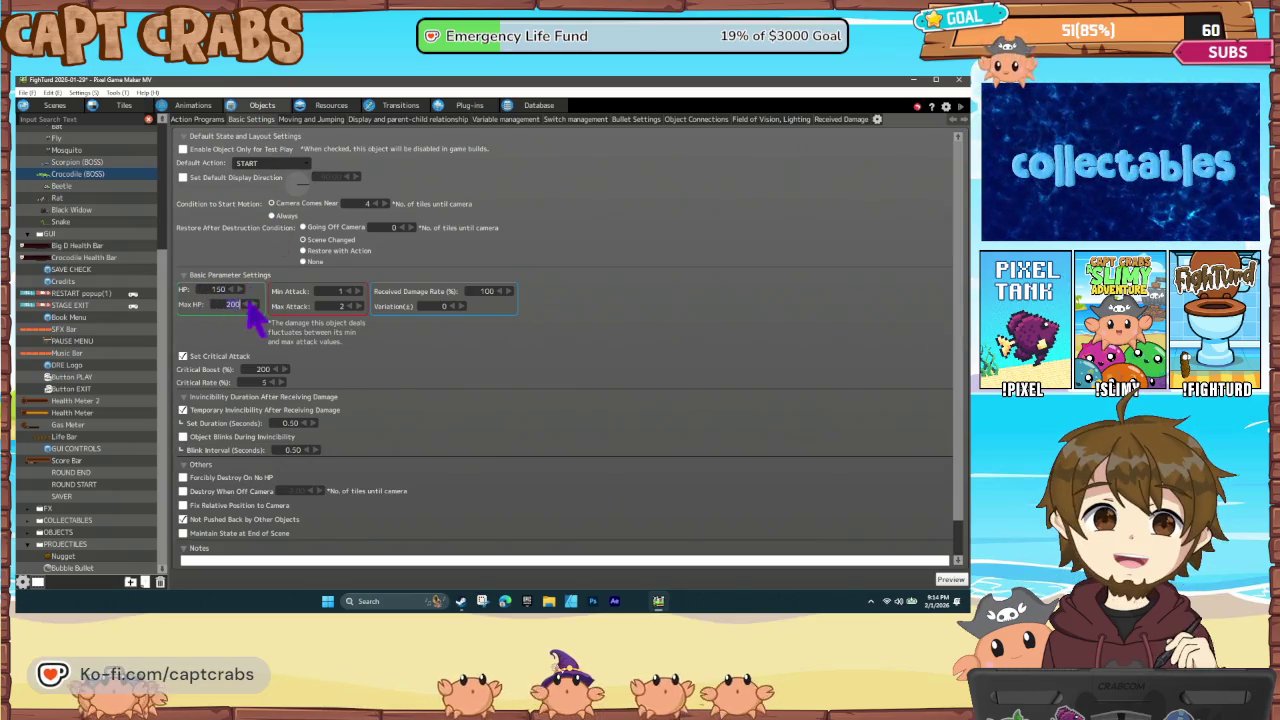
text(150)
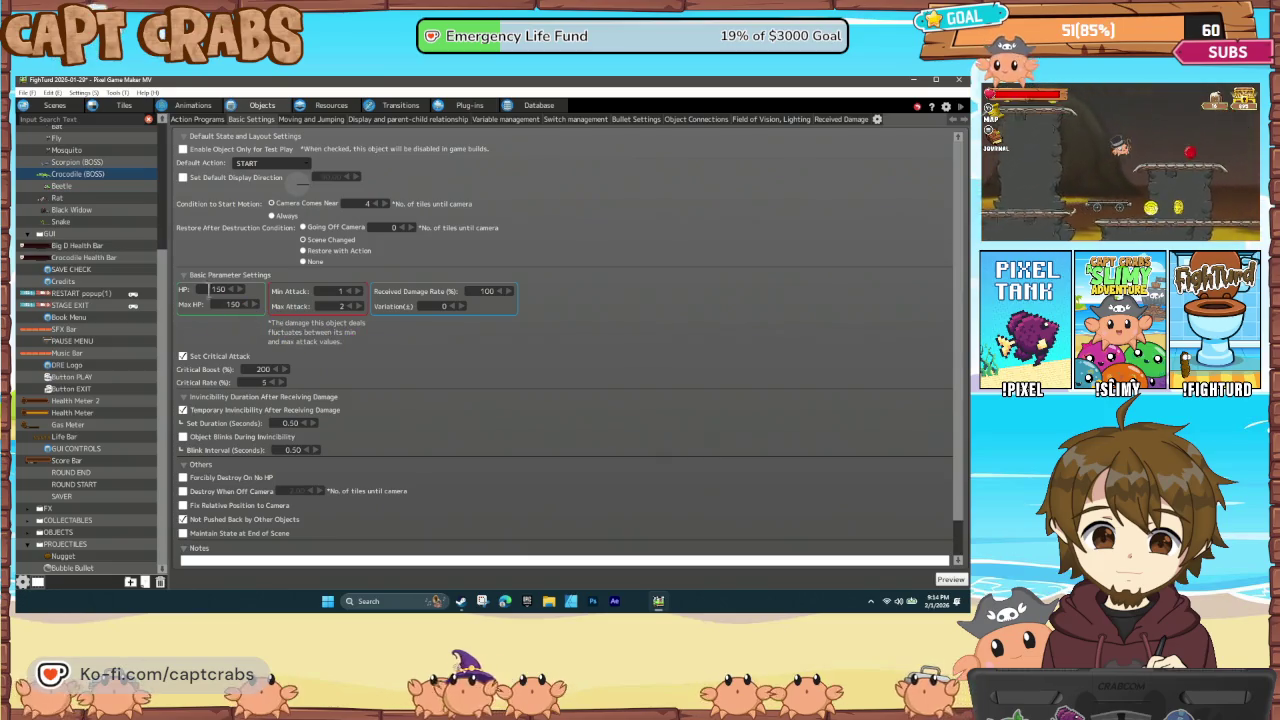
Rename the Big D Health Bar object to 'Scorpion Health Bar'
click(98, 246)
right_click(100, 249)
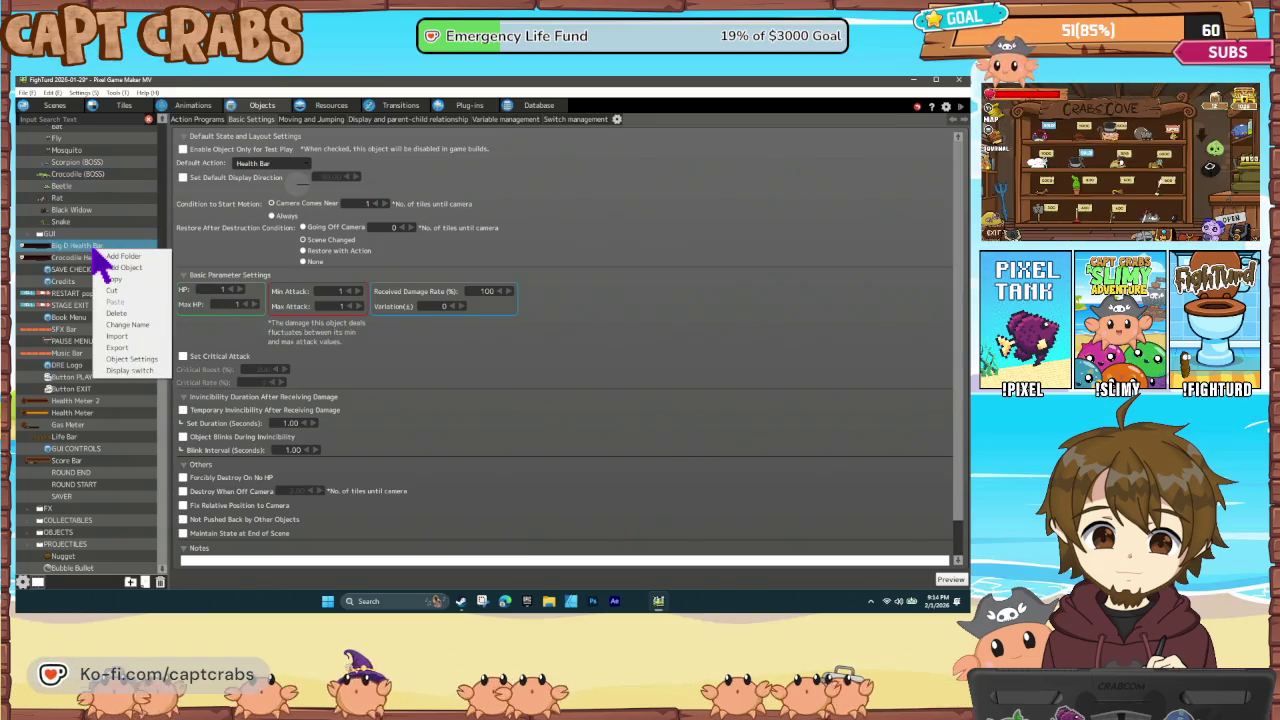
click(127, 325)
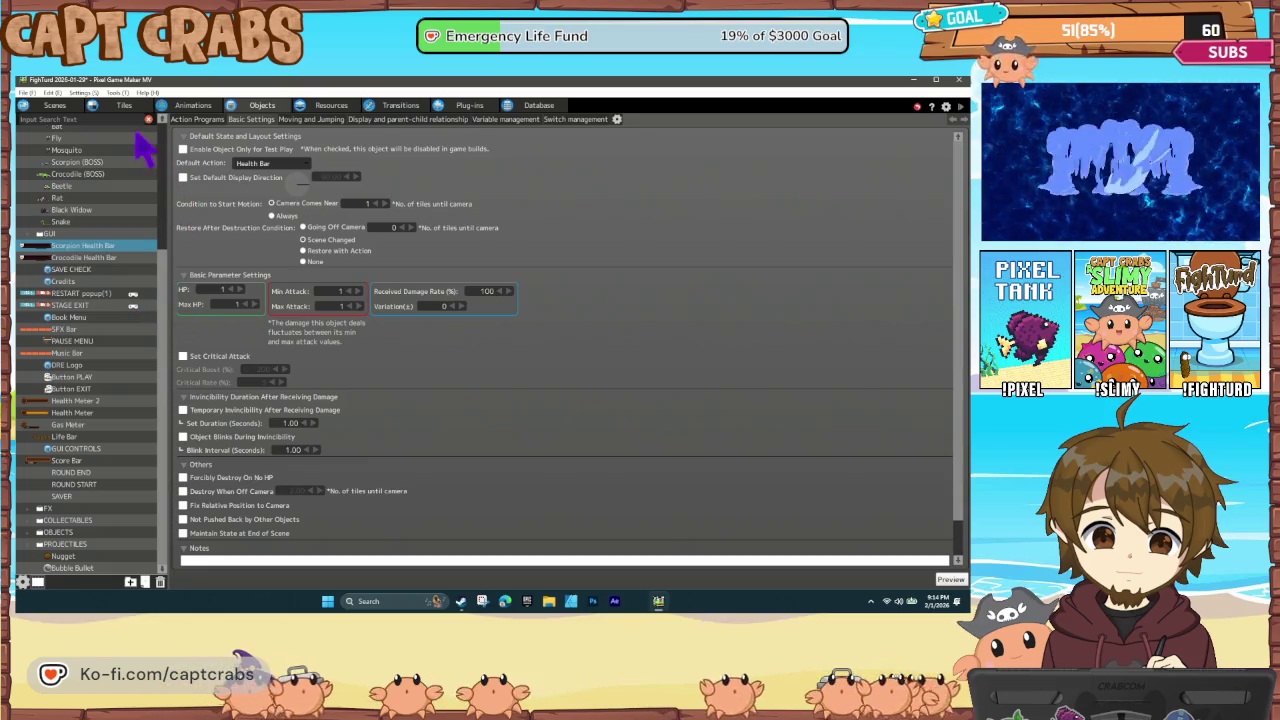
click(291, 266)
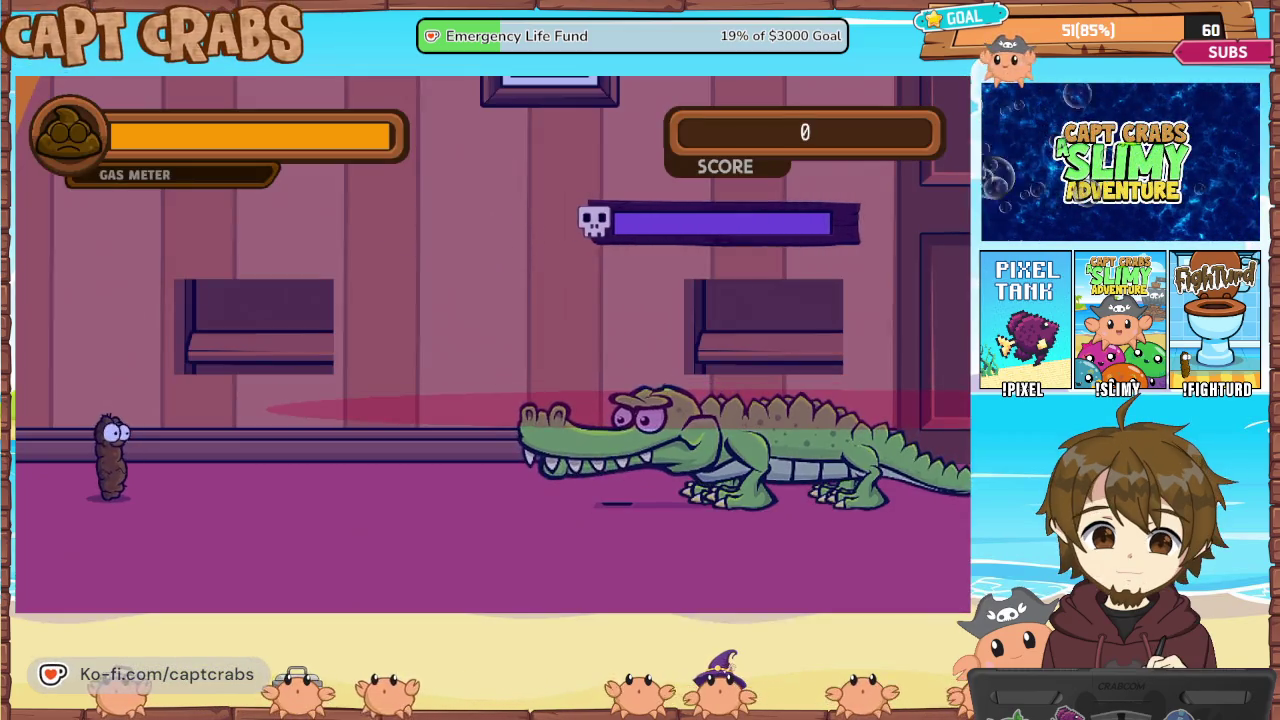
Walk back and forth near the crocodile, then use gas jumps to leap over it and run right
key(Right)
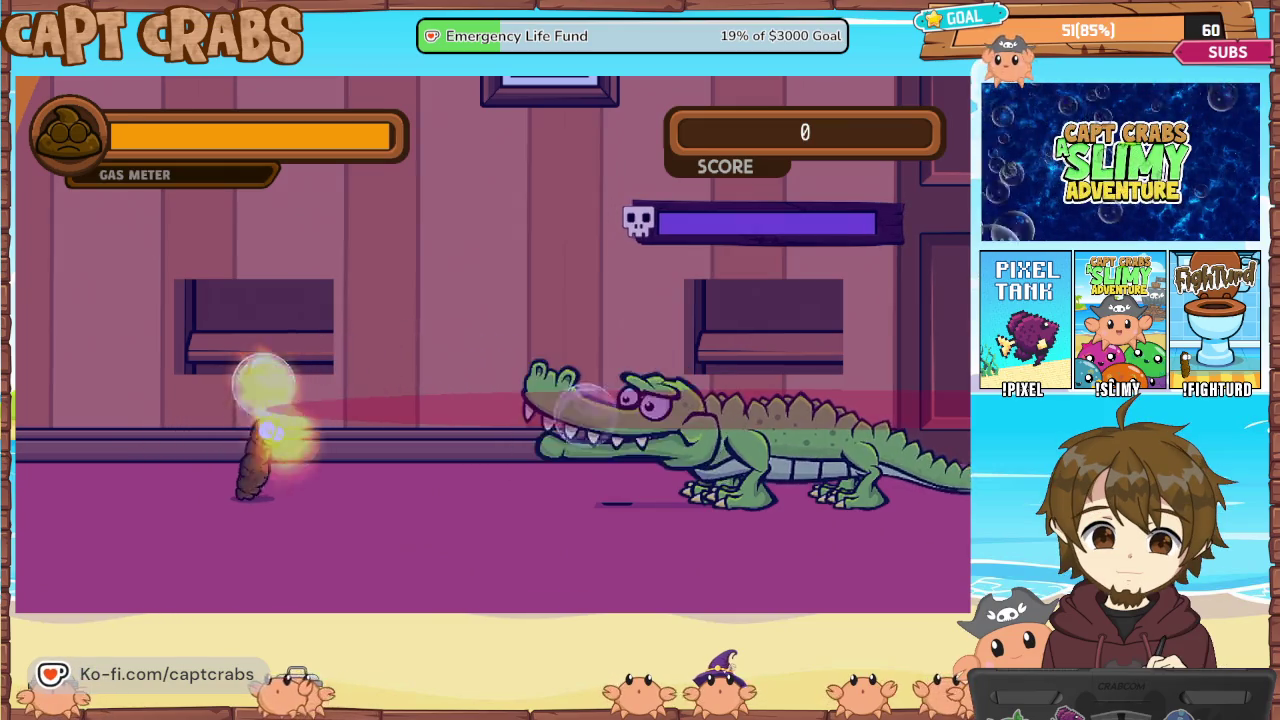
key(Left)
key(Right)
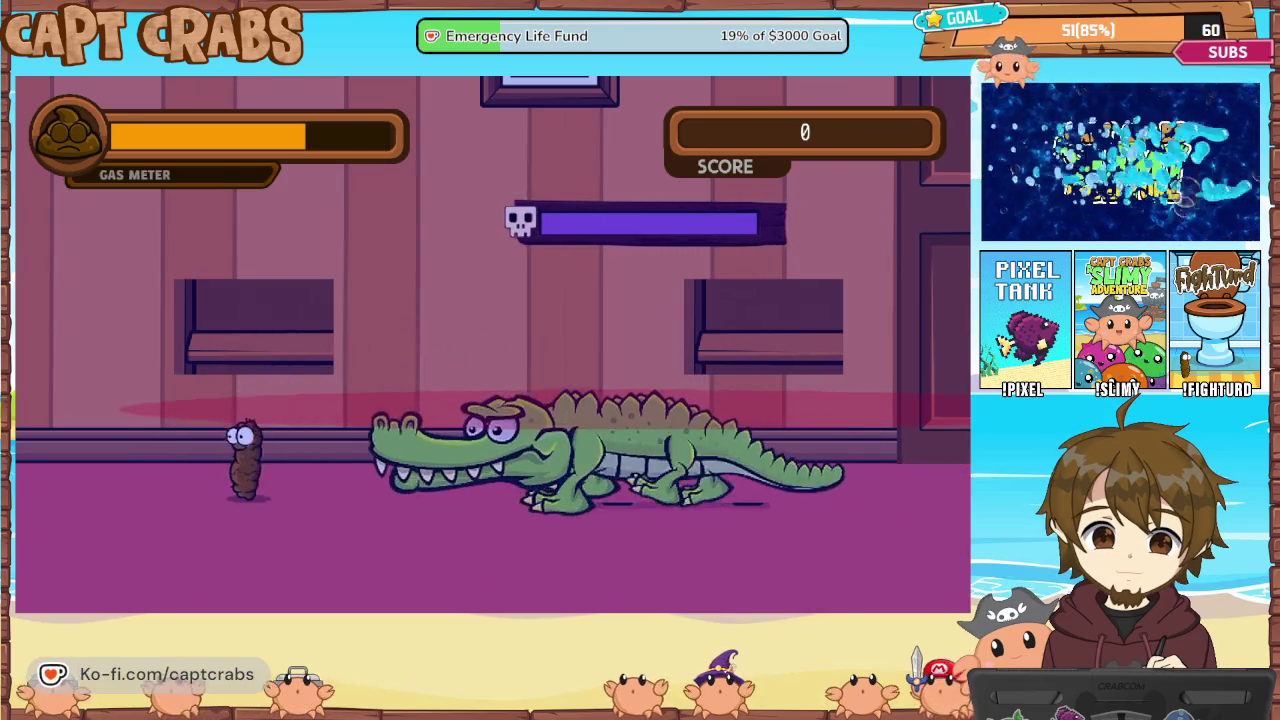
key(Up)
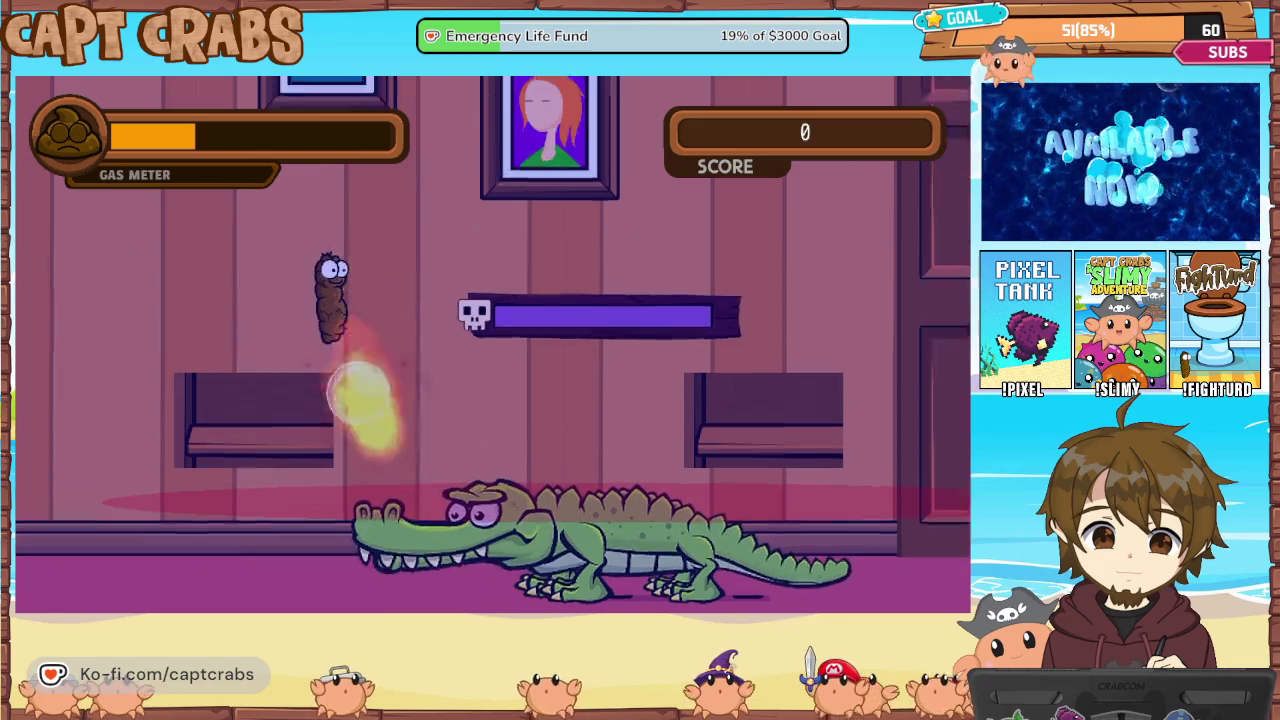
key(Left)
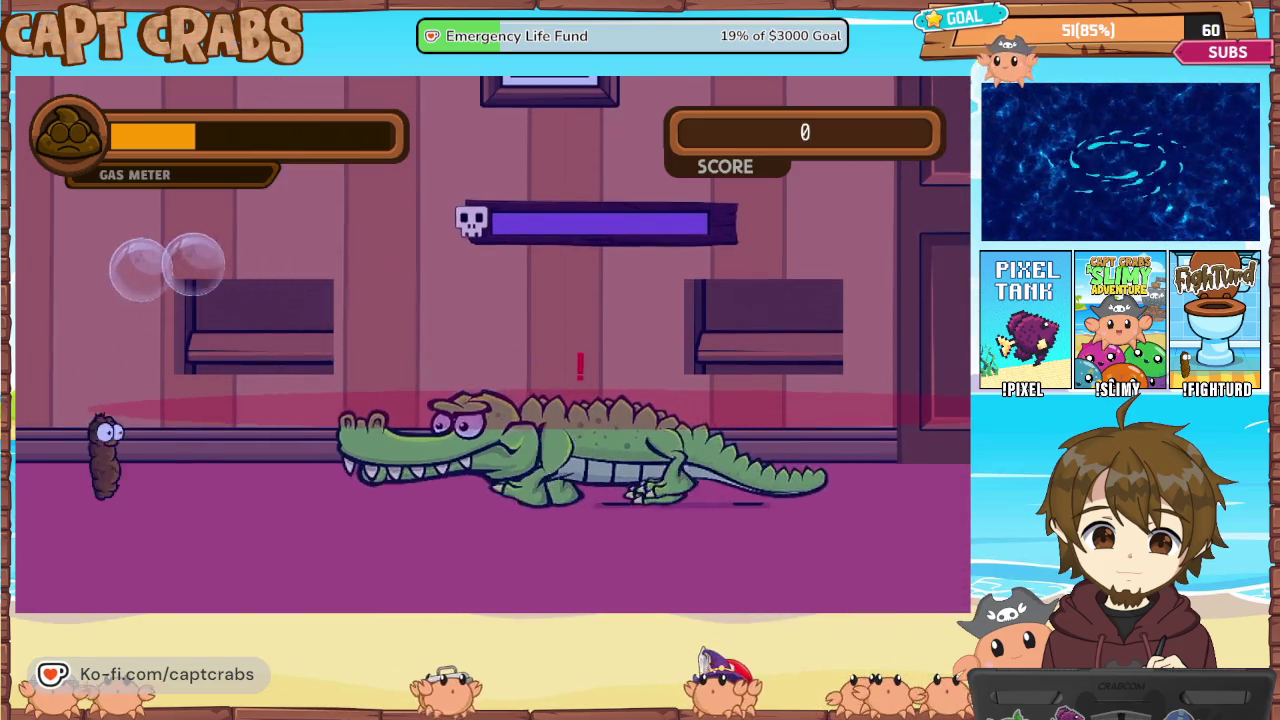
key(Right)
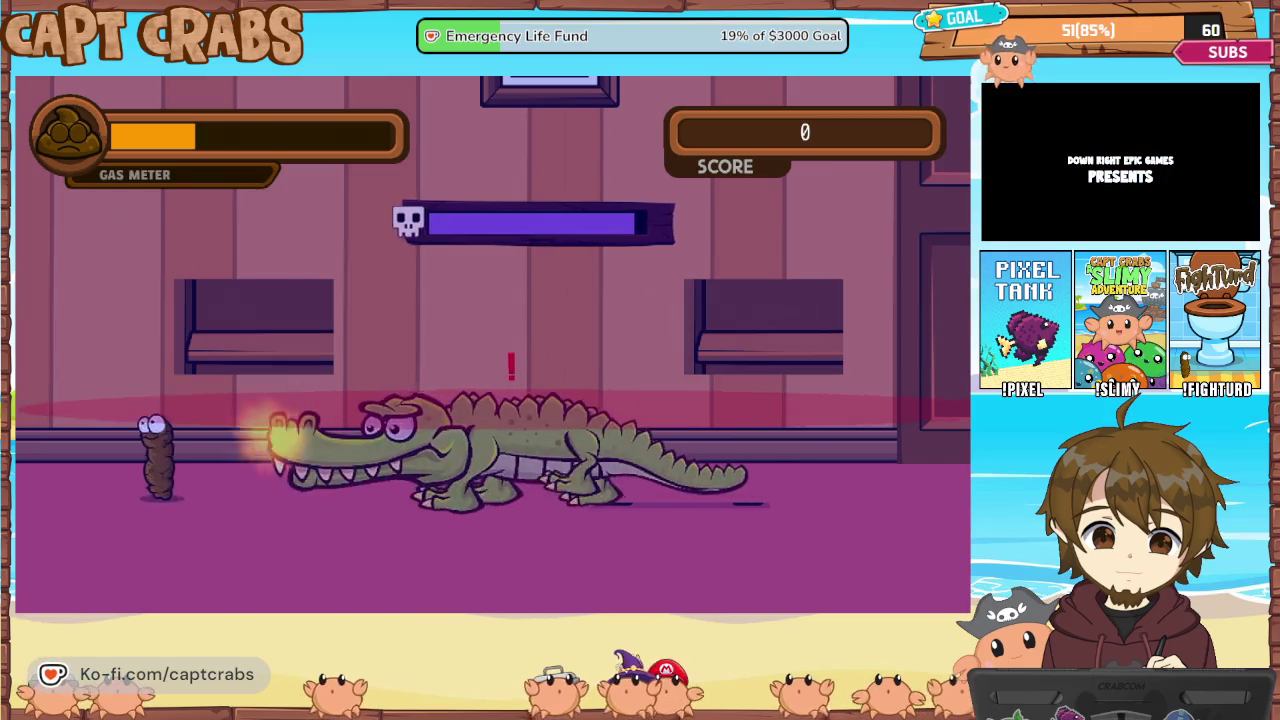
key(Up)
key(Right)
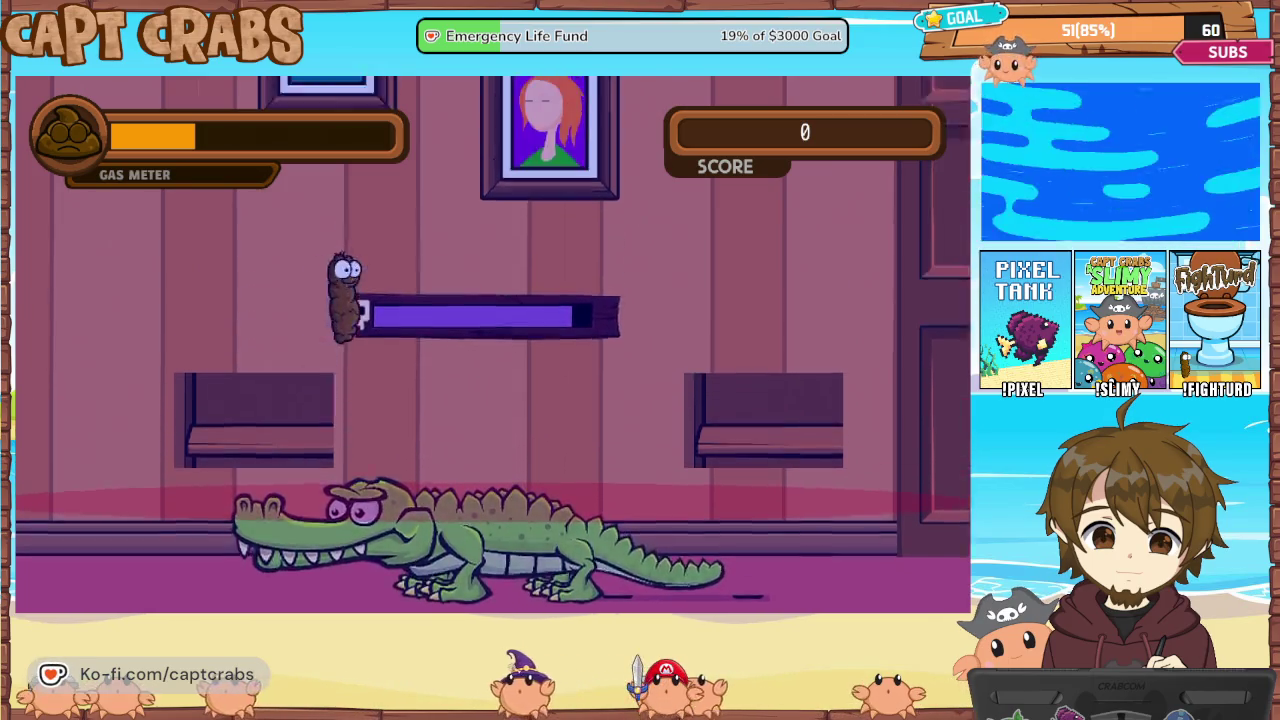
key(Right)
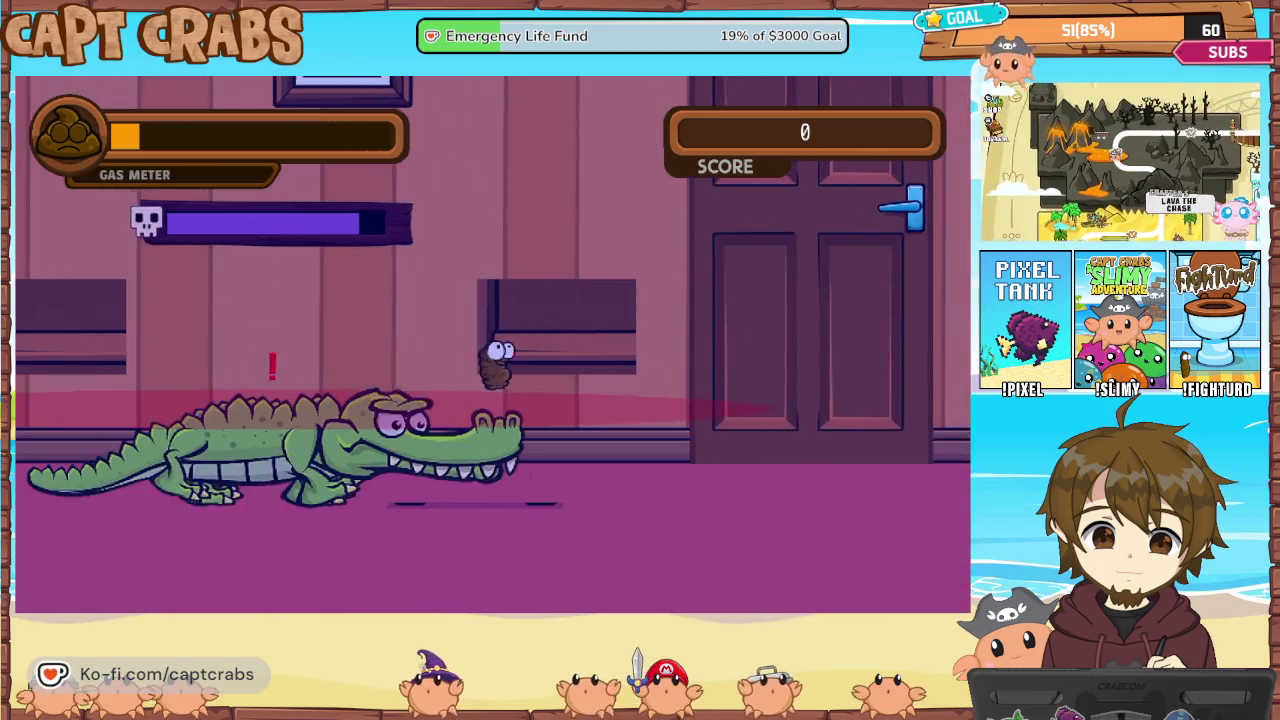
key(Right)
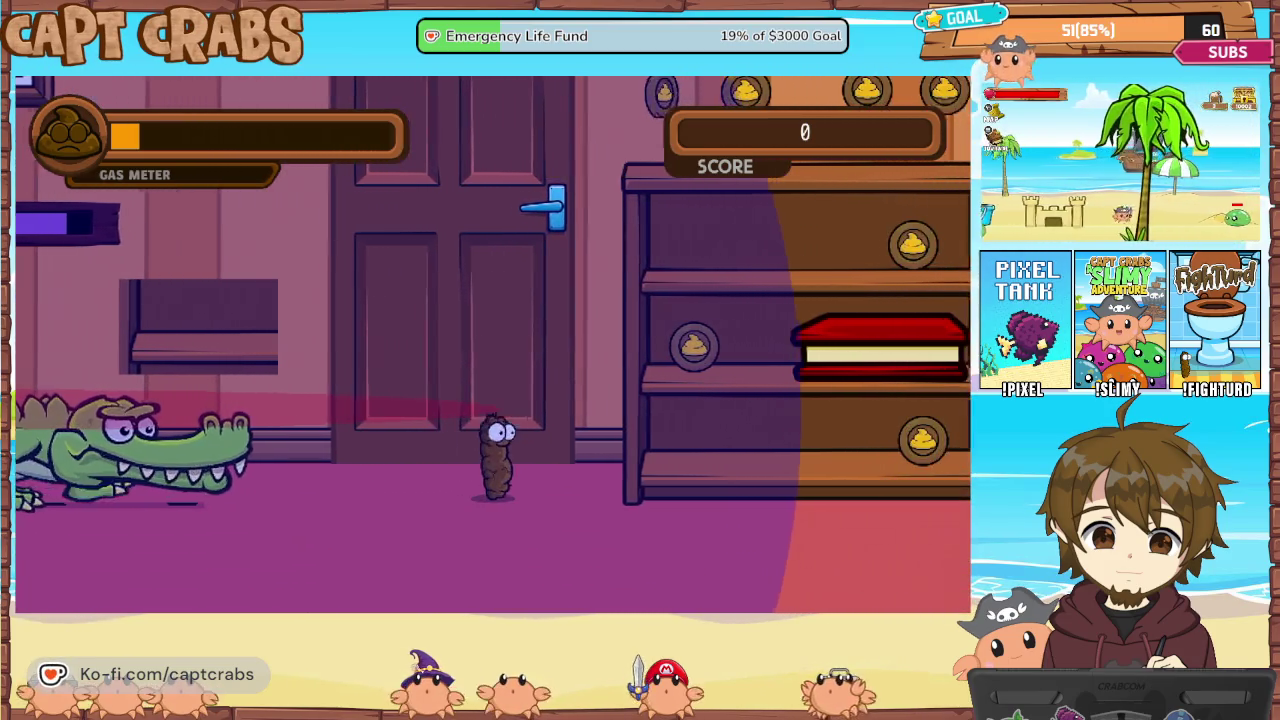
Turn around and fire several pellets at the advancing crocodile
key(Left)
key(space)
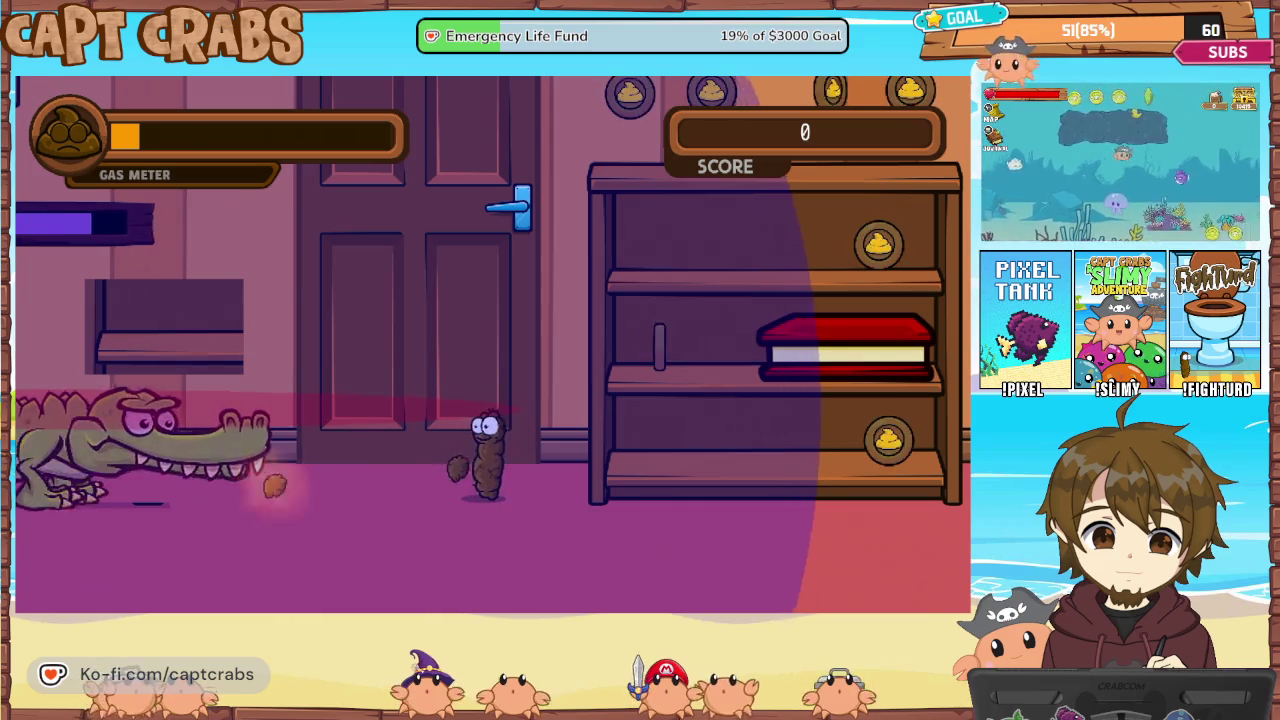
key(space)
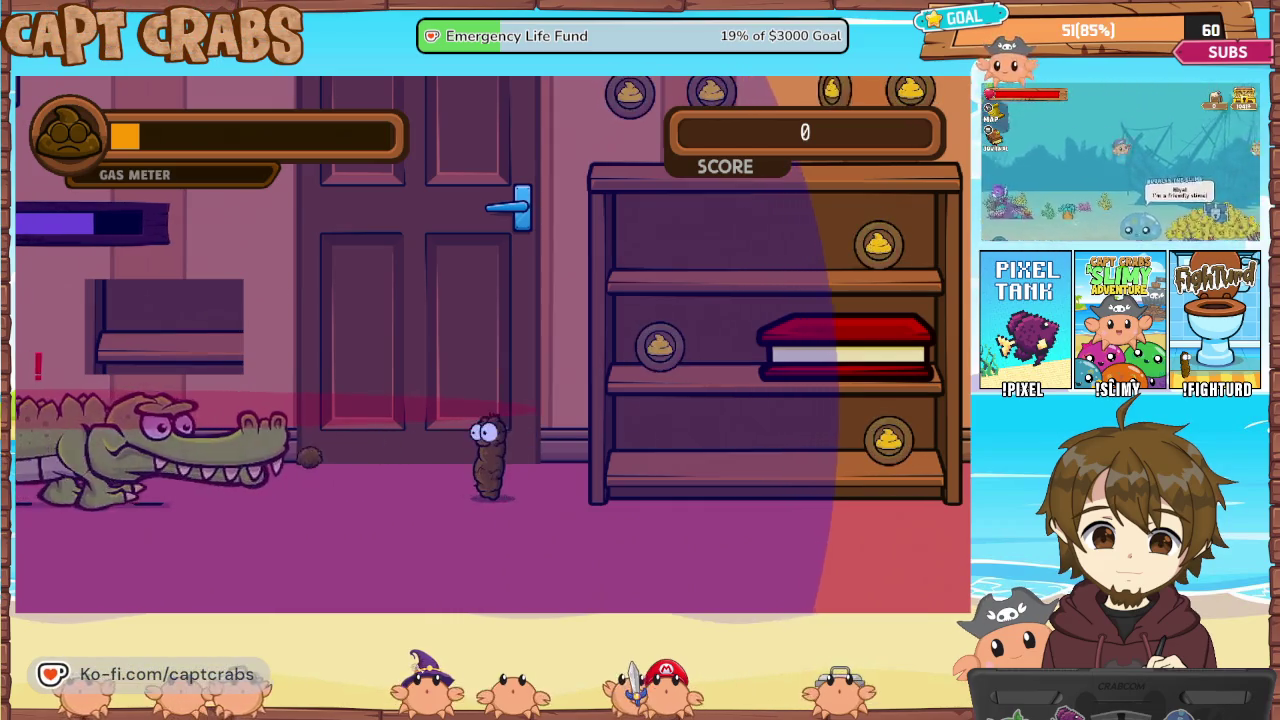
key(space)
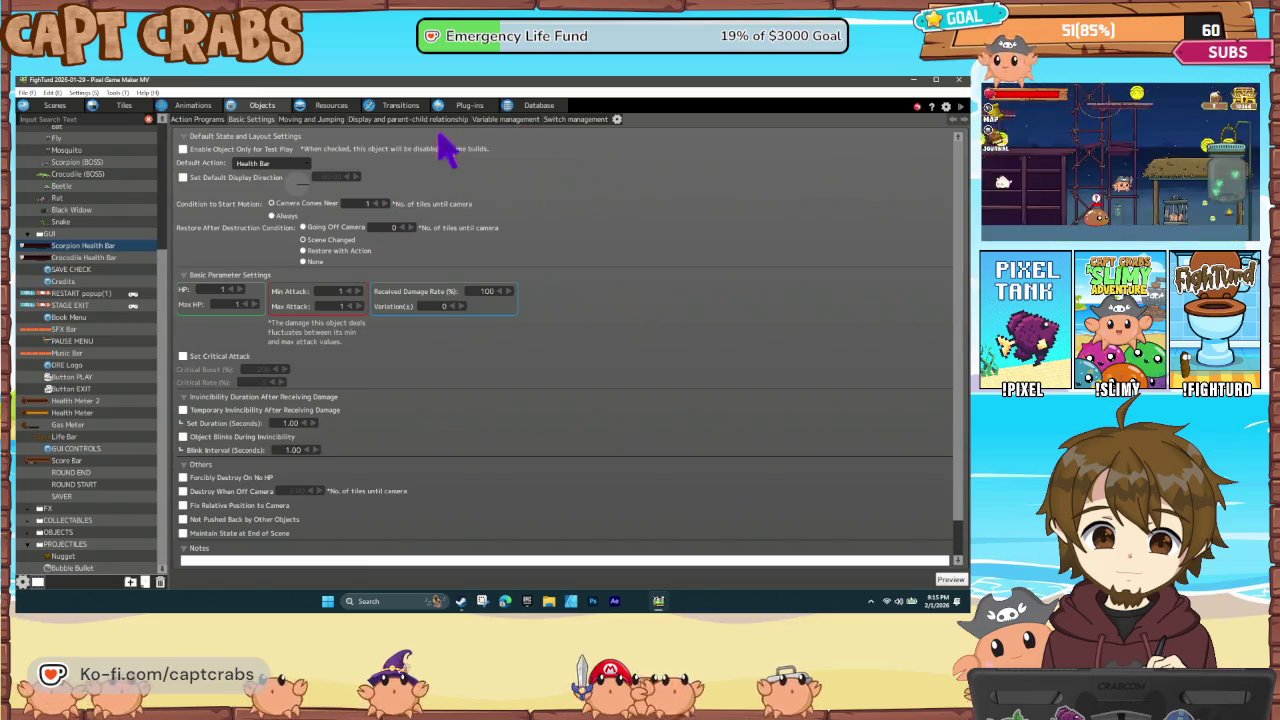
Review the Crocodile (BOSS) Field of Vision, Lighting settings, save the project, and show the Scenes layout
click(87, 174)
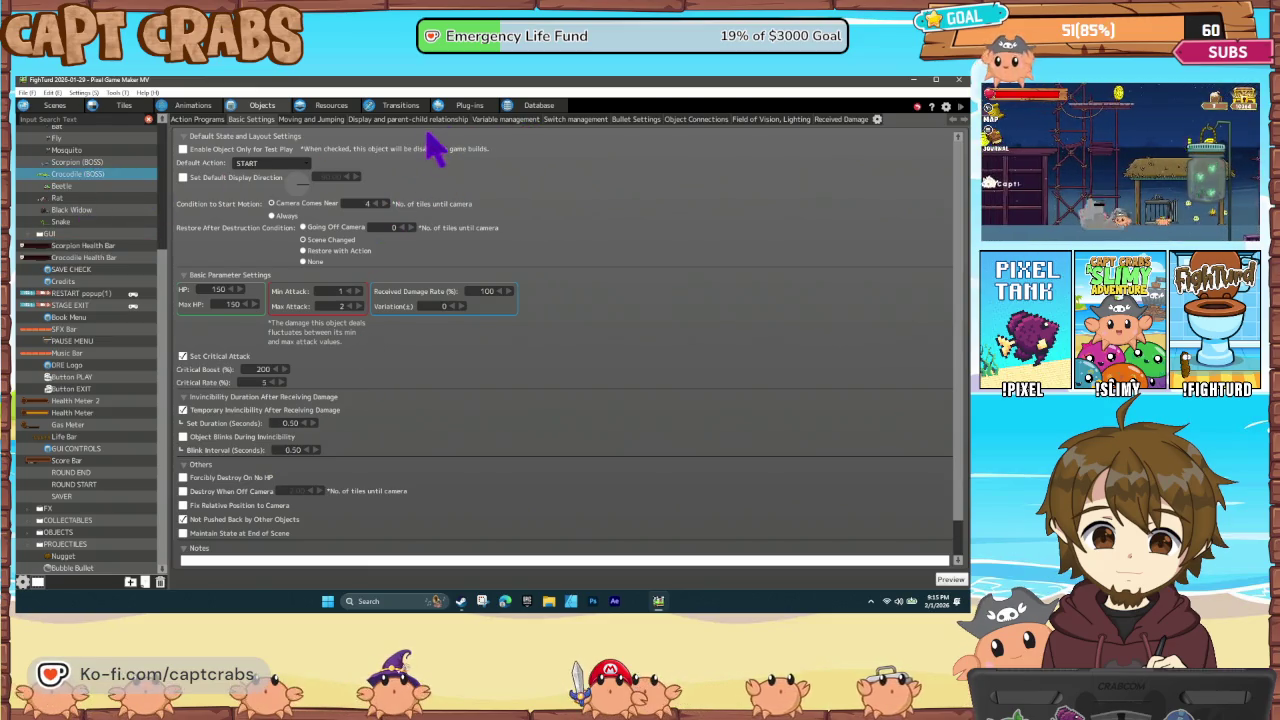
click(755, 120)
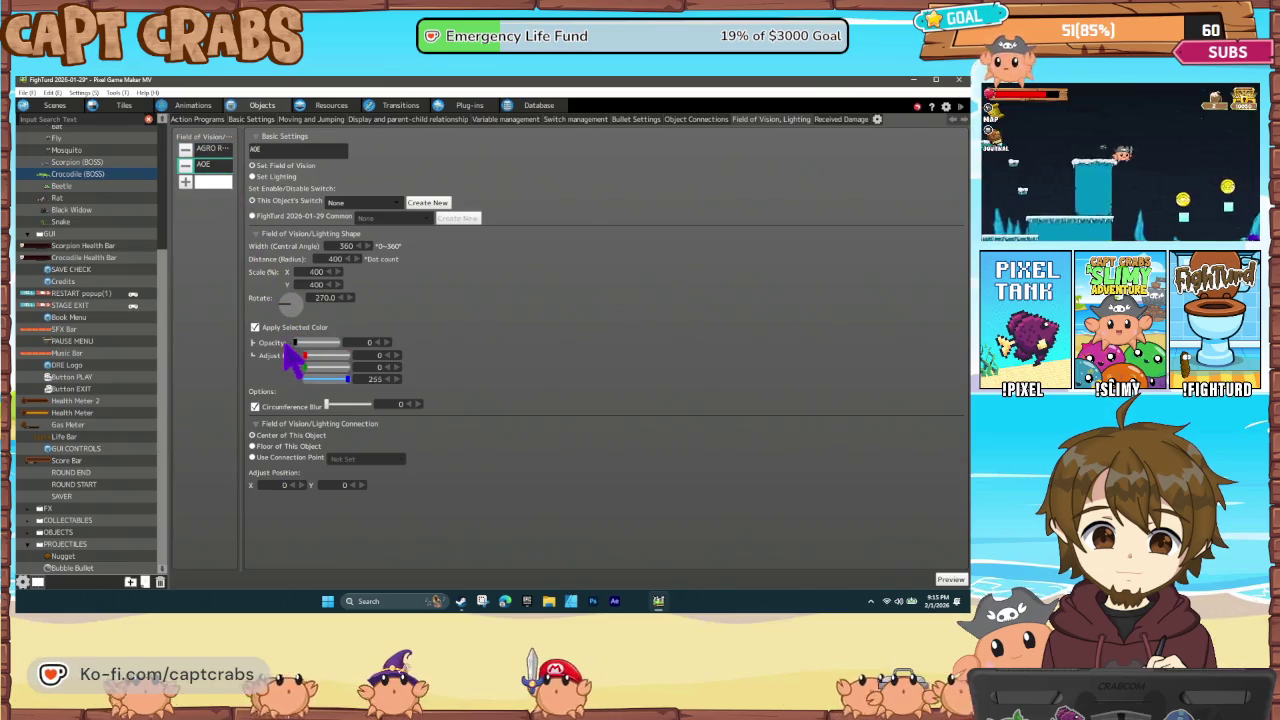
key(ctrl+s)
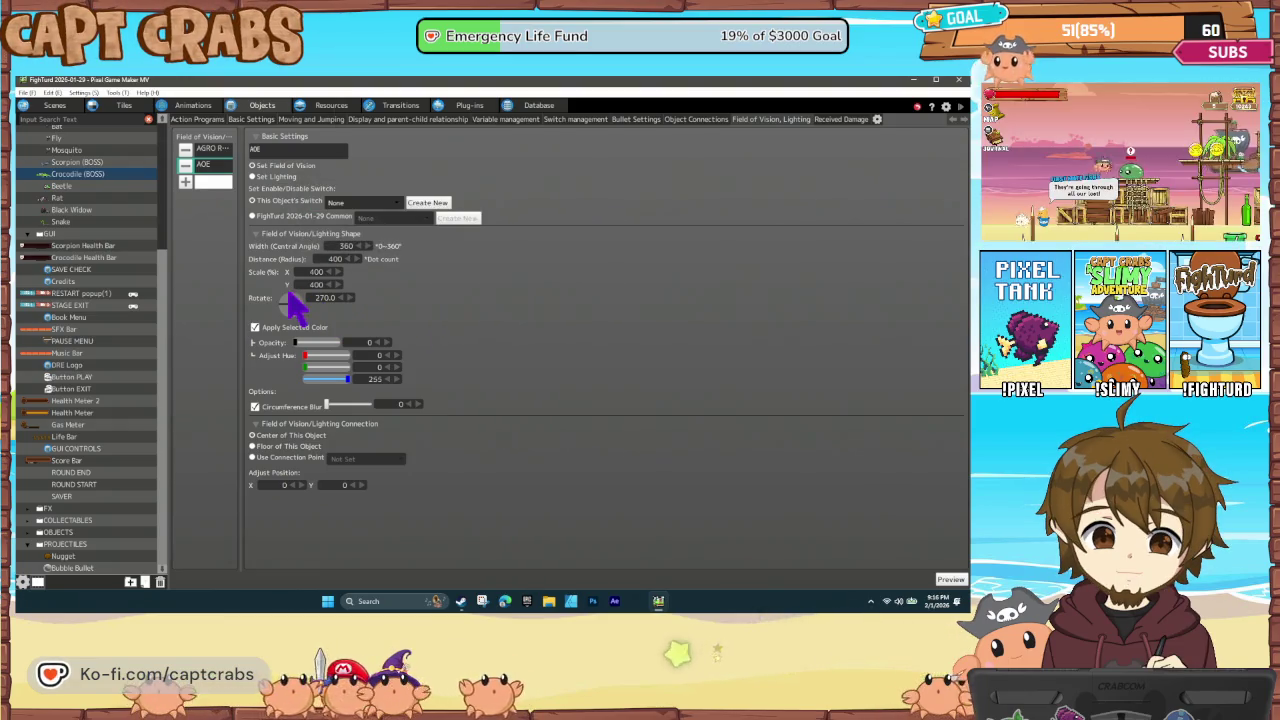
click(48, 105)
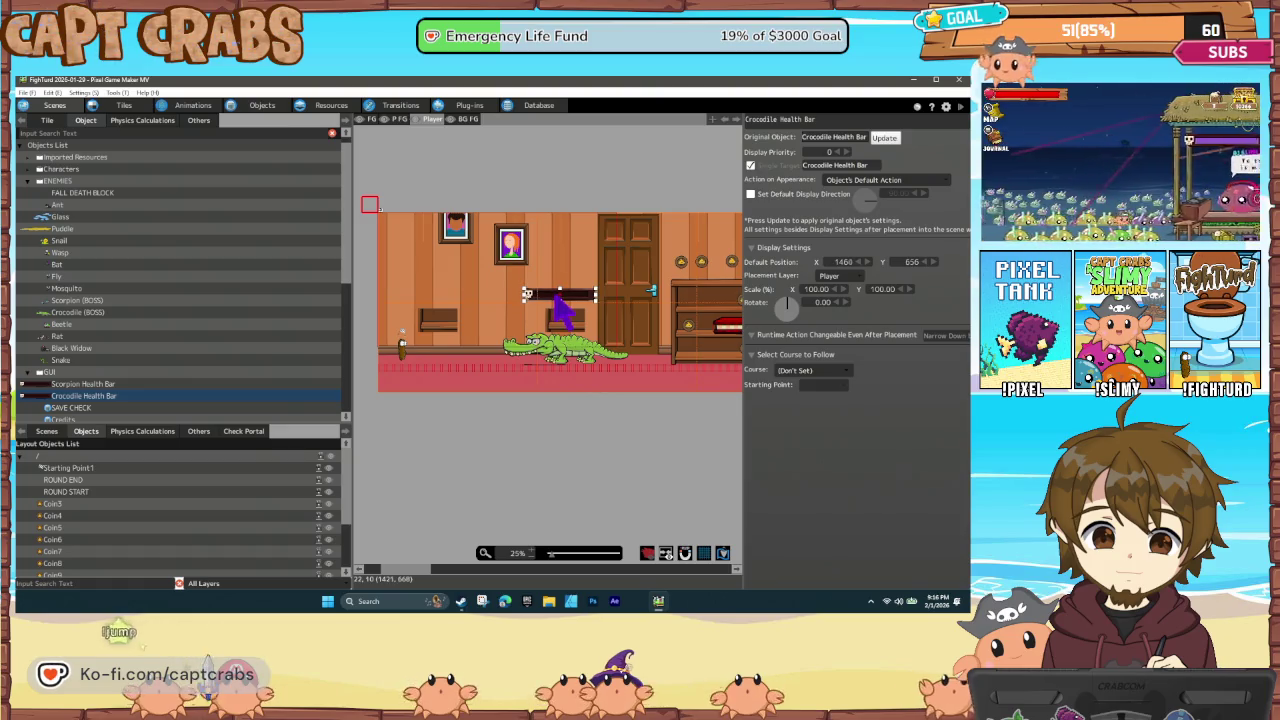
Deselect the Crocodile Health Bar in the boss room layout
click(477, 458)
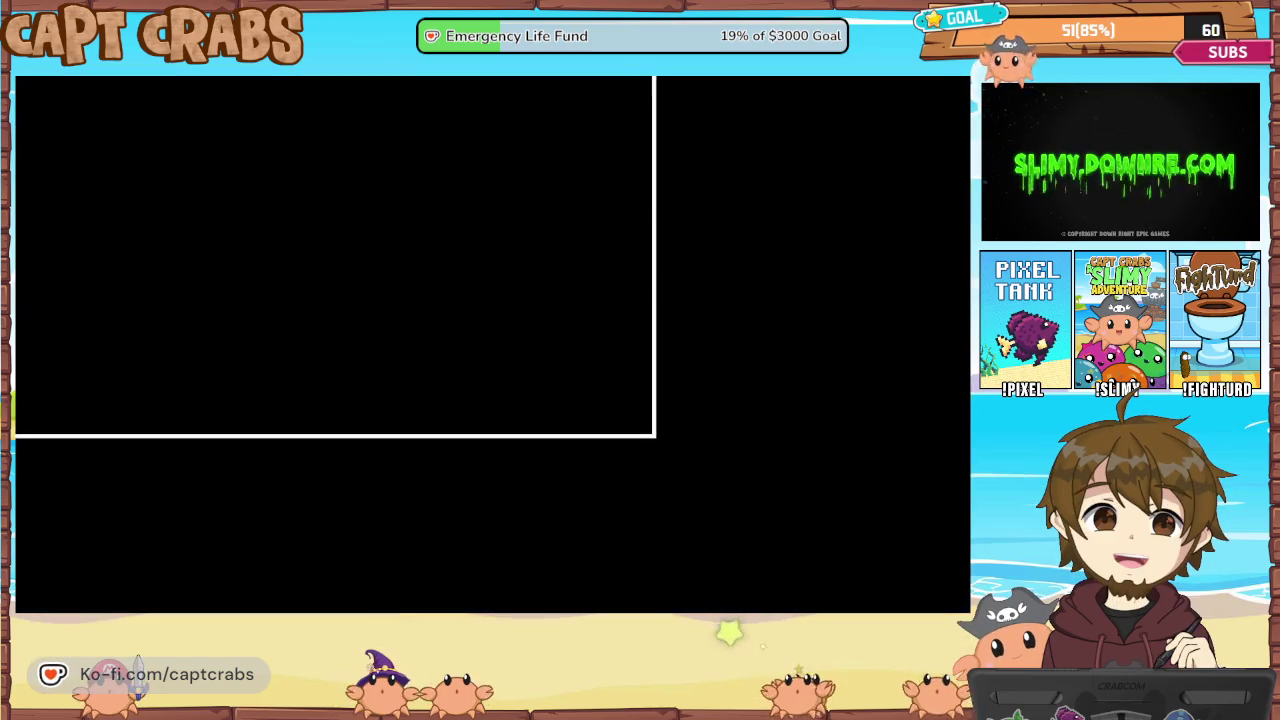
Move right, jump onto the ledge, and release a gas cloud toward the crocodile
key(Right)
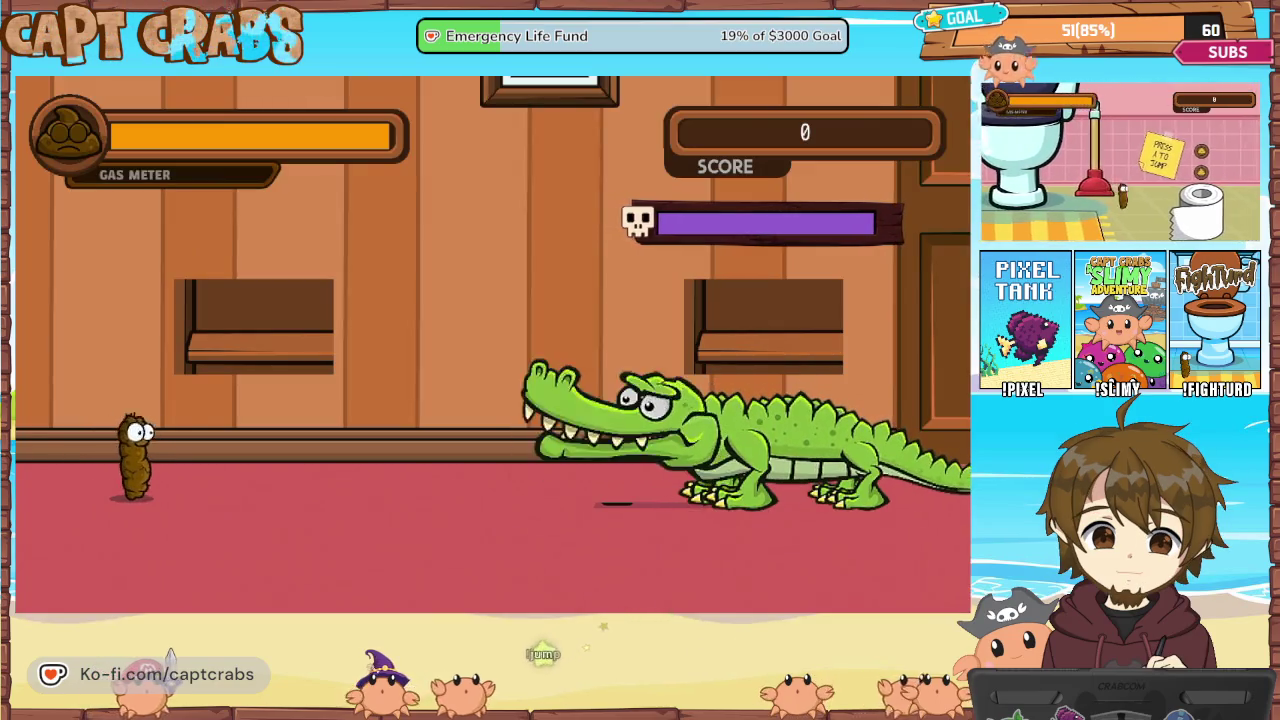
key(x)
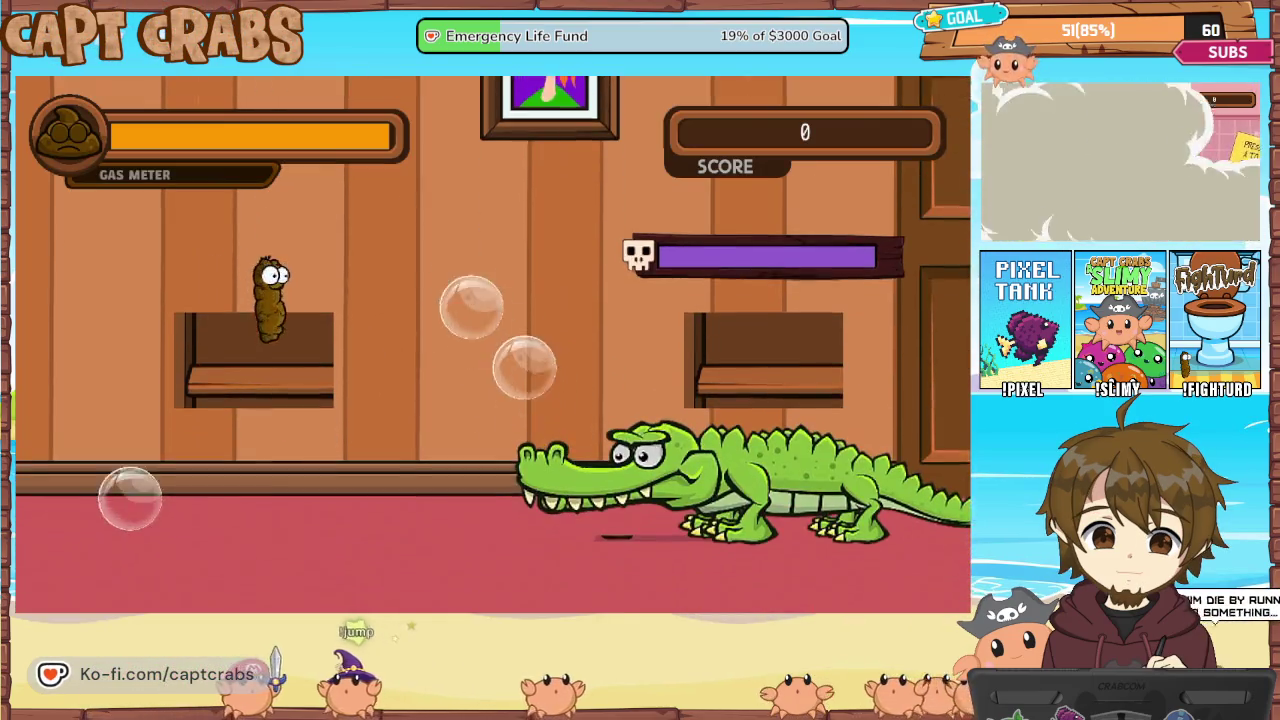
key(z)
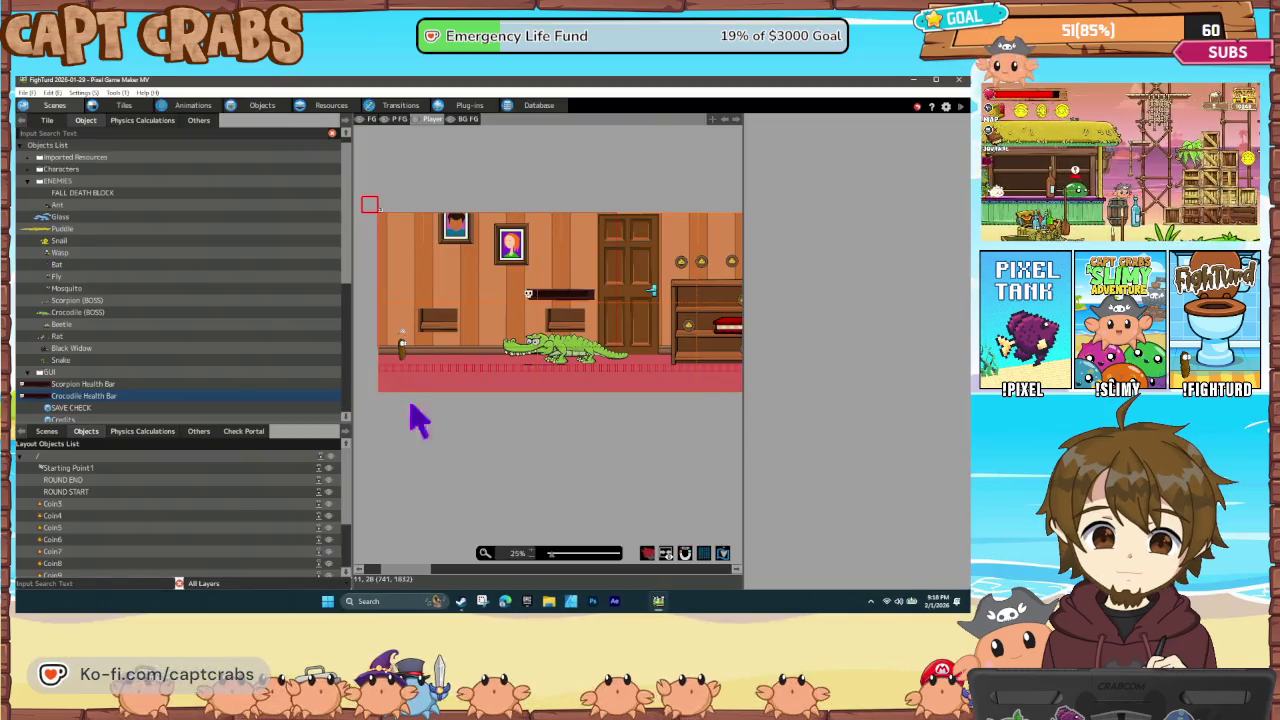
Open the Bubble Bullet object's action program graph in the Objects editor
scroll(137, 403, down, 6)
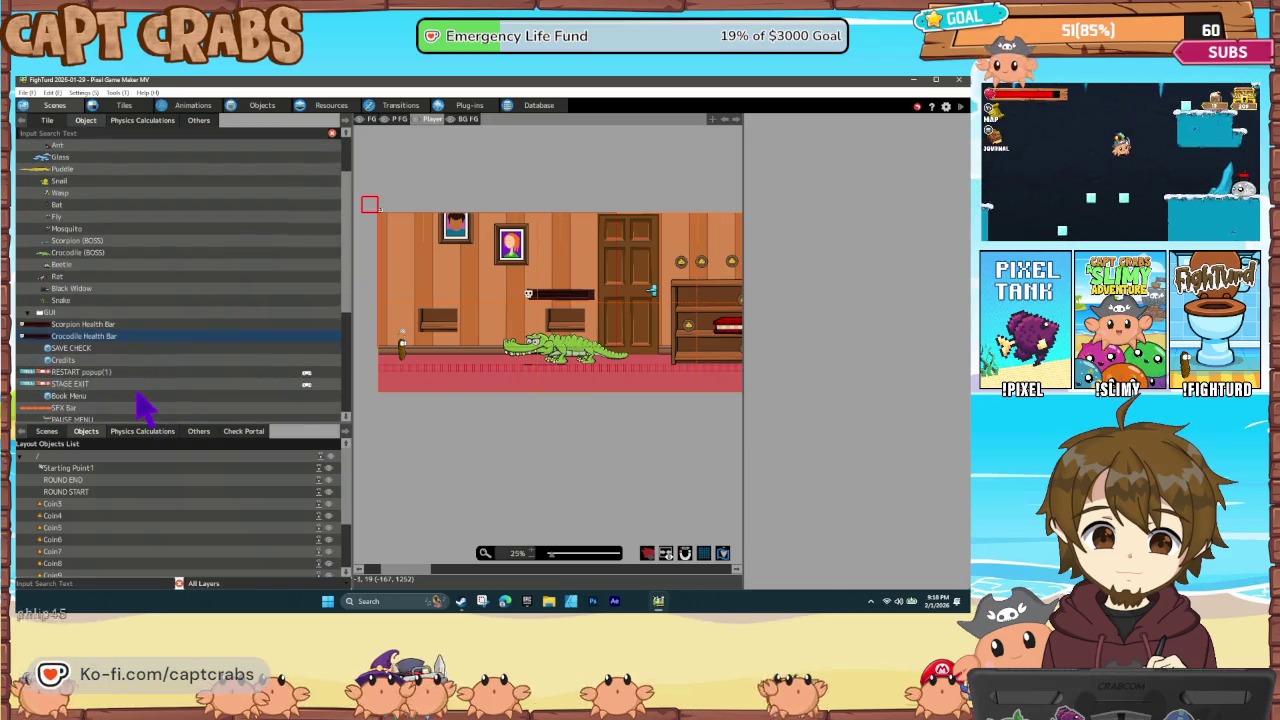
click(243, 108)
scroll(96, 540, down, 6)
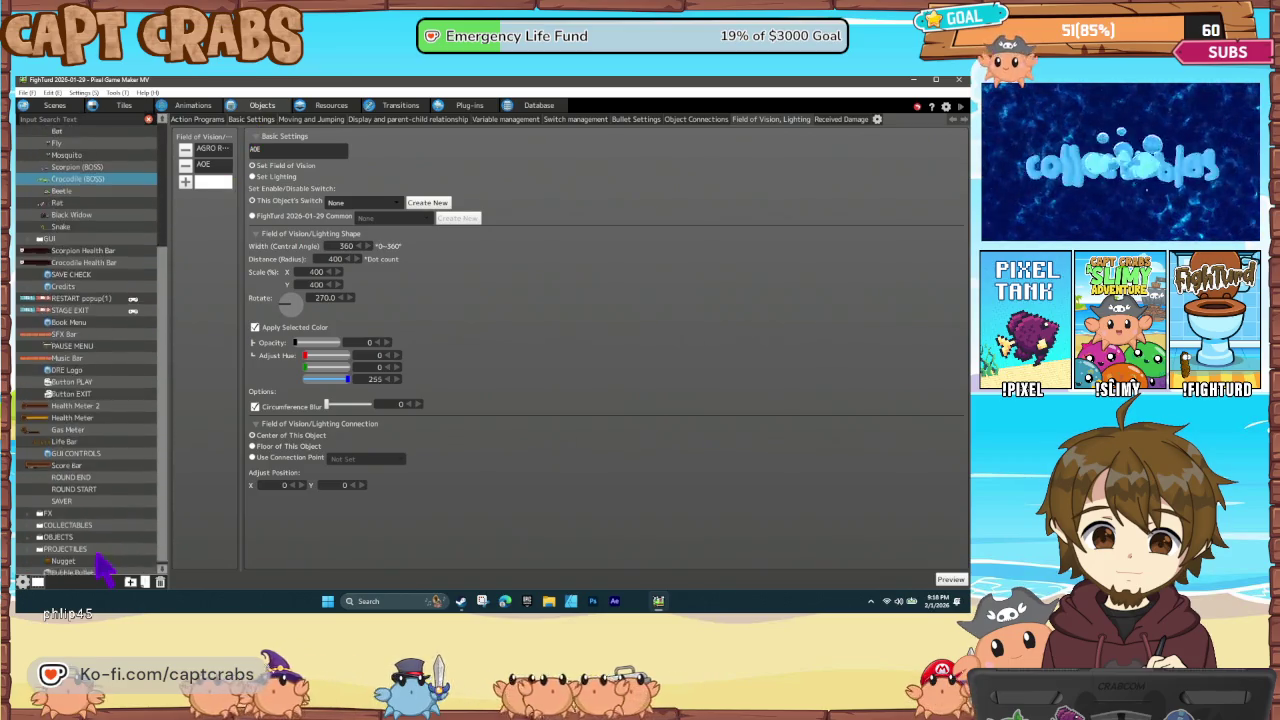
click(84, 567)
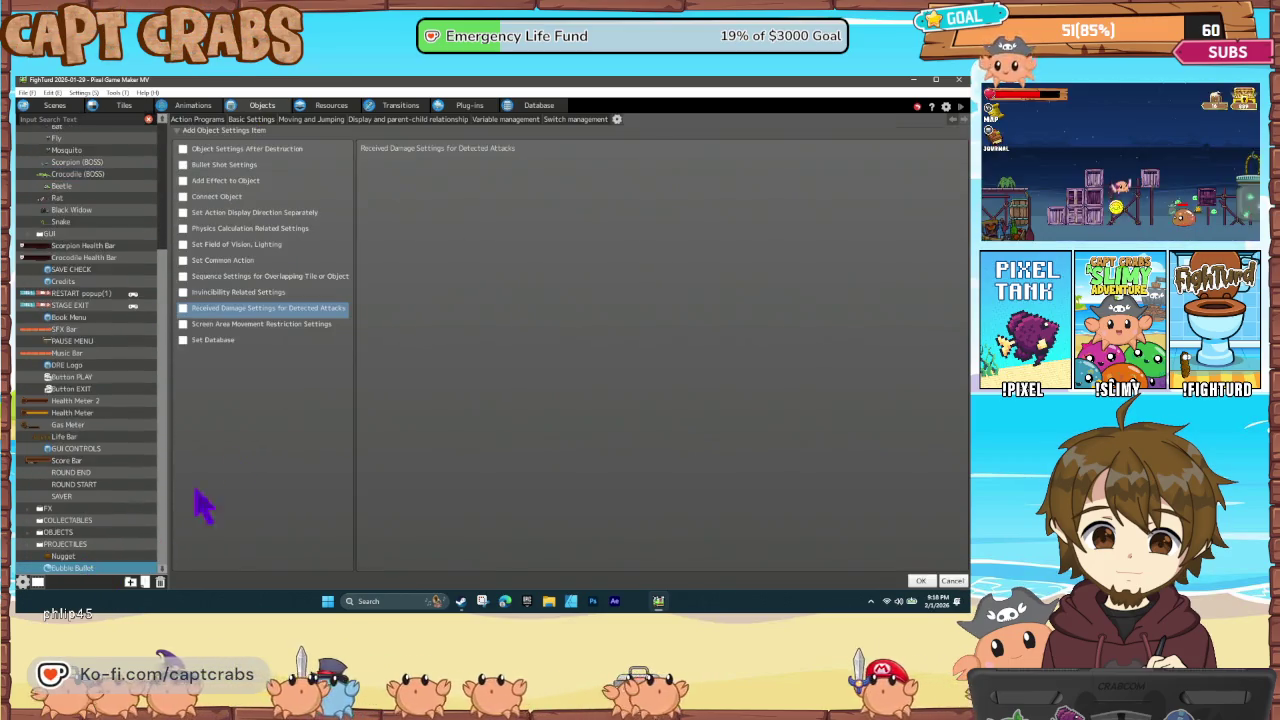
click(199, 120)
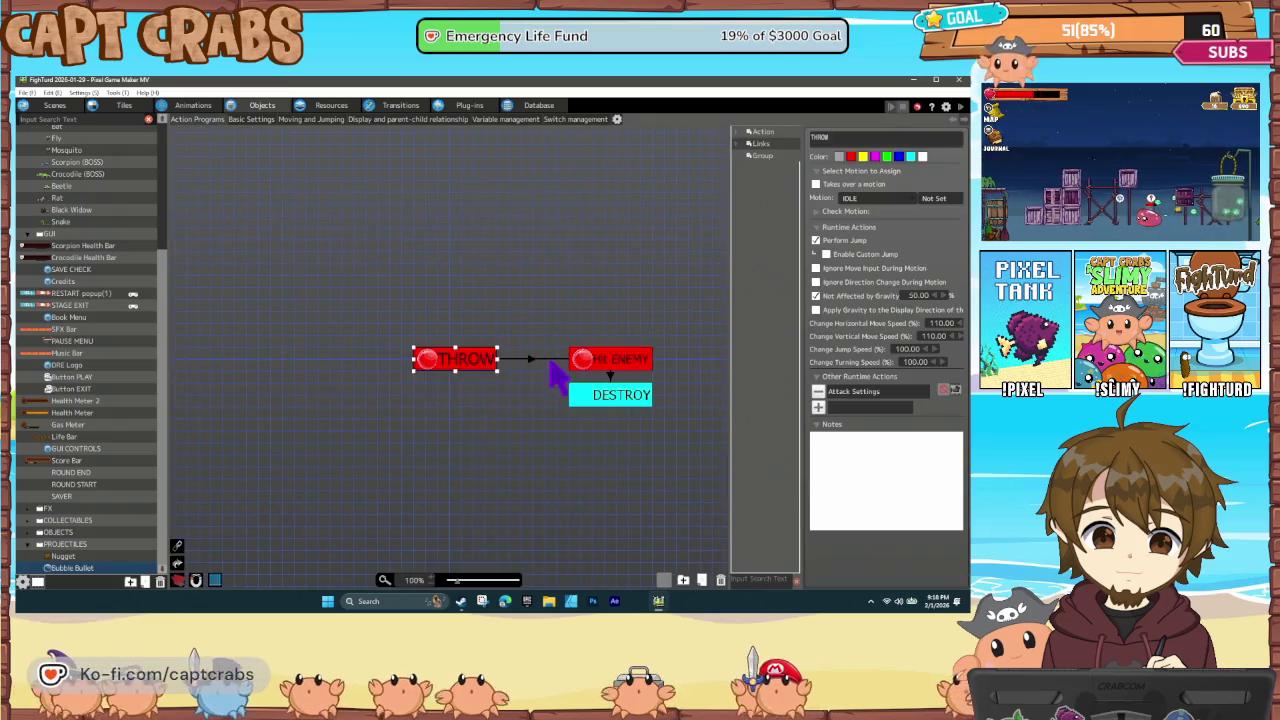
Inspect the THROW → Hit ENEMY link's wall-contact, time-elapsed, tile wall and collision conditions
click(526, 360)
double_click(848, 322)
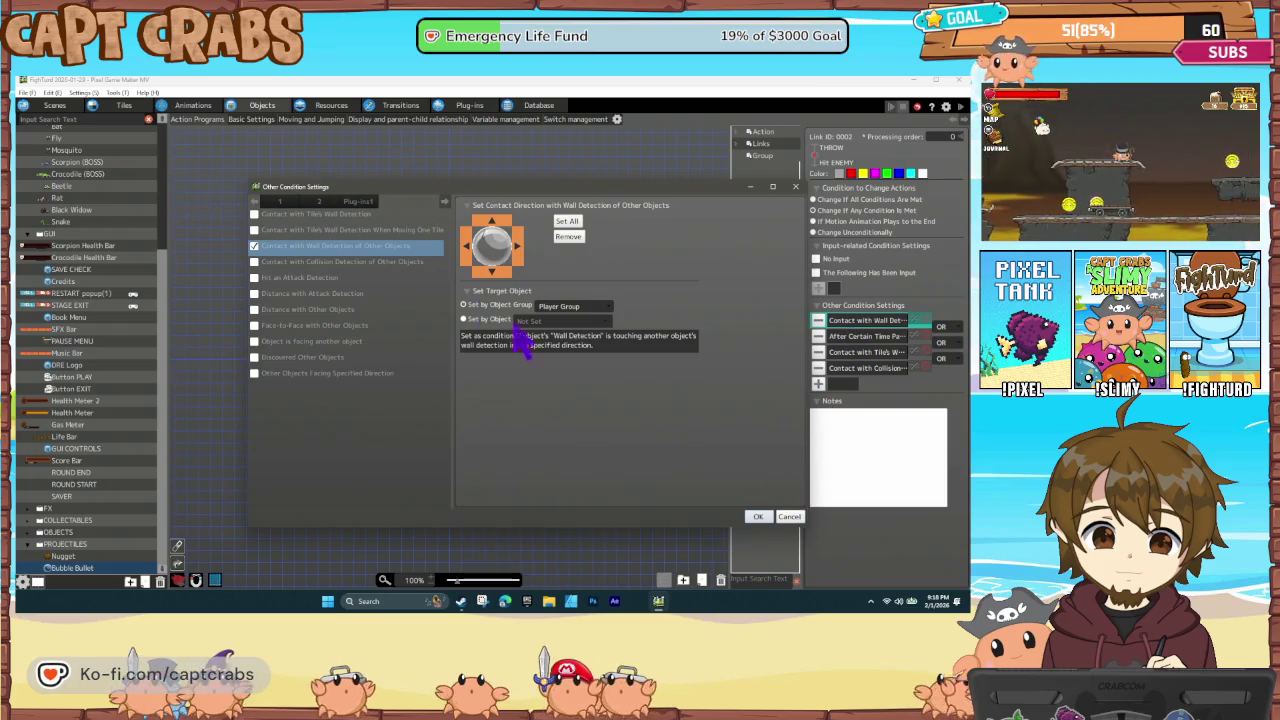
click(758, 516)
double_click(868, 337)
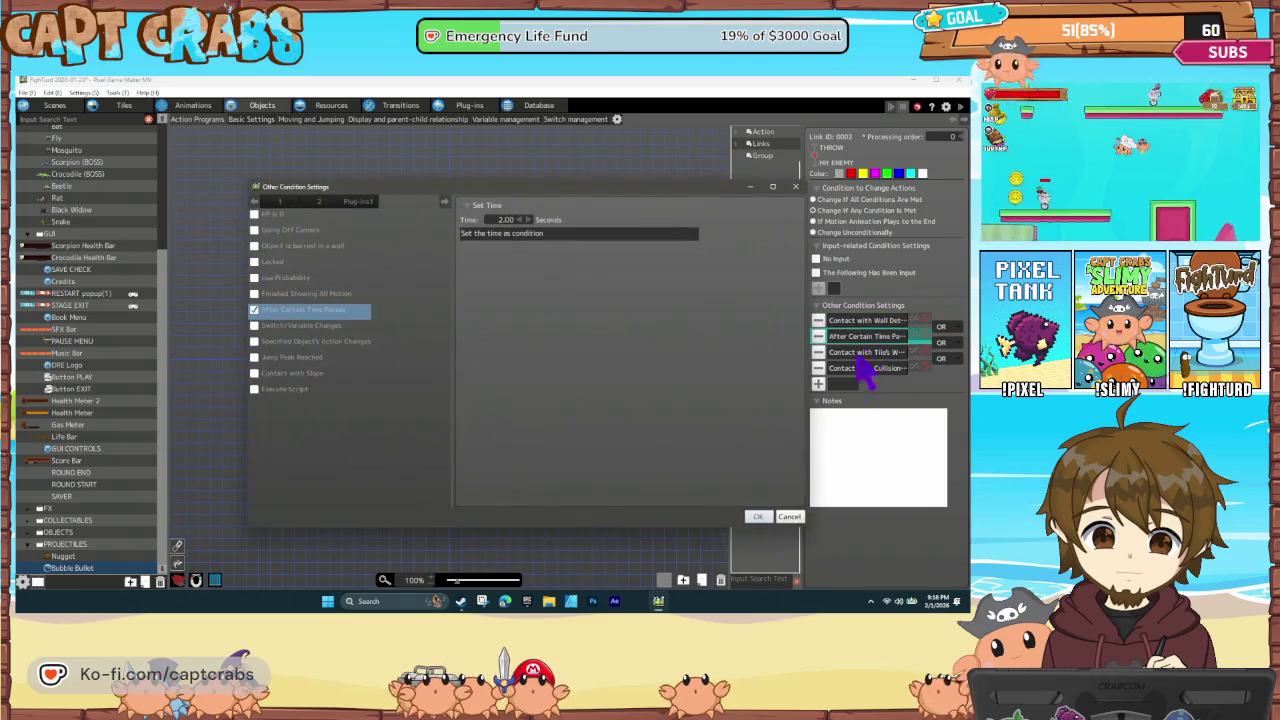
click(788, 516)
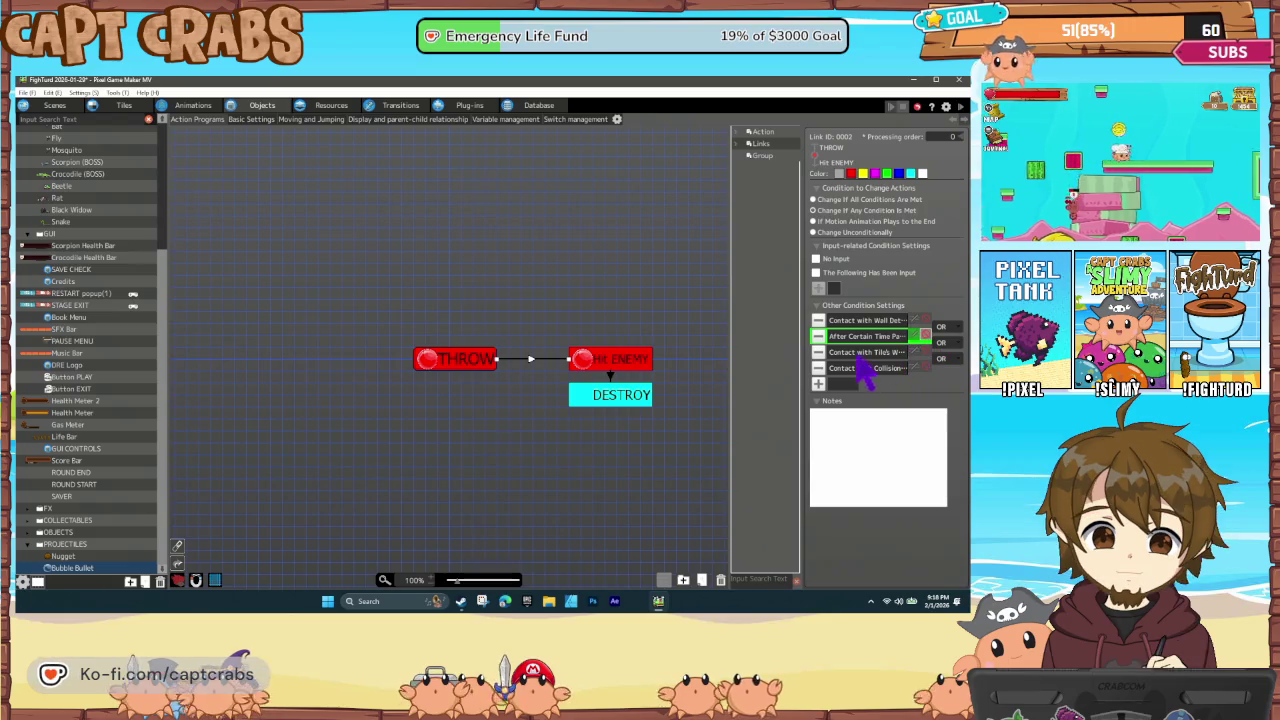
double_click(860, 353)
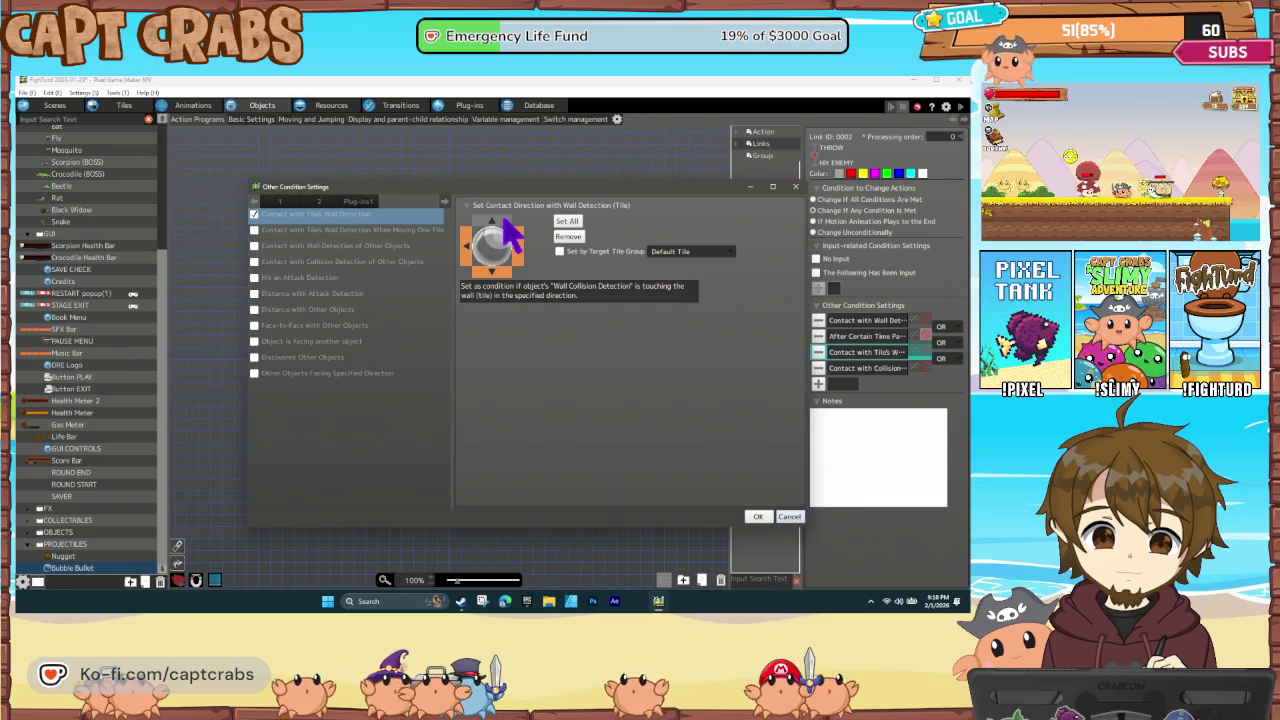
click(758, 516)
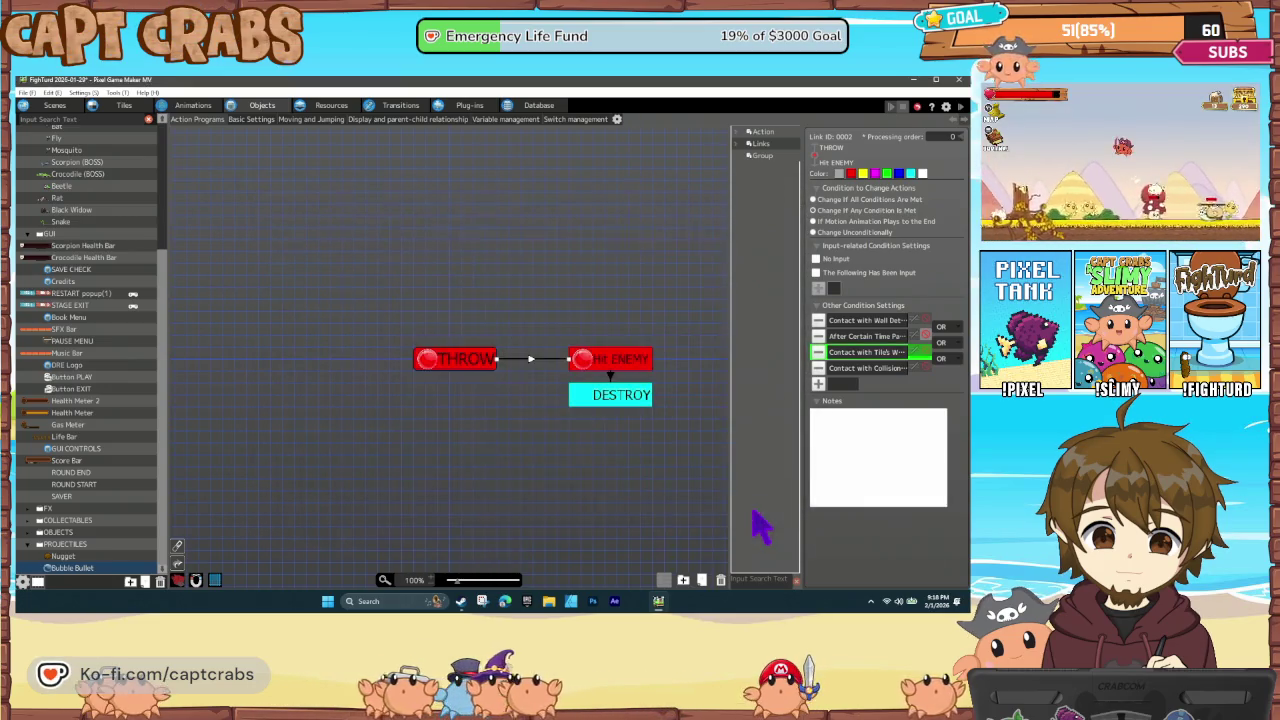
double_click(866, 368)
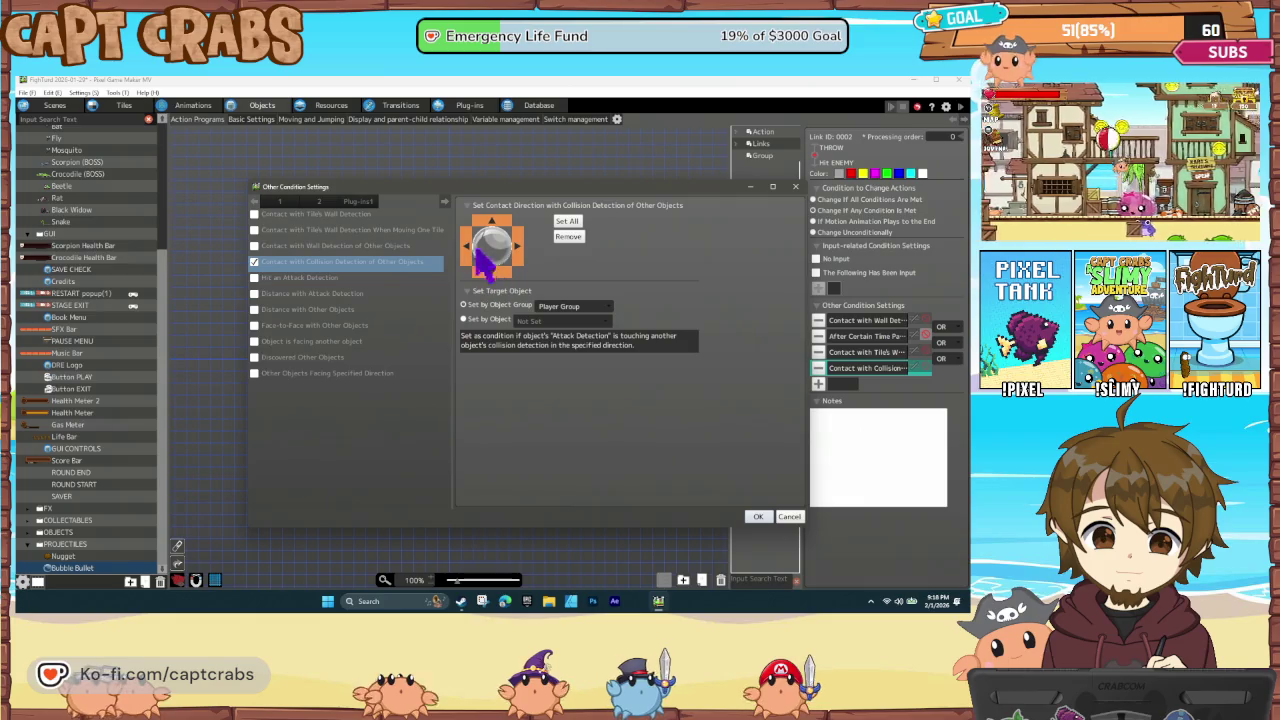
click(757, 520)
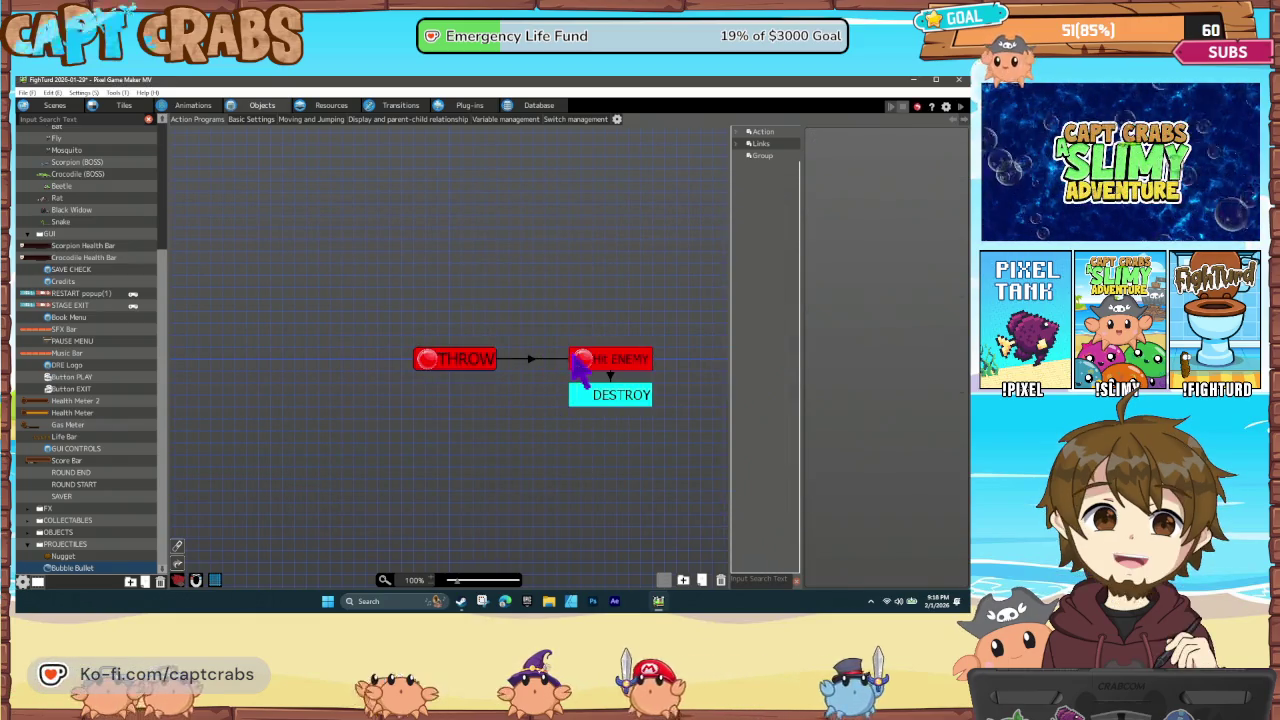
Select the Hit ENEMY action to display its sound and particle effects
click(598, 362)
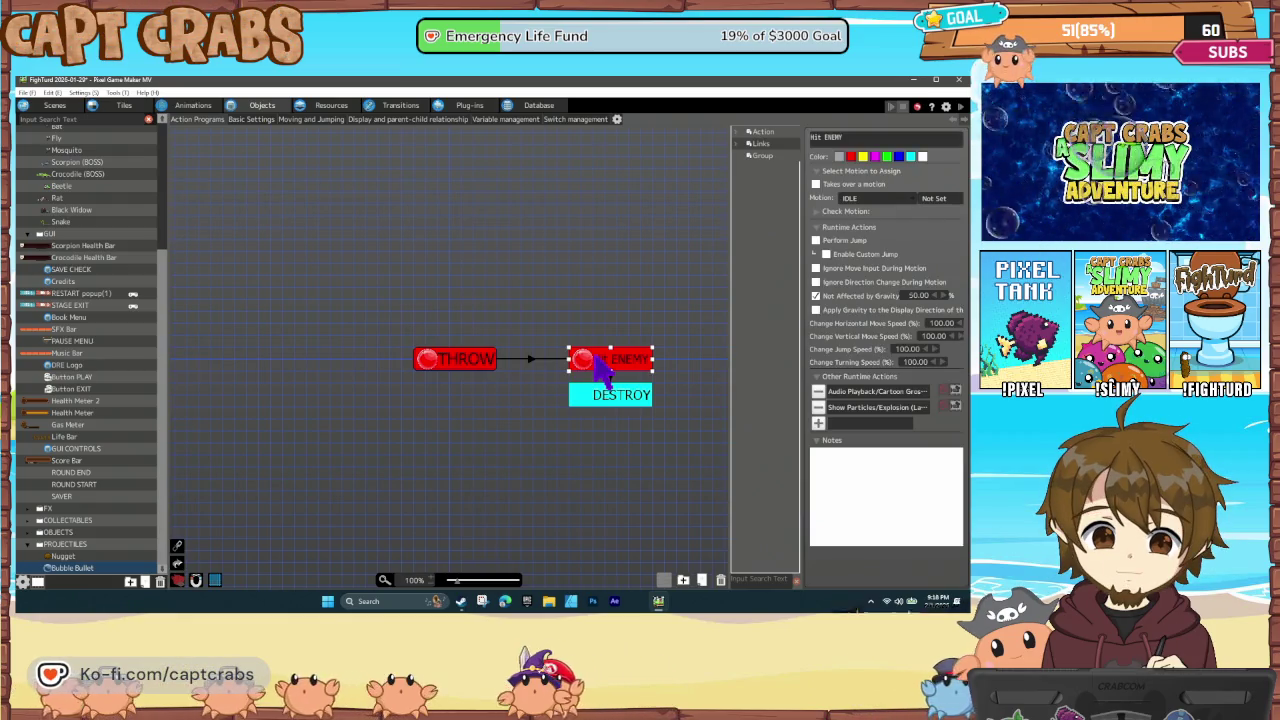
click(534, 360)
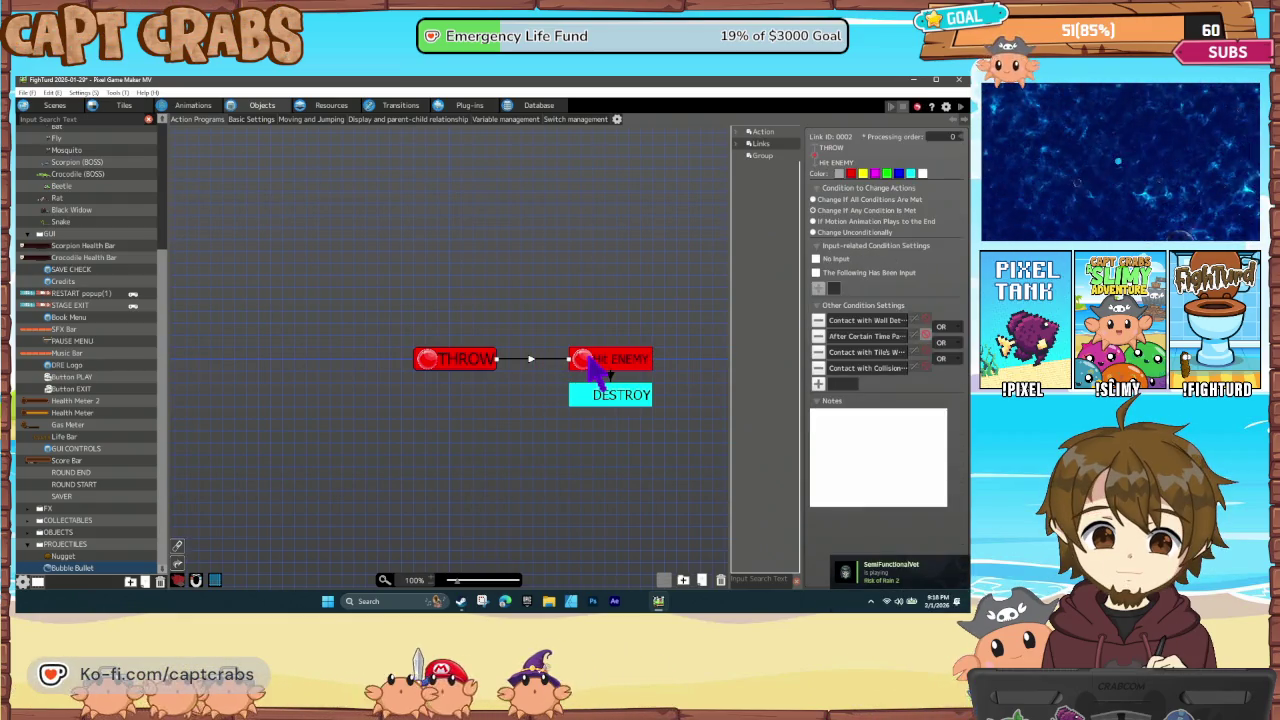
click(598, 362)
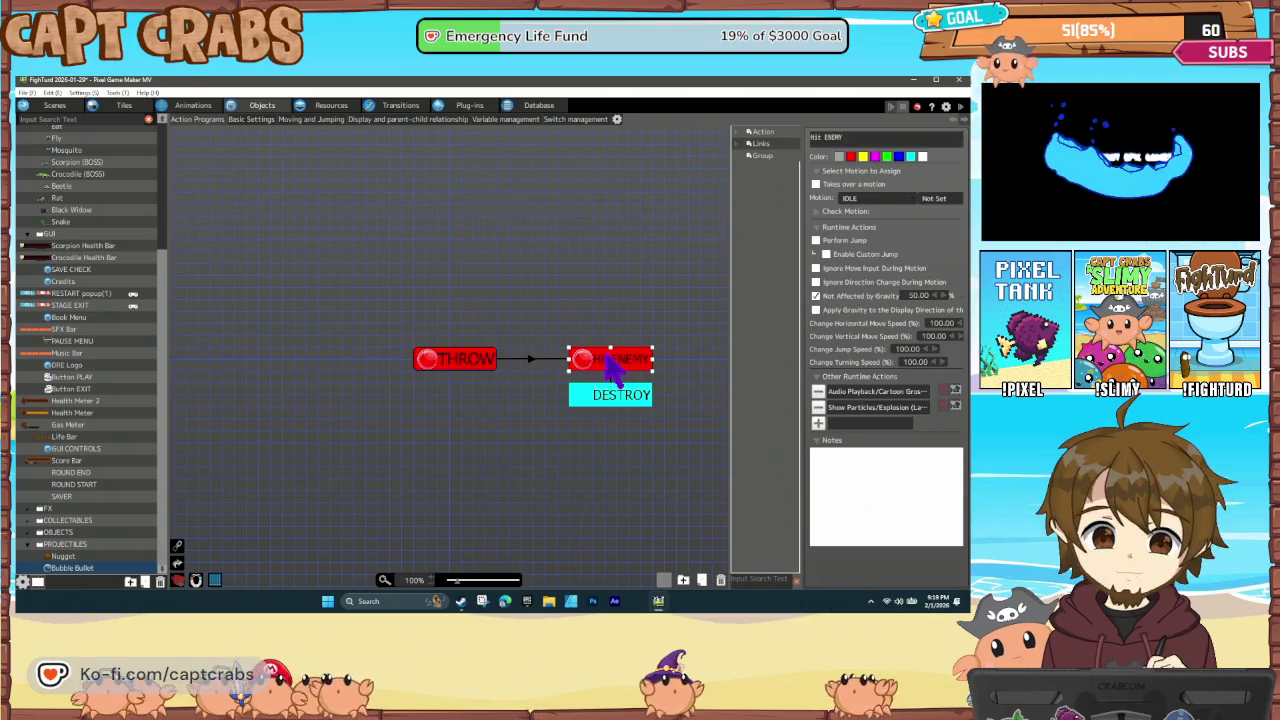
Drag the bubble animation's attack detection box out to 240 by 244, then start a test play
click(207, 107)
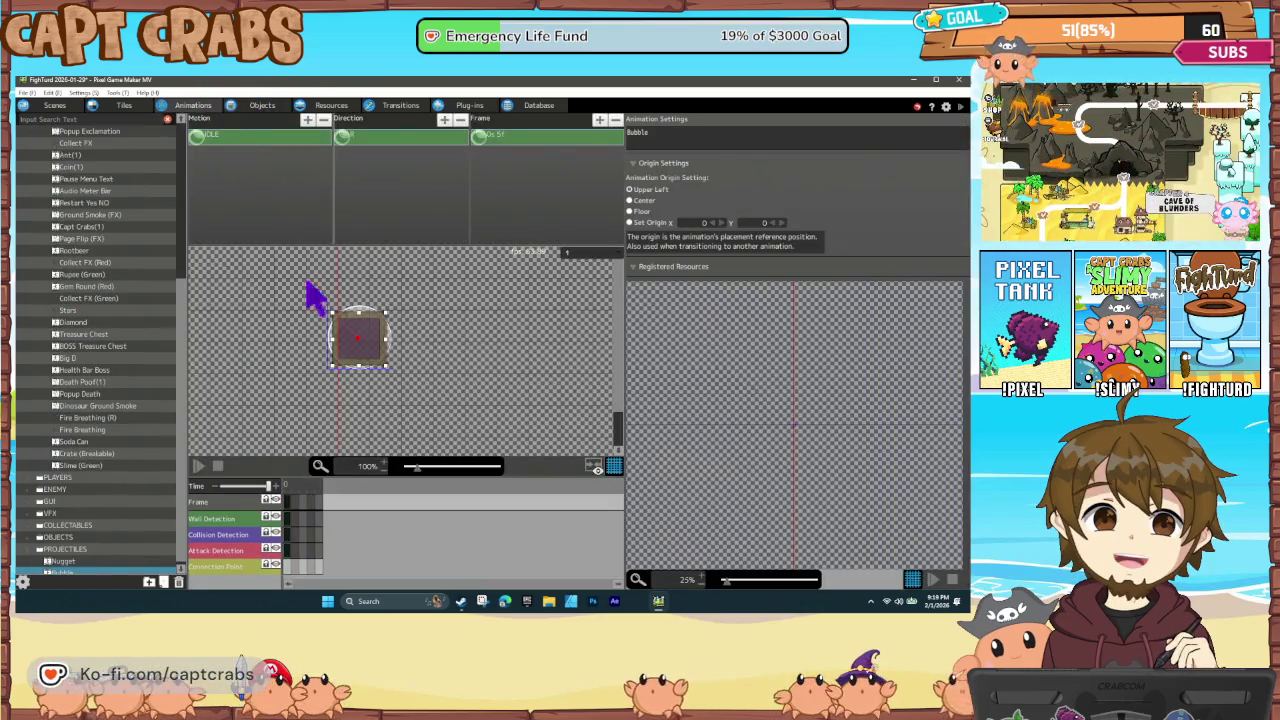
click(289, 549)
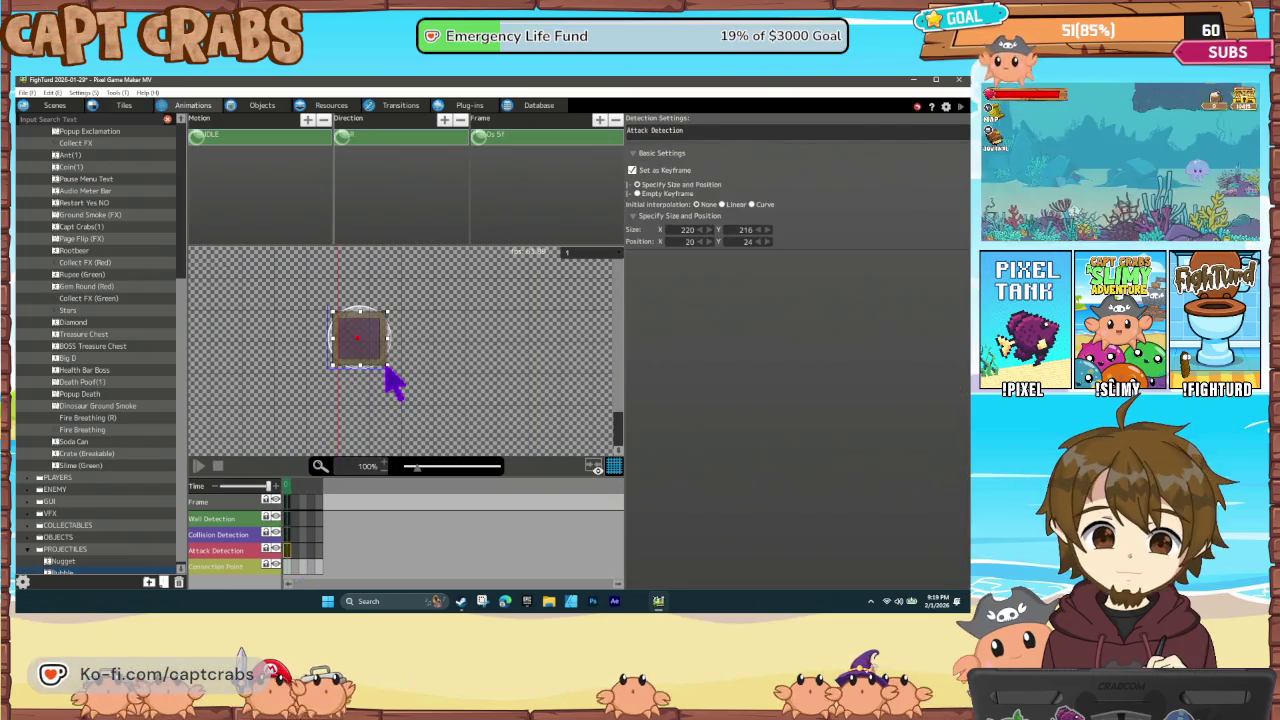
mouse_move(388, 367)
mouse_down()
mouse_move(393, 377)
mouse_move(362, 339)
mouse_up()
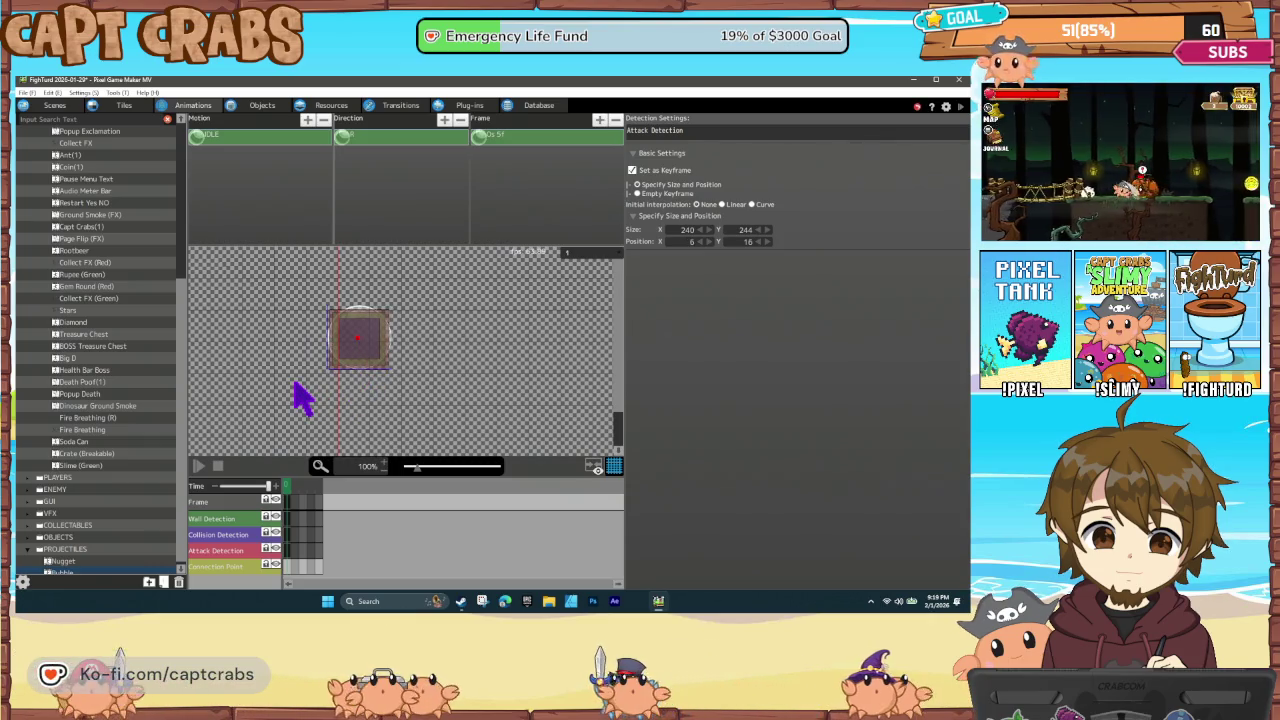
key(ctrl+s)
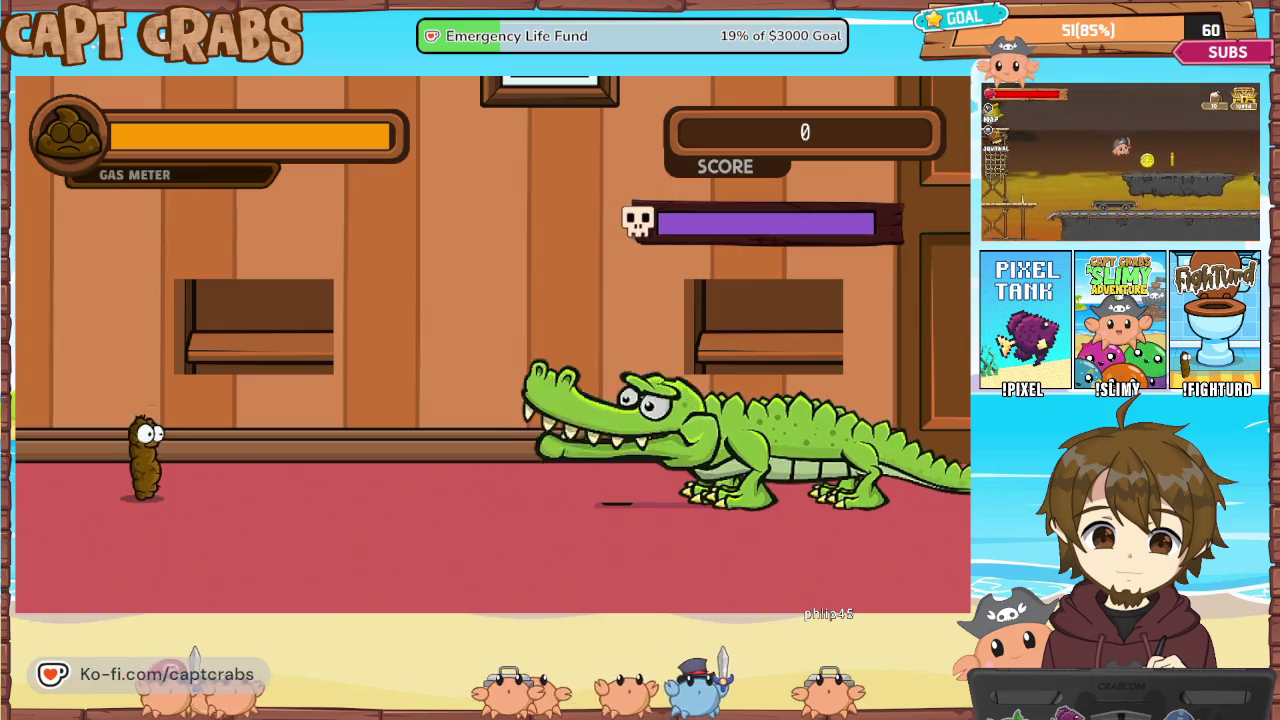
Fire a gas blast and jump to the ledge, then exit via the pause menu to the Objects editor
key(space)
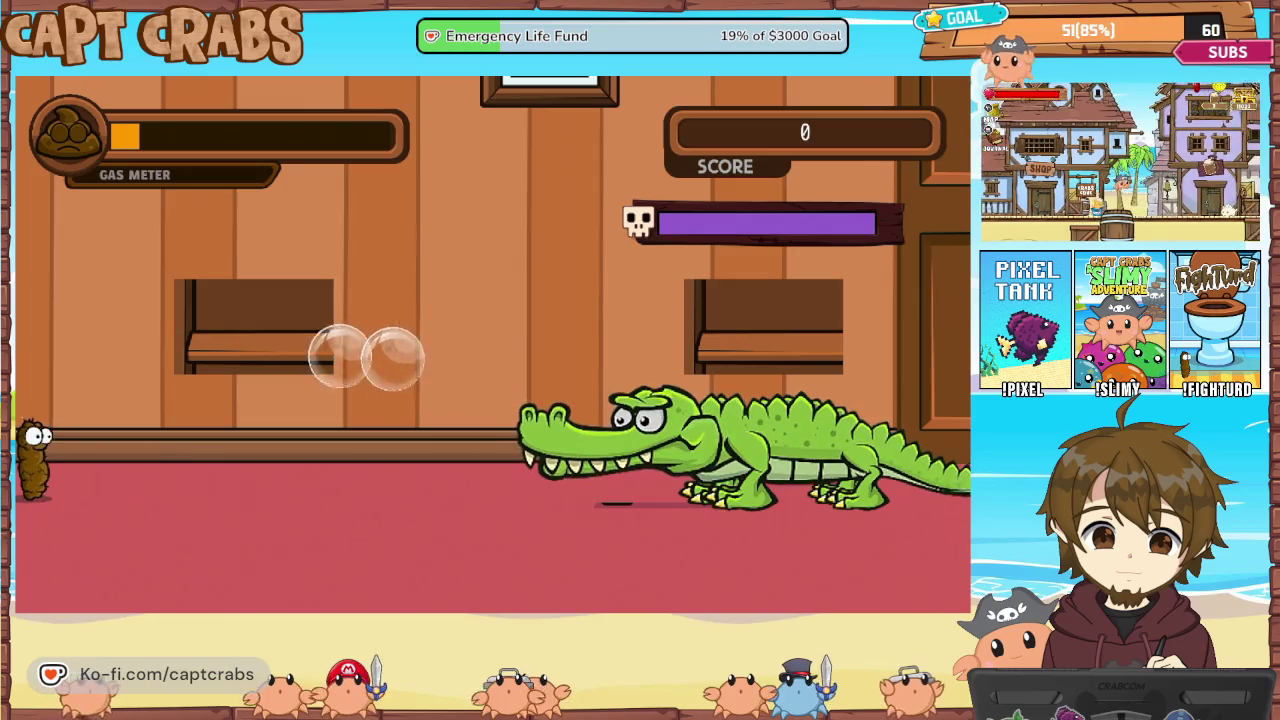
key(space)
key(Escape)
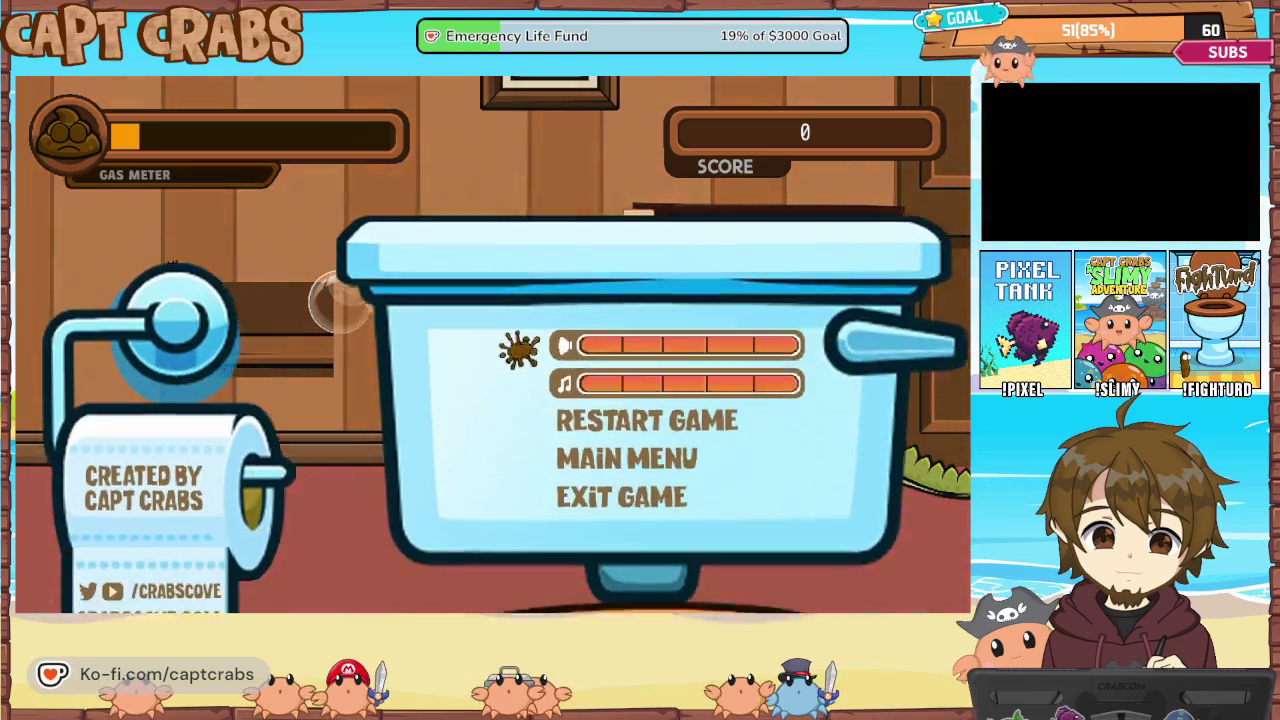
key(Down)
key(Down)
key(Down)
key(Down)
key(Return)
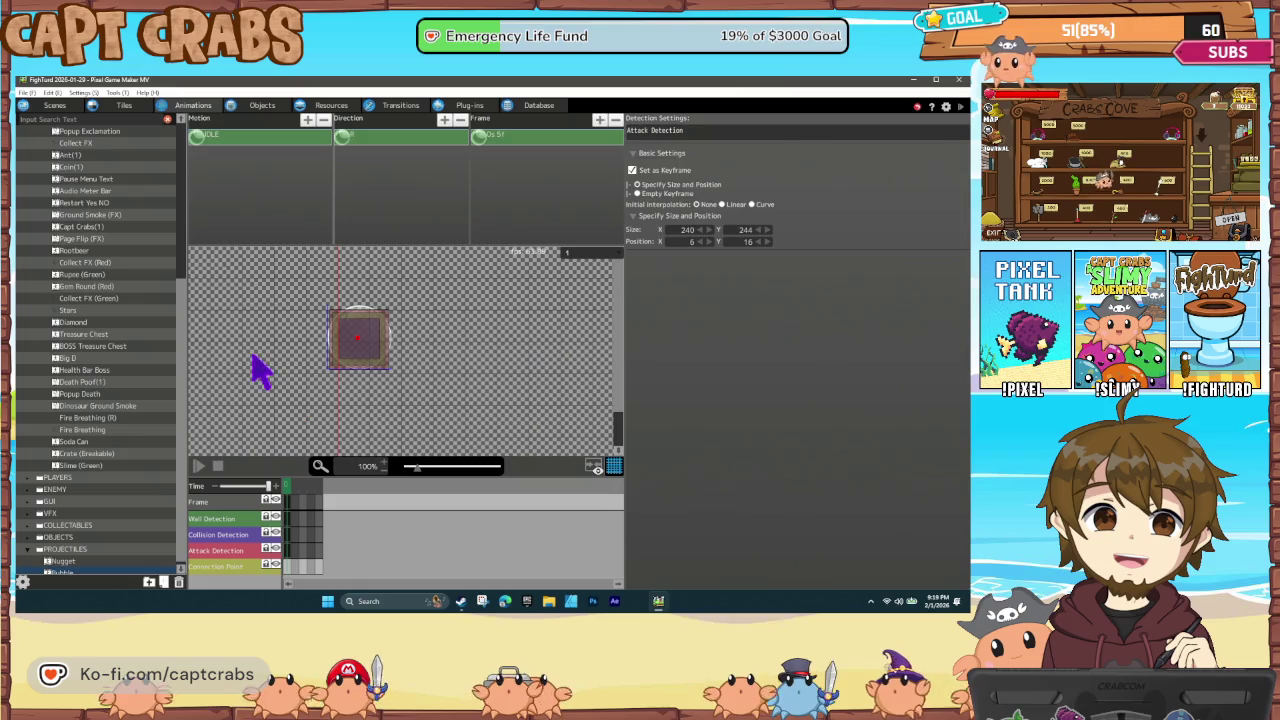
click(264, 106)
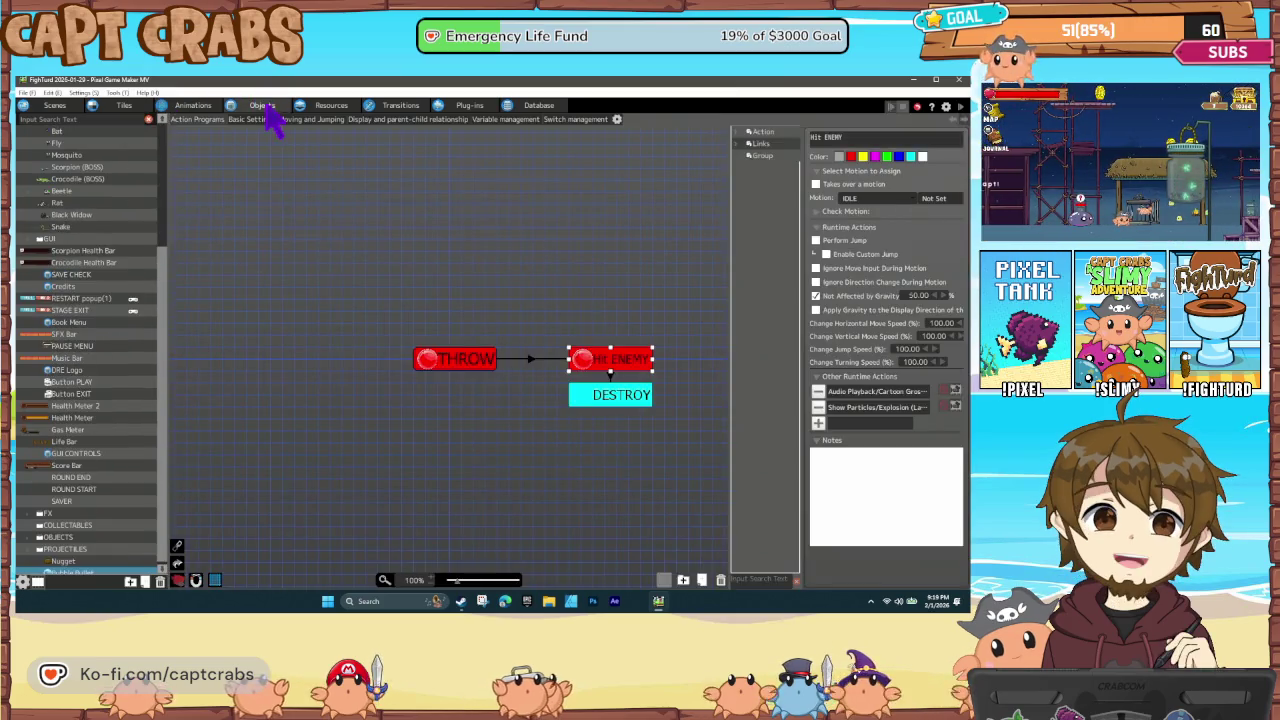
In Crocodile (BOSS) Bullet Settings, enter 2 per shot and 2 in scene, then raise bullets per shot to 3
click(88, 179)
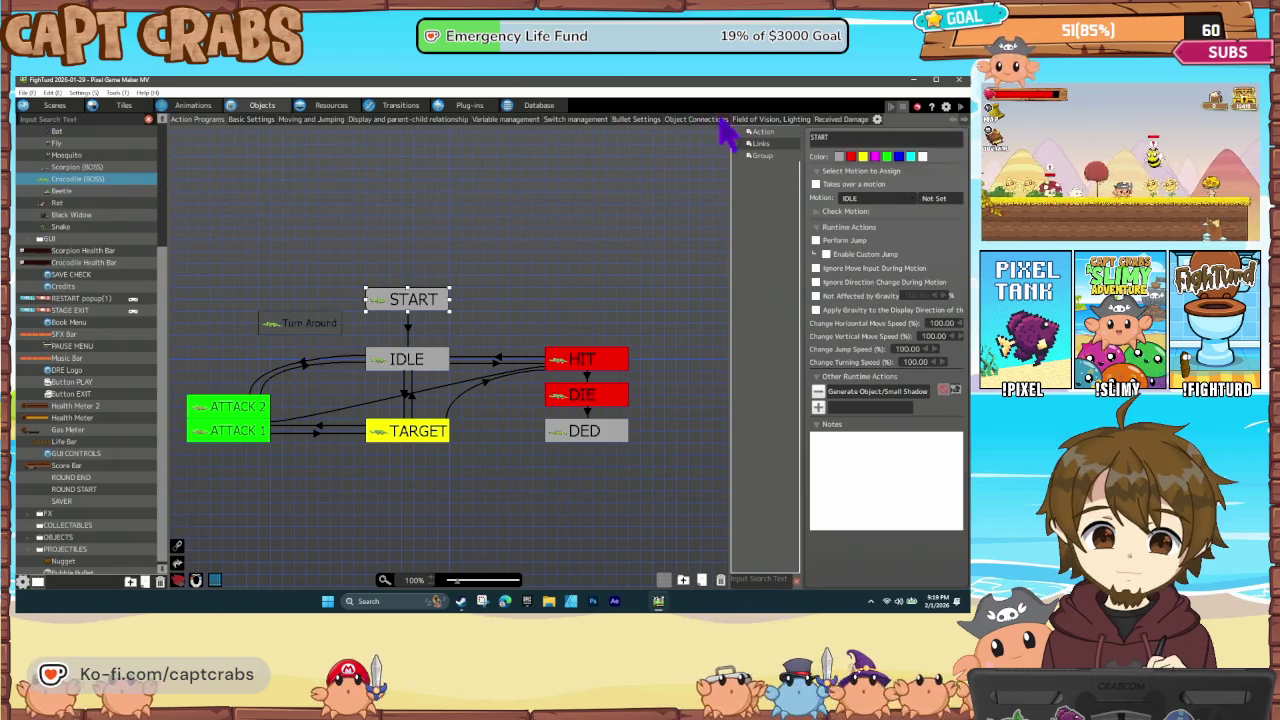
click(622, 120)
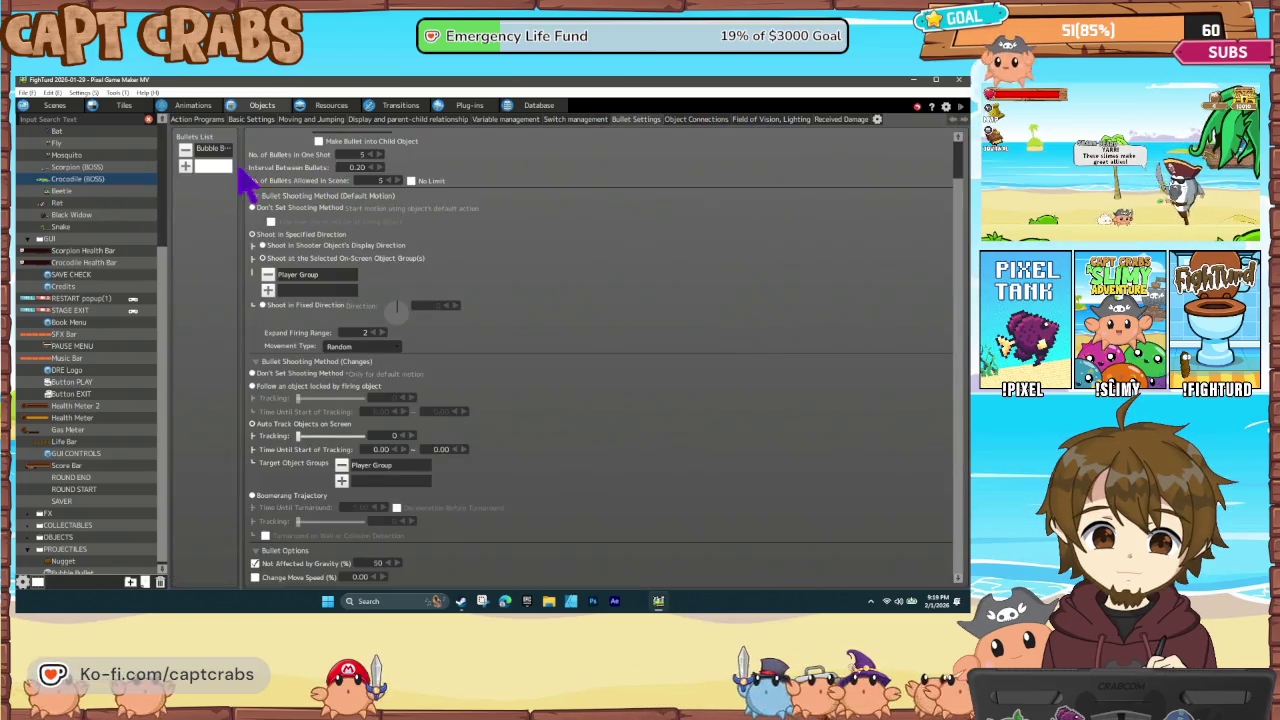
double_click(362, 154)
text(2)
click(378, 180)
text(2)
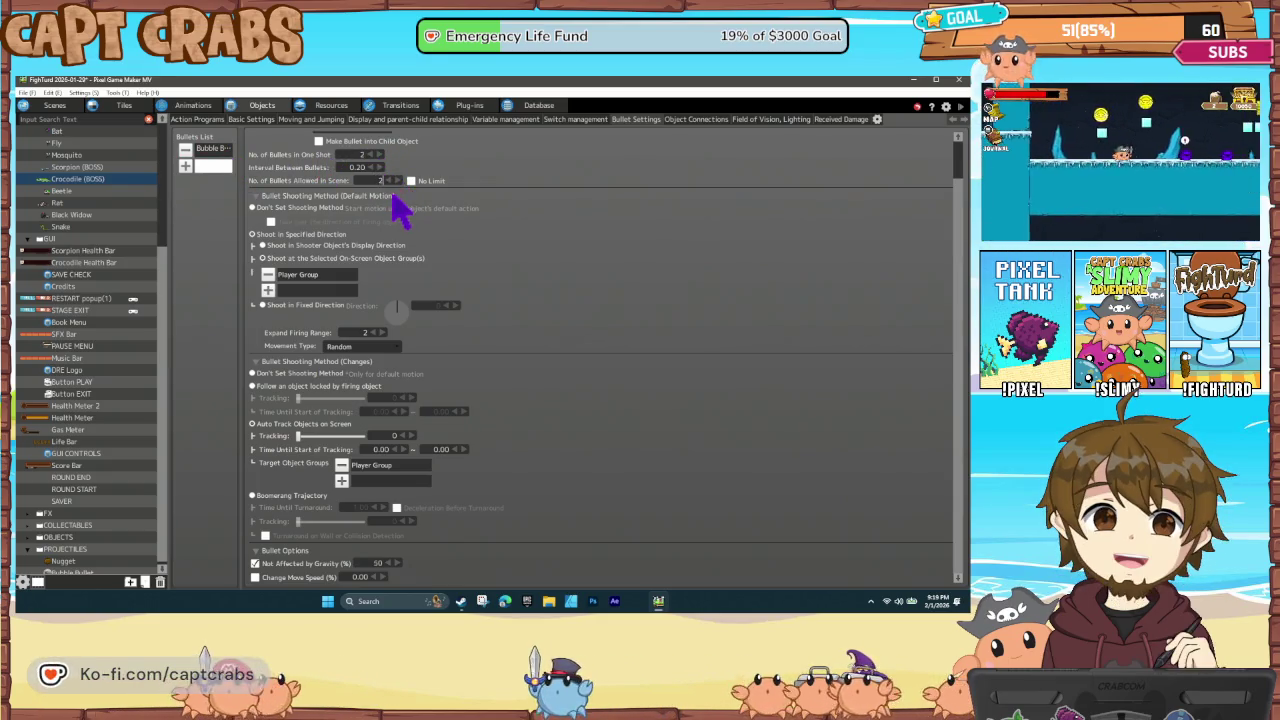
click(400, 197)
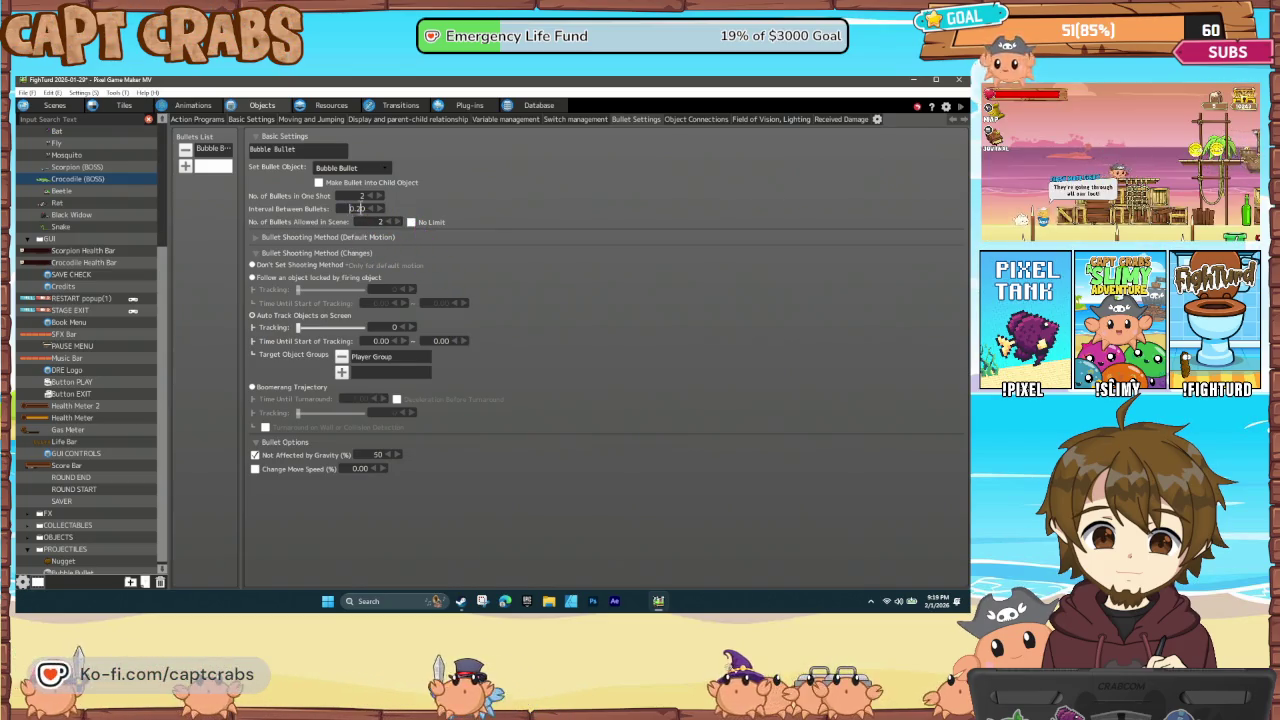
click(343, 238)
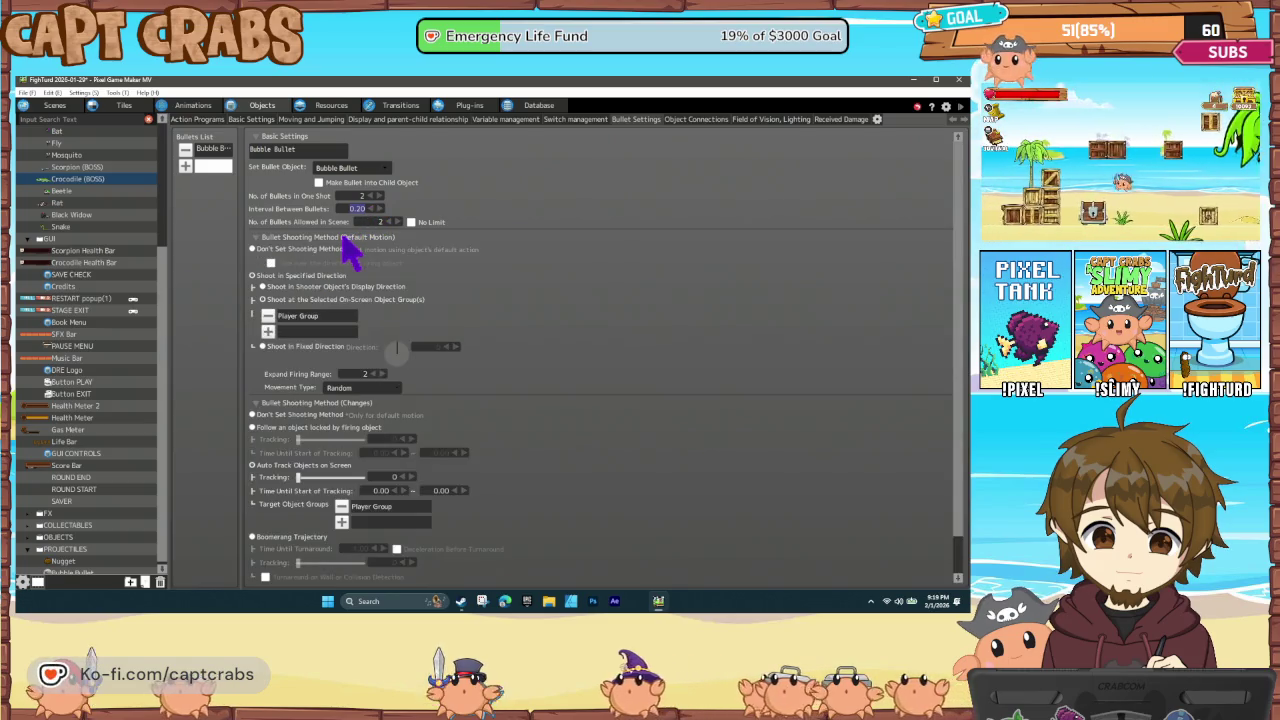
click(378, 196)
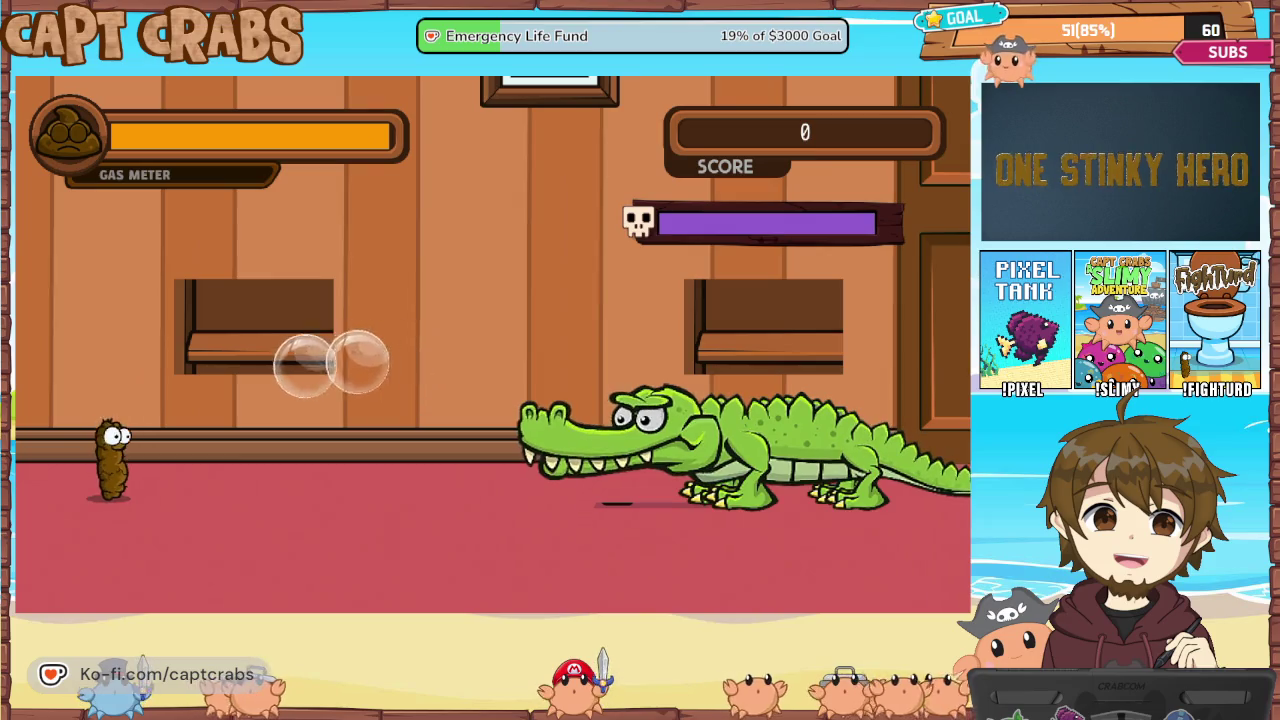
Fire gas blasts while moving right at the crocodile, then exit the game from the pause menu
key(space)
key(Right)
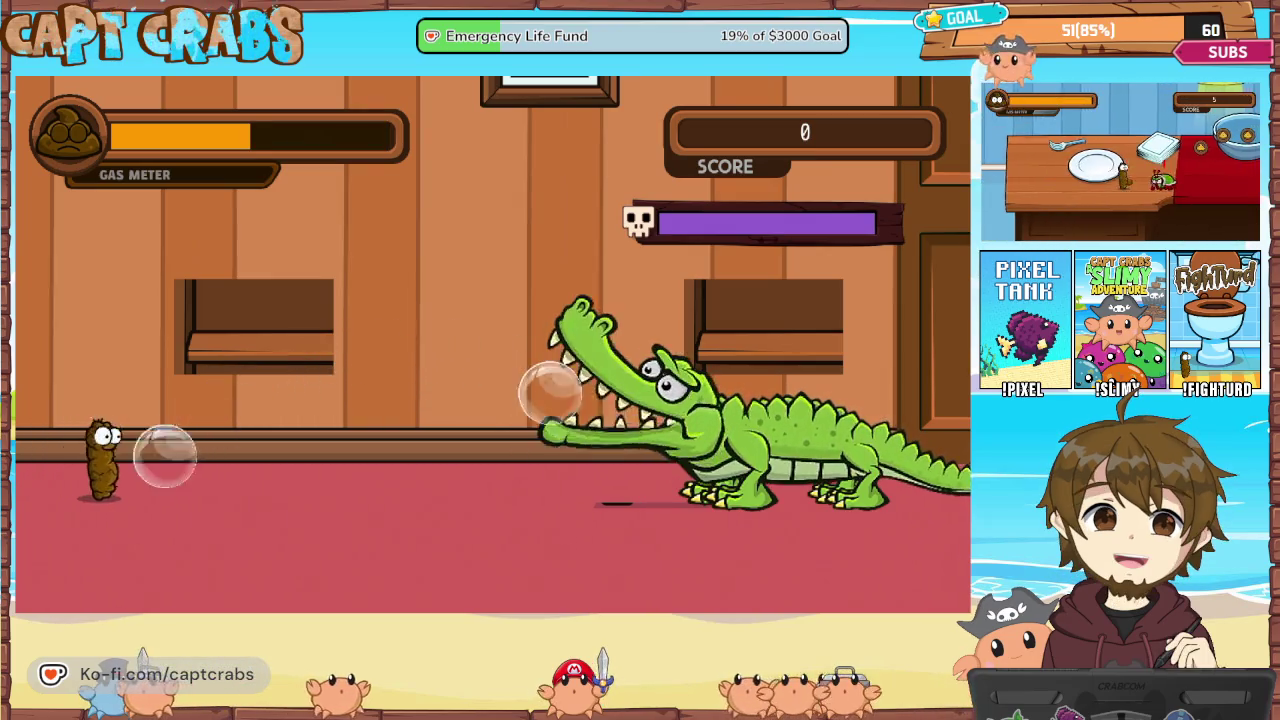
key(space)
key(space)
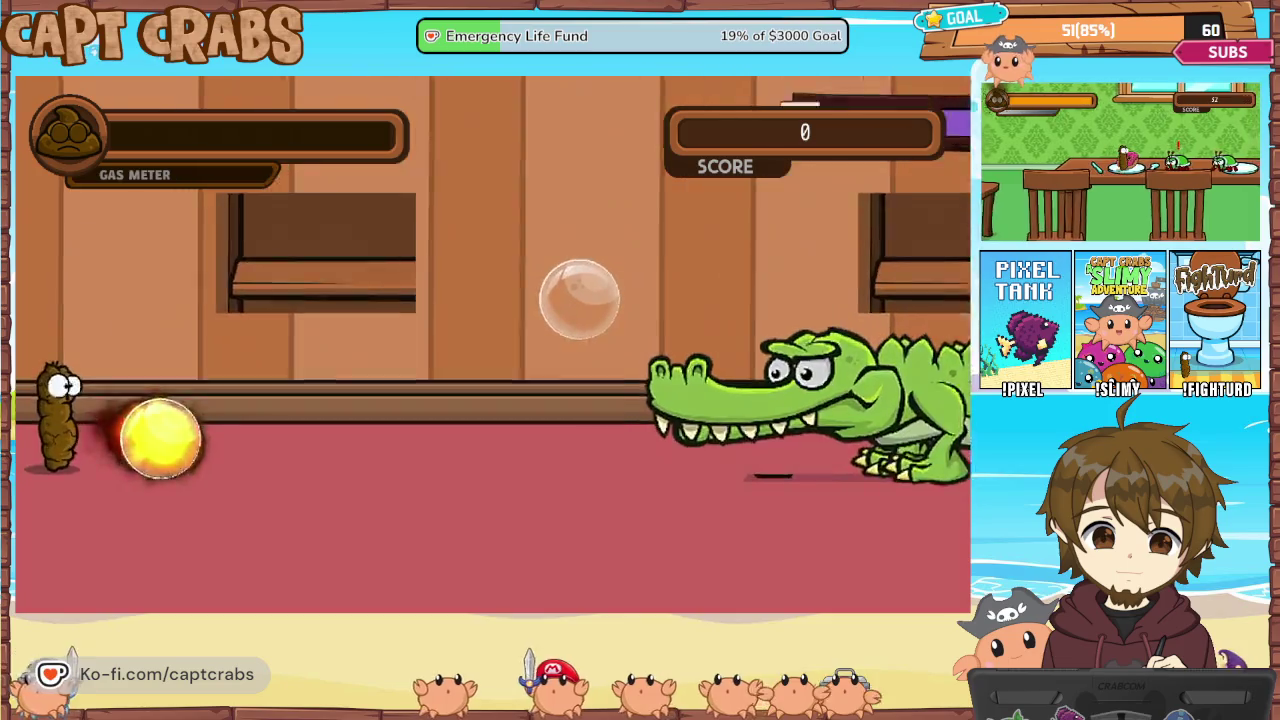
key(Escape)
key(Return)
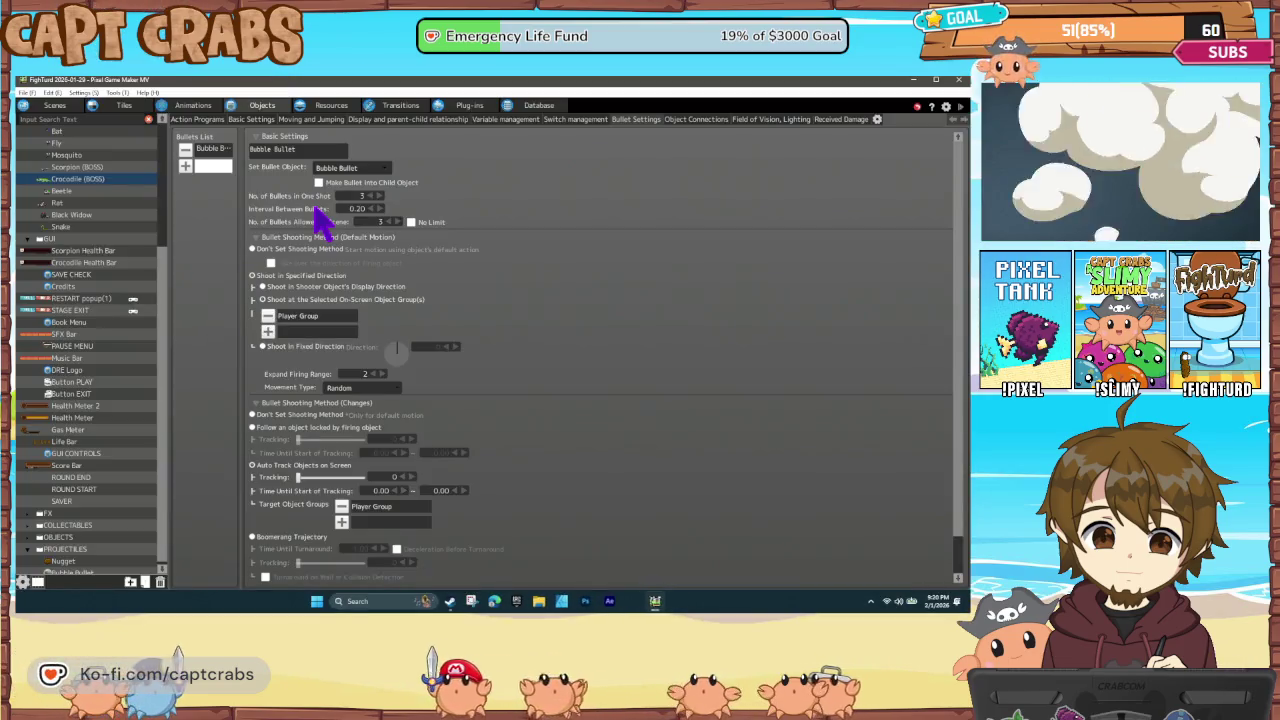
Set the crocodile's Max Attack to 1 and turn off Set Critical Attack
click(250, 121)
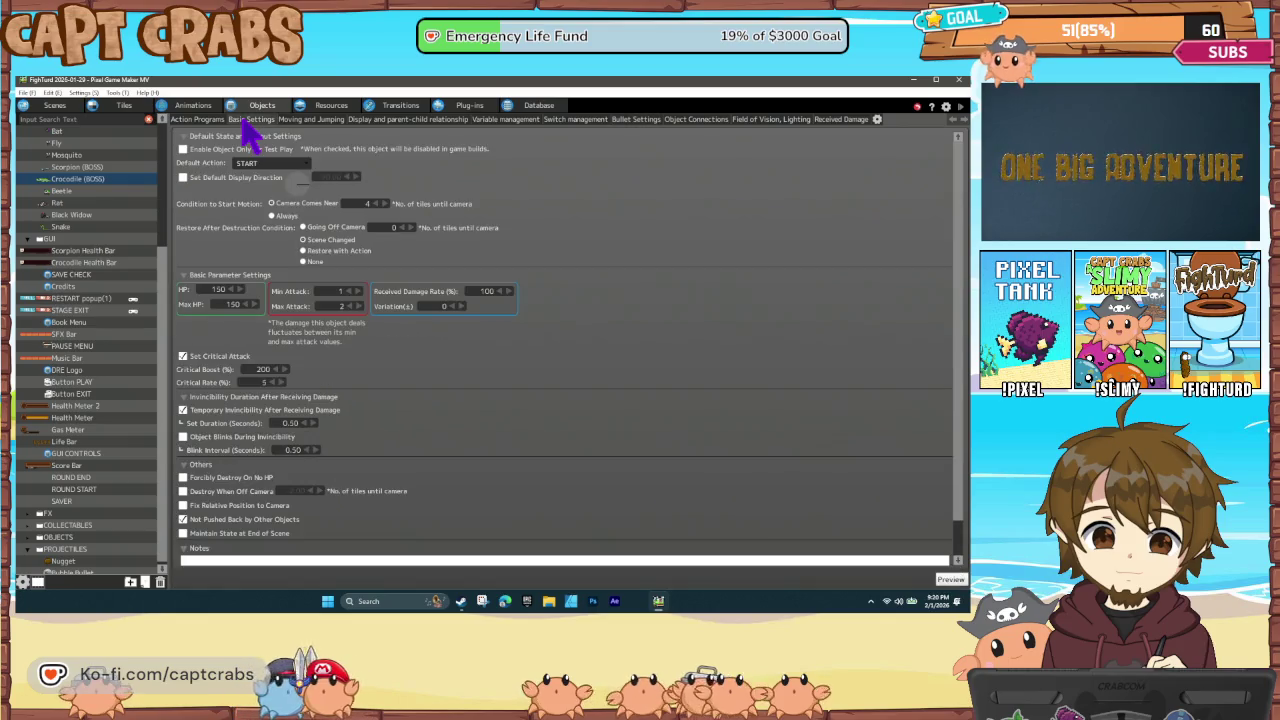
click(349, 306)
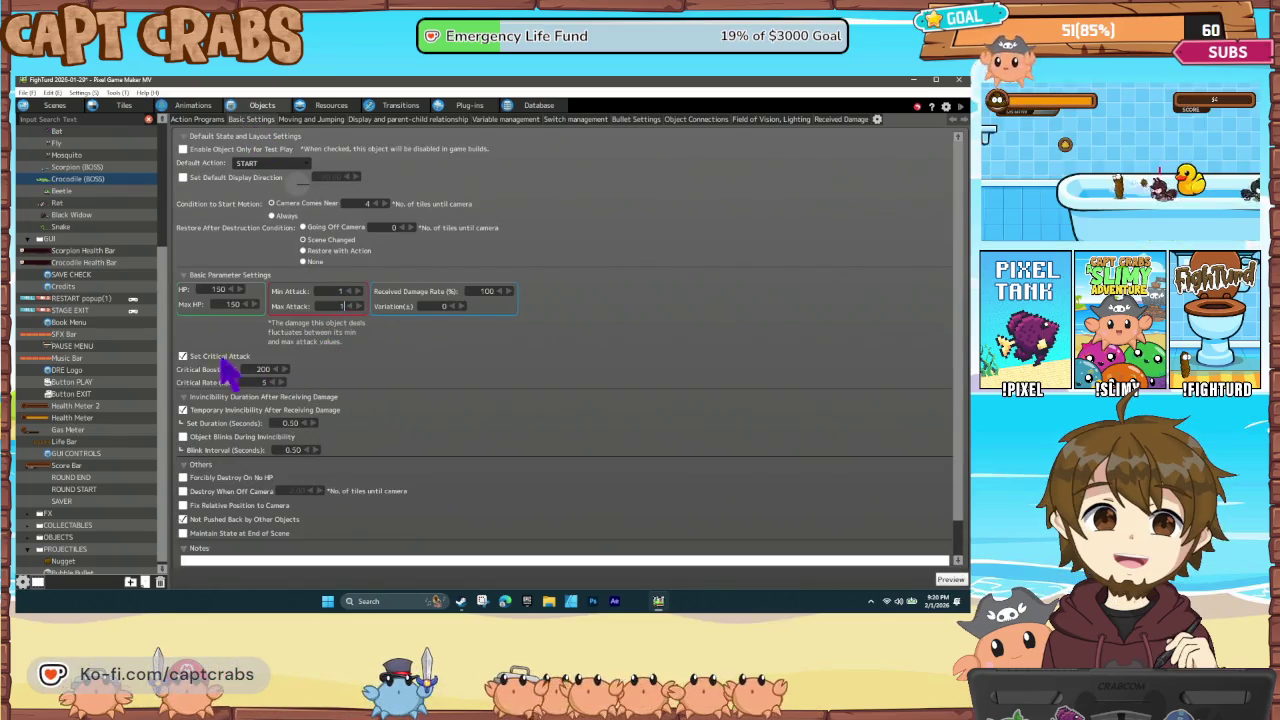
click(190, 366)
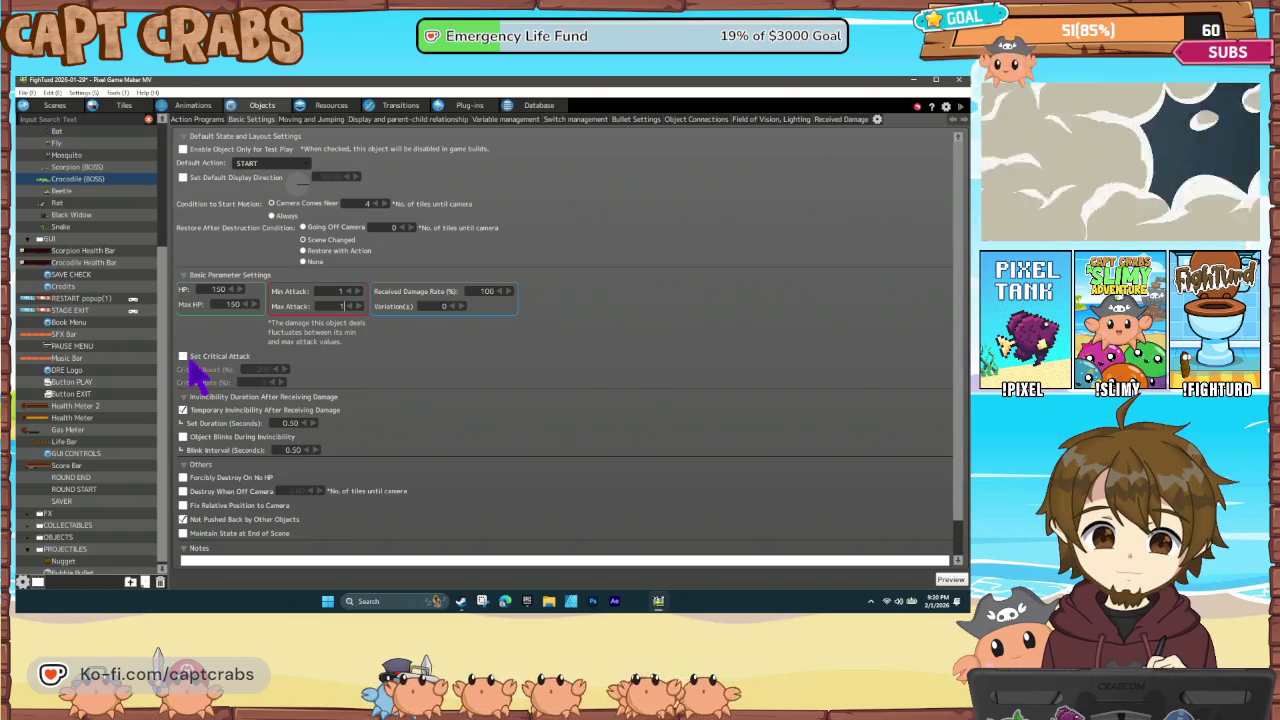
Set Bubble Bullet's minimum and maximum attack to 1, then launch a test play with F5
click(110, 572)
click(185, 358)
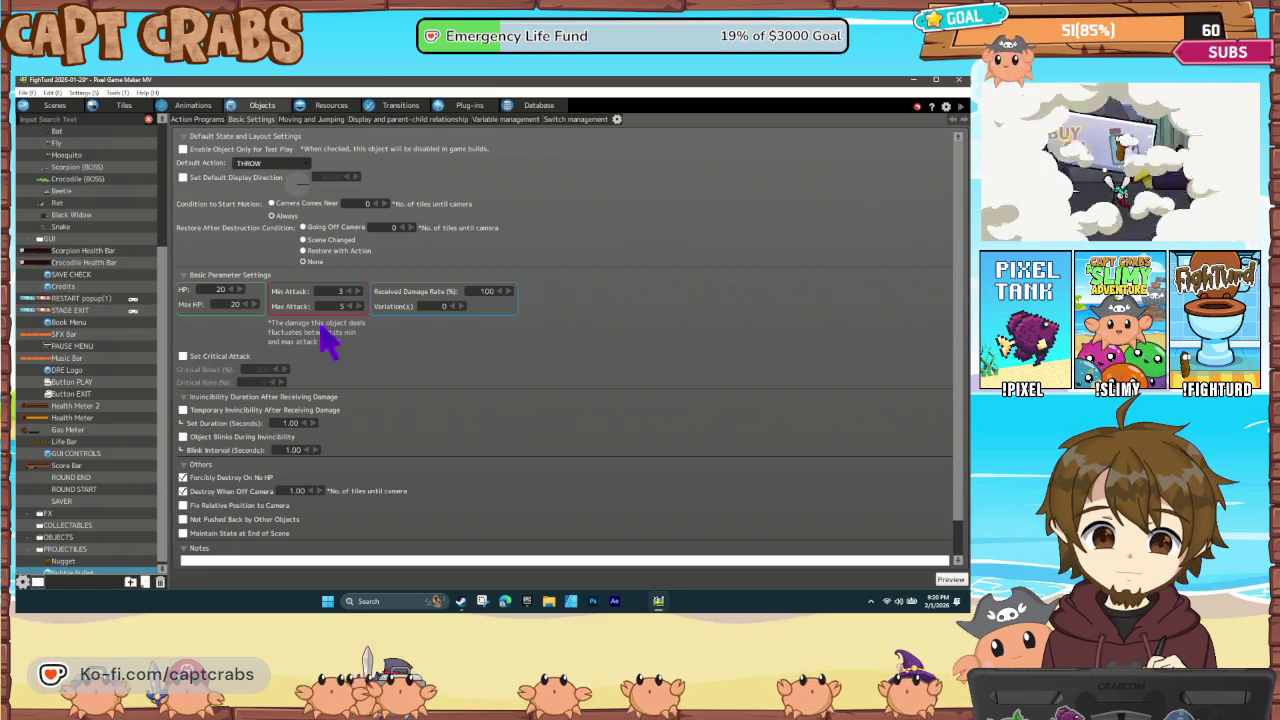
click(349, 291)
click(349, 291)
text(1)
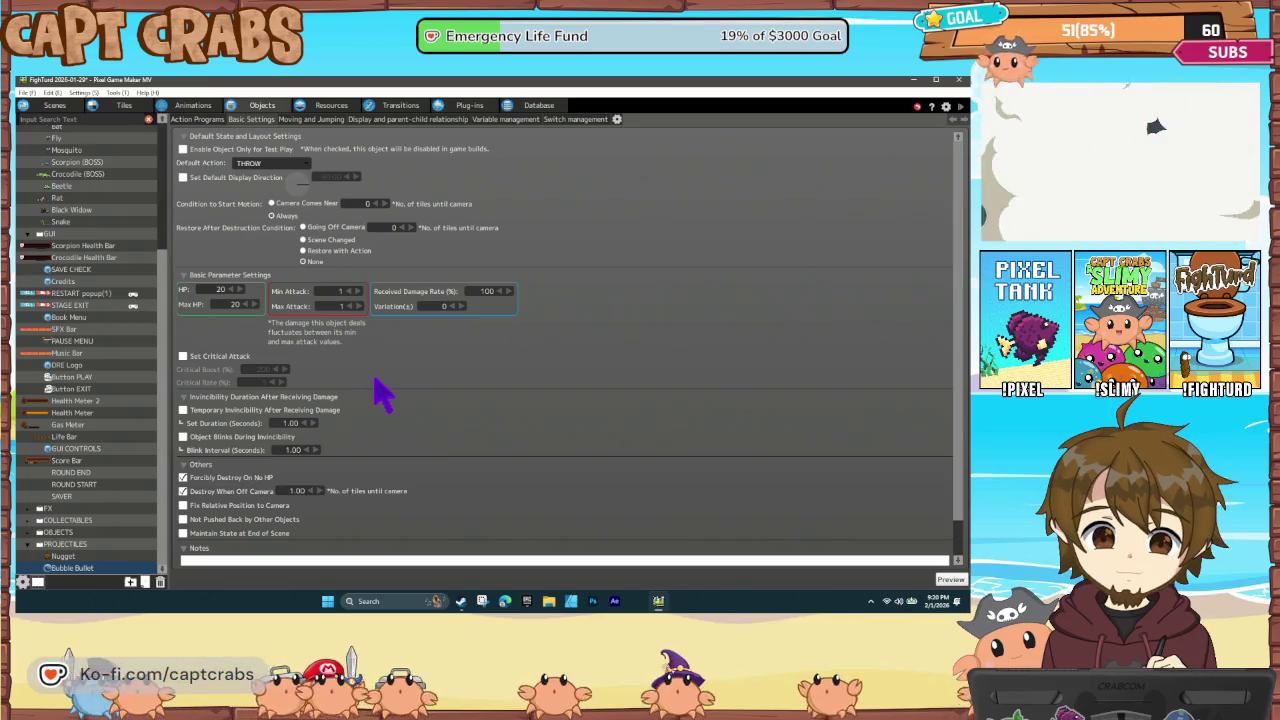
key(F5)
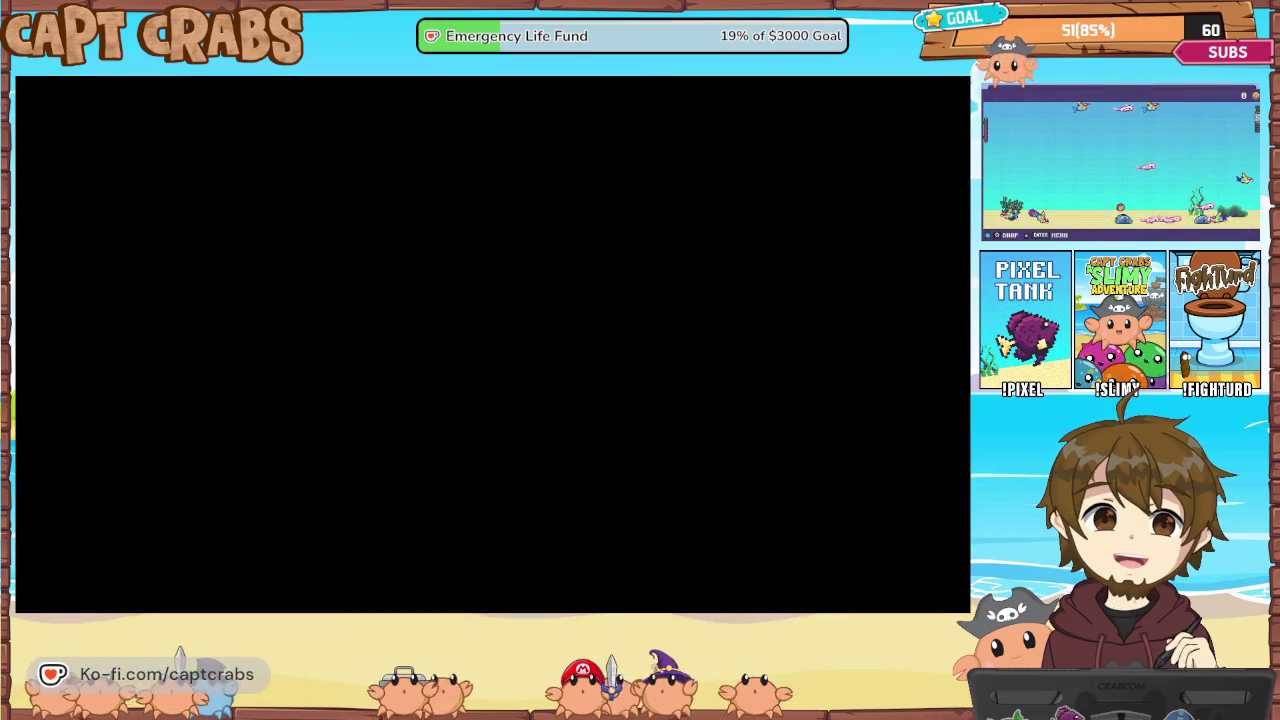
Fire gas blasts at the crocodile from the floor and the left ledge, then drop down
key(Right)
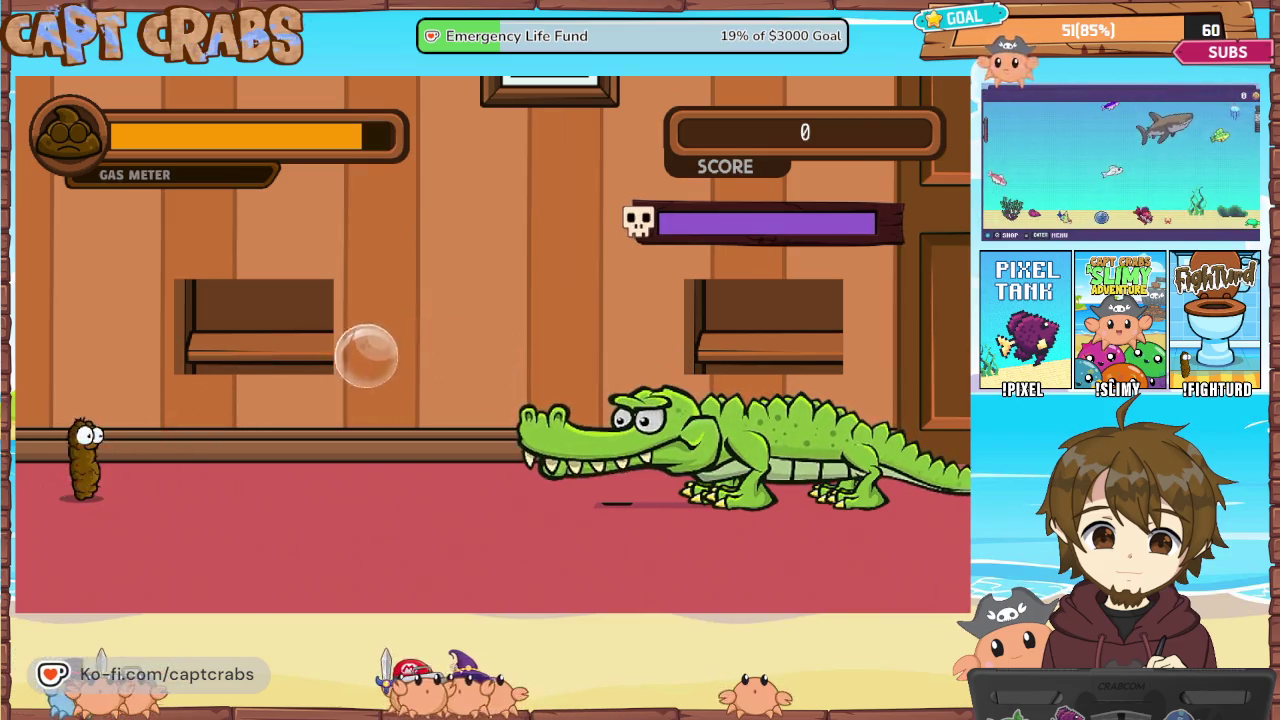
key(space)
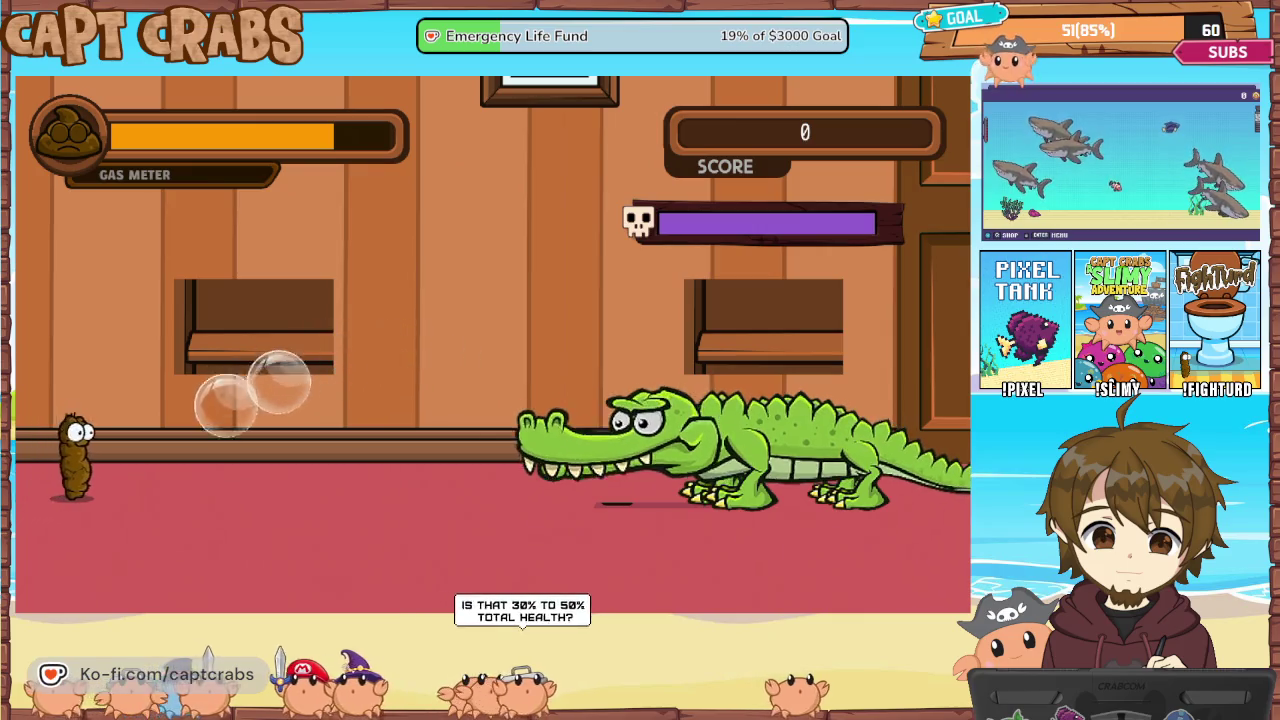
key(space)
key(Up)
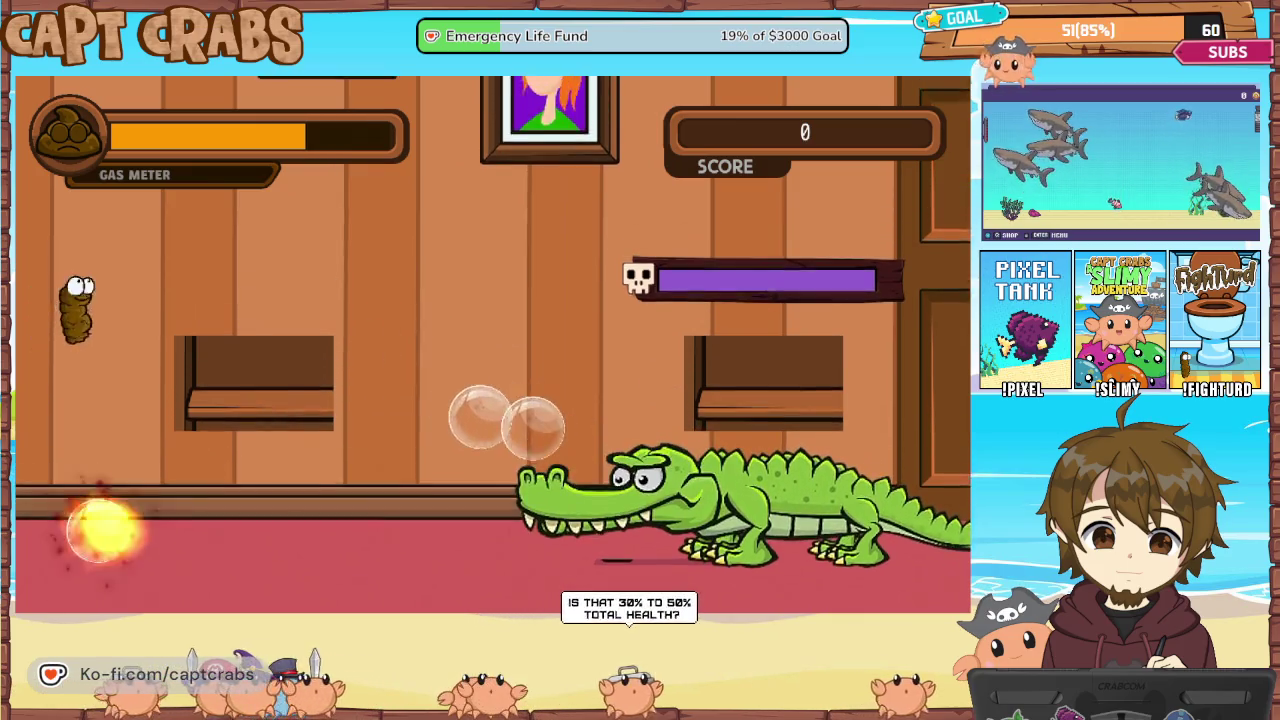
key(space)
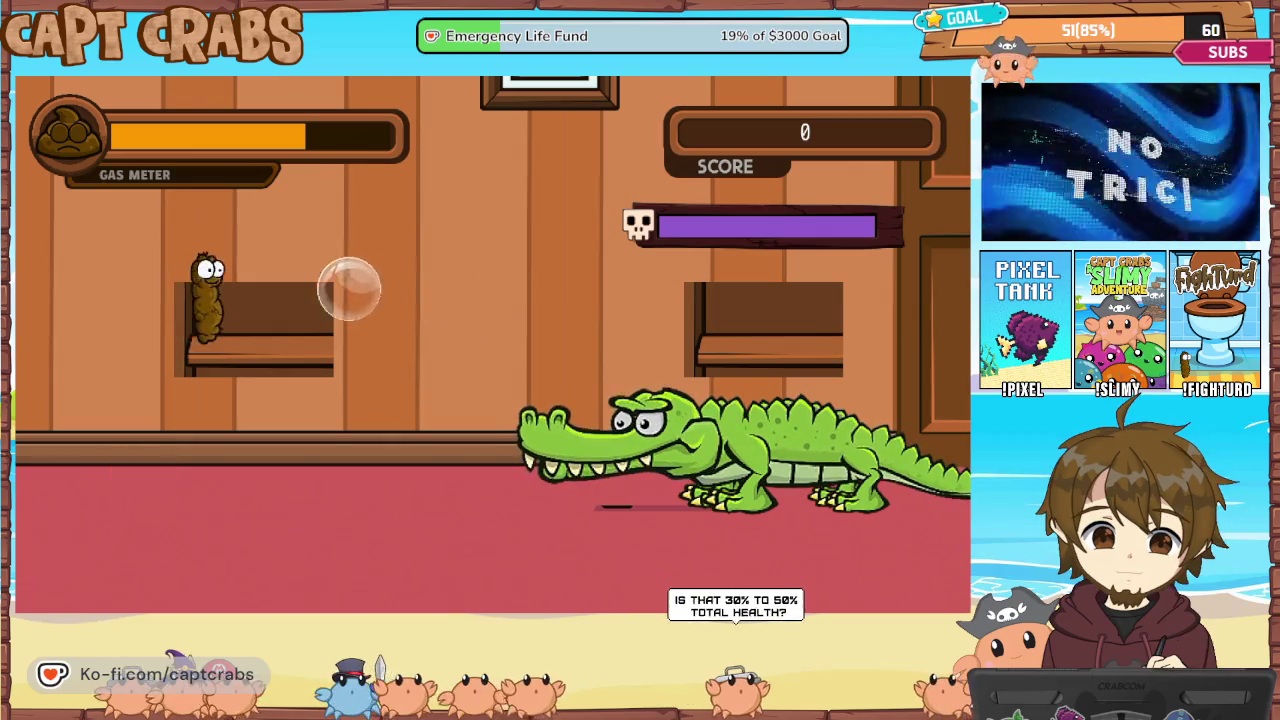
key(space)
key(space)
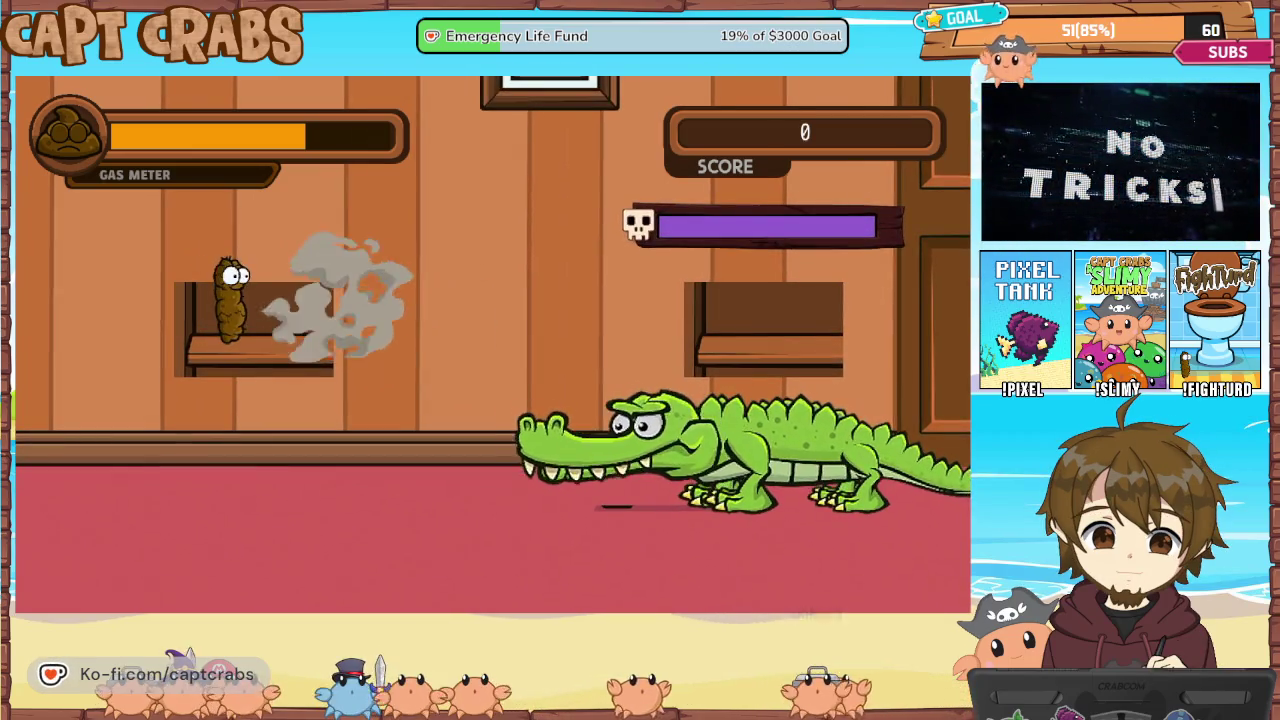
key(space)
key(space)
key(Left)
key(Down)
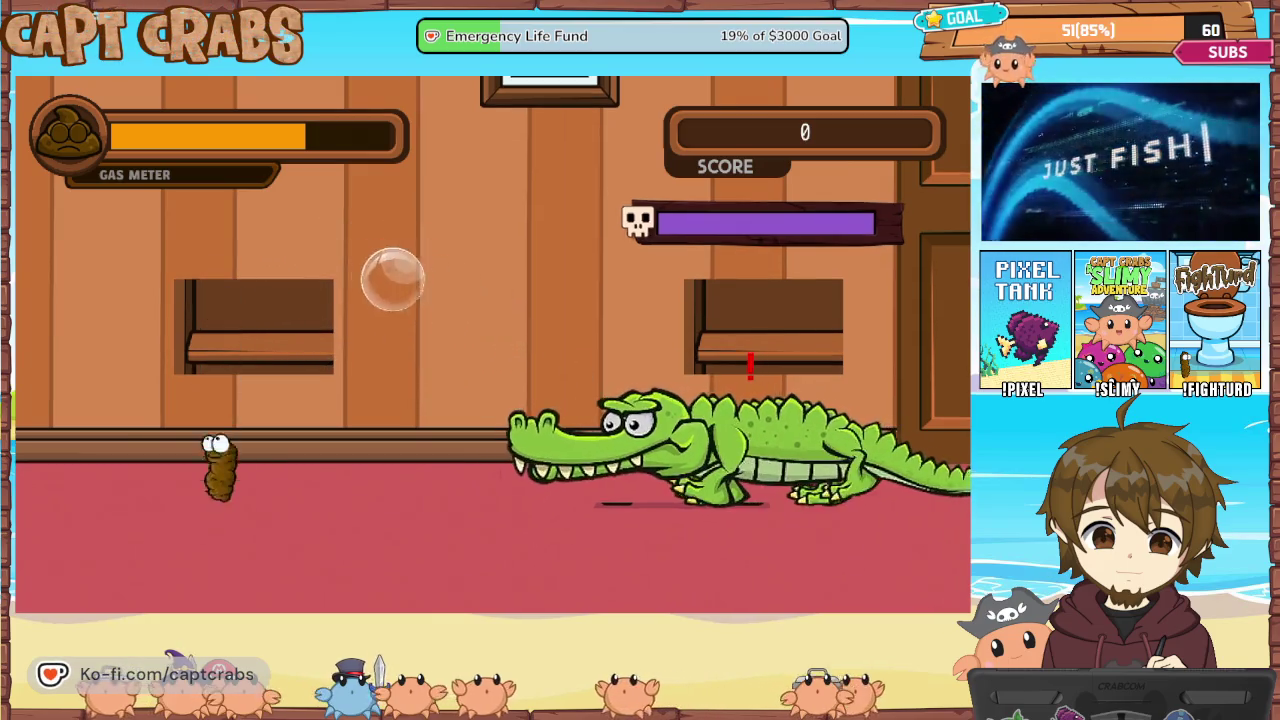
Approach and gas the crocodile's head, then jump across the room onto the bookshelf
key(Right)
key(space)
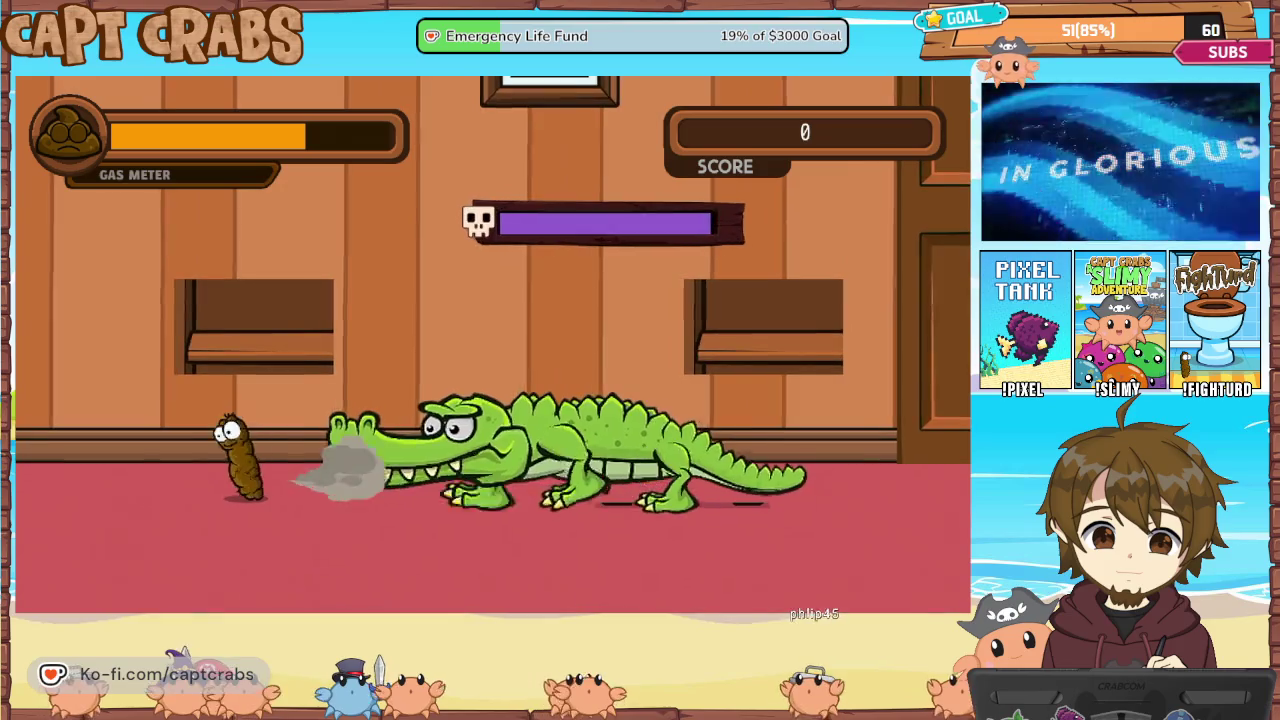
key(space)
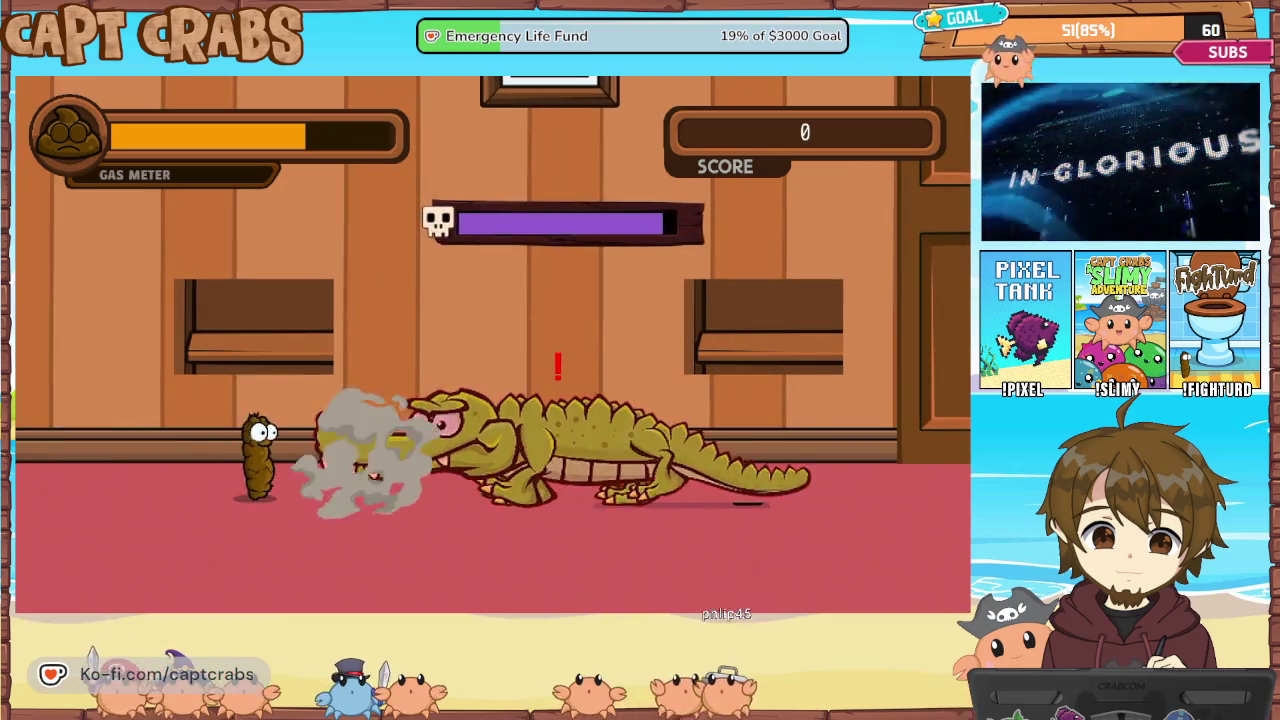
key(space)
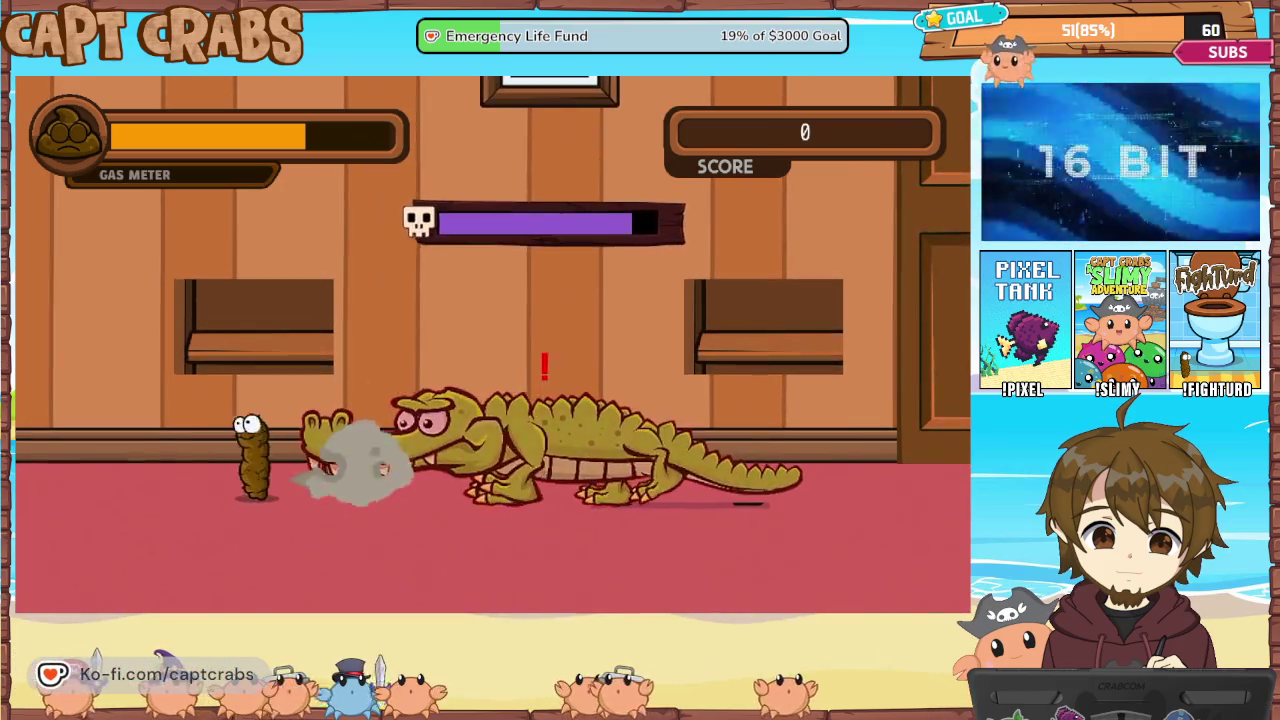
key(space)
key(Up)
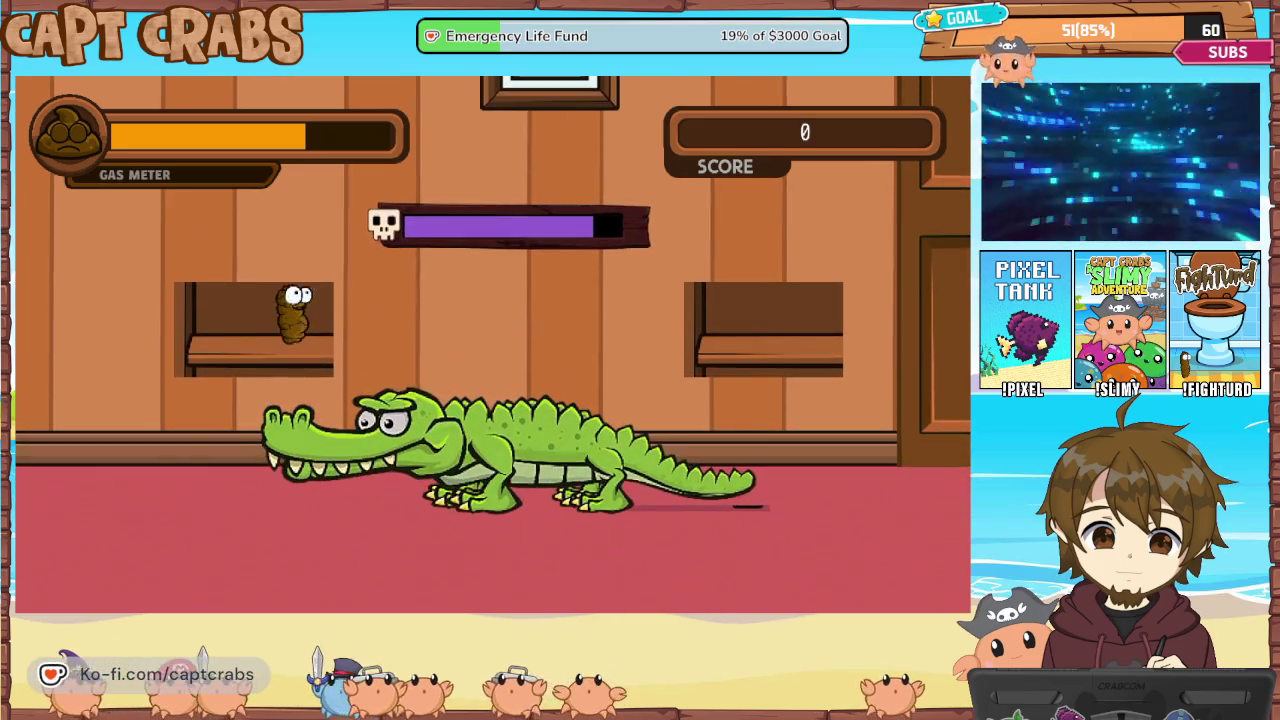
key(Up)
key(space)
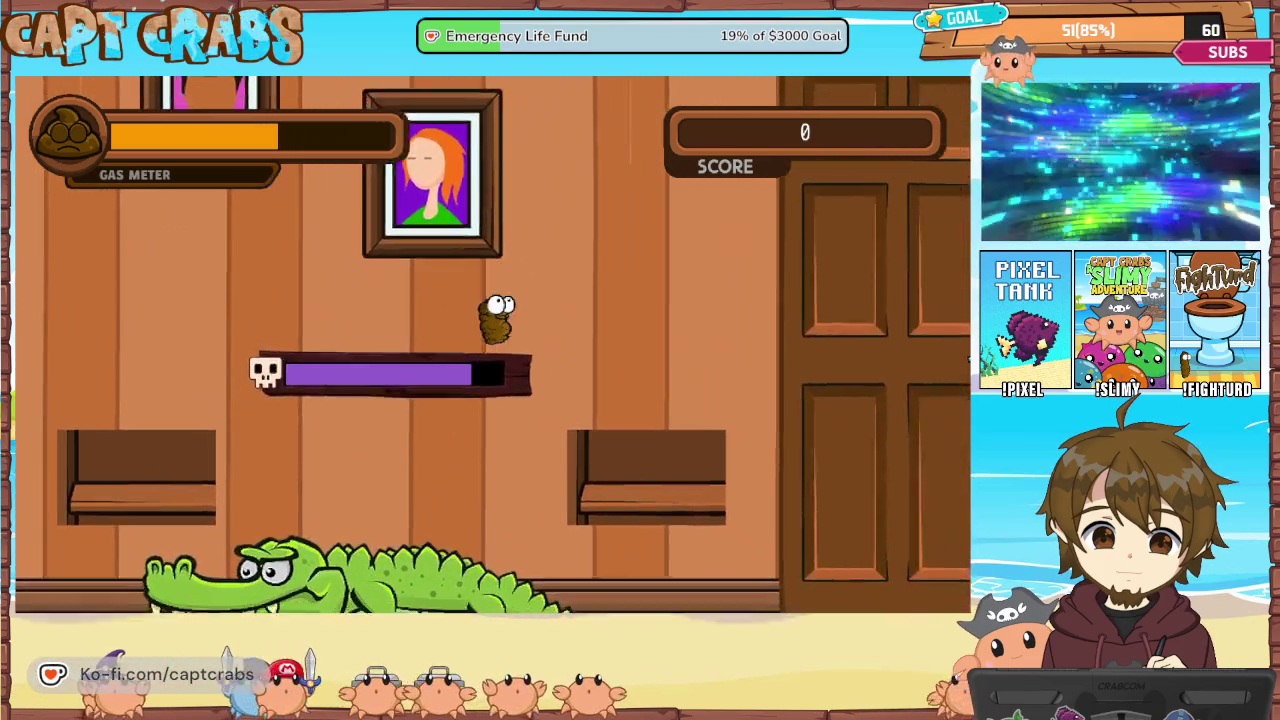
key(Right)
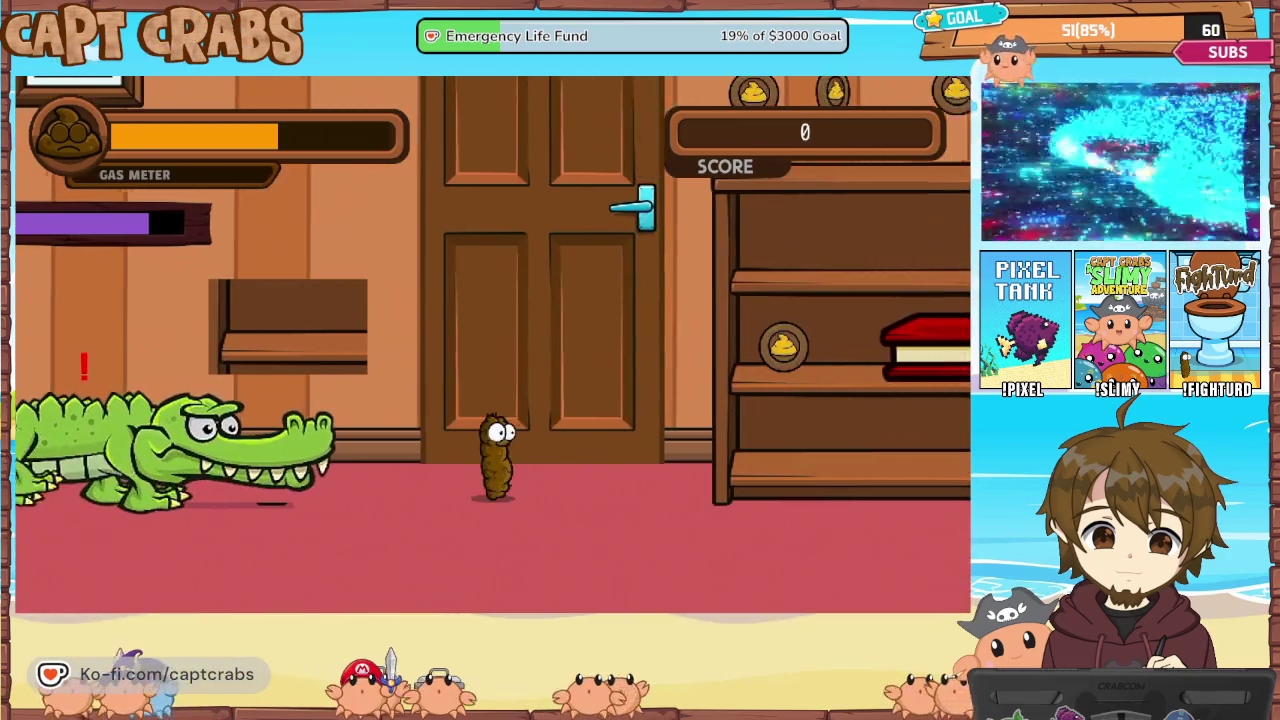
key(space)
key(Up)
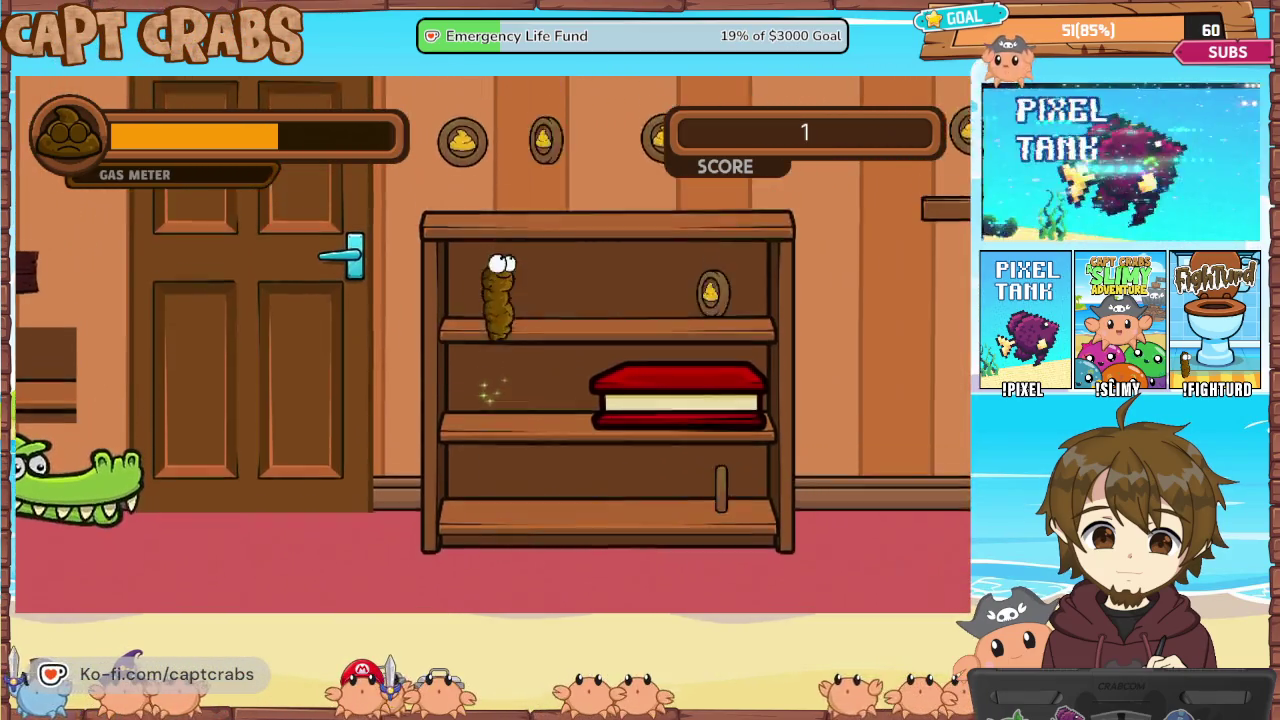
key(Down)
key(Left)
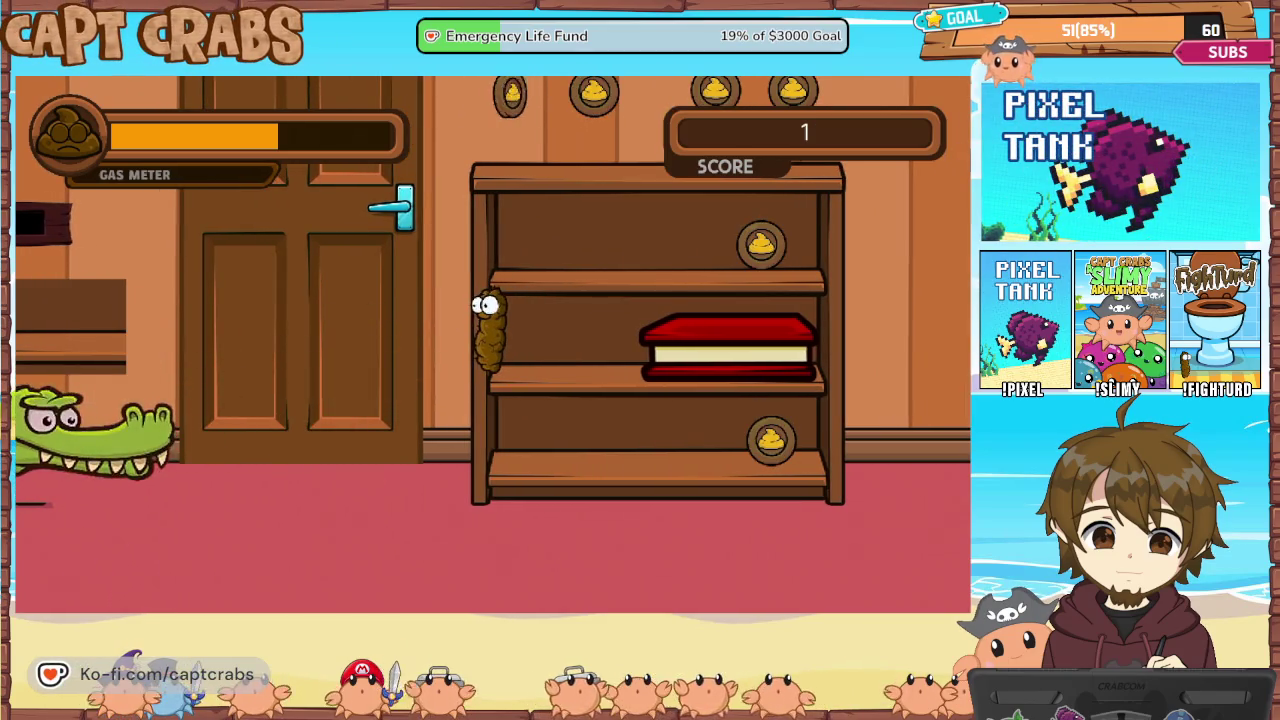
key(Right)
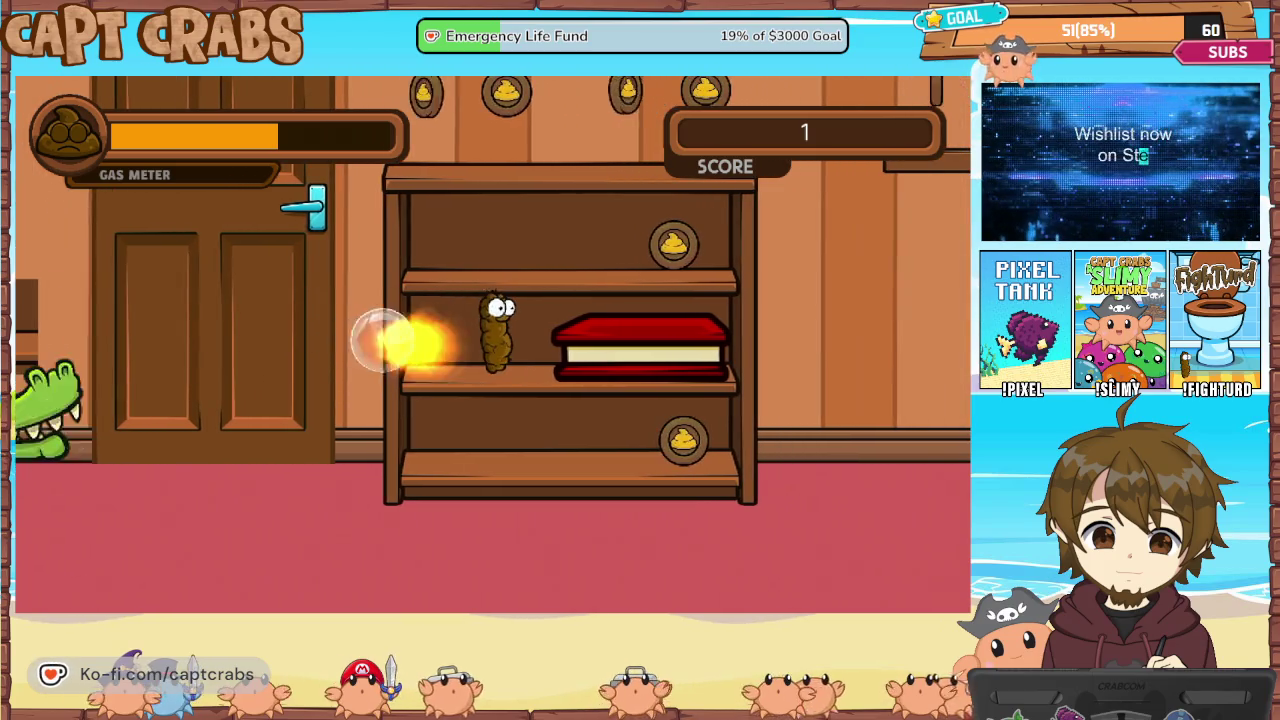
Pause the game and choose Exit Game to return to the editor
key(Escape)
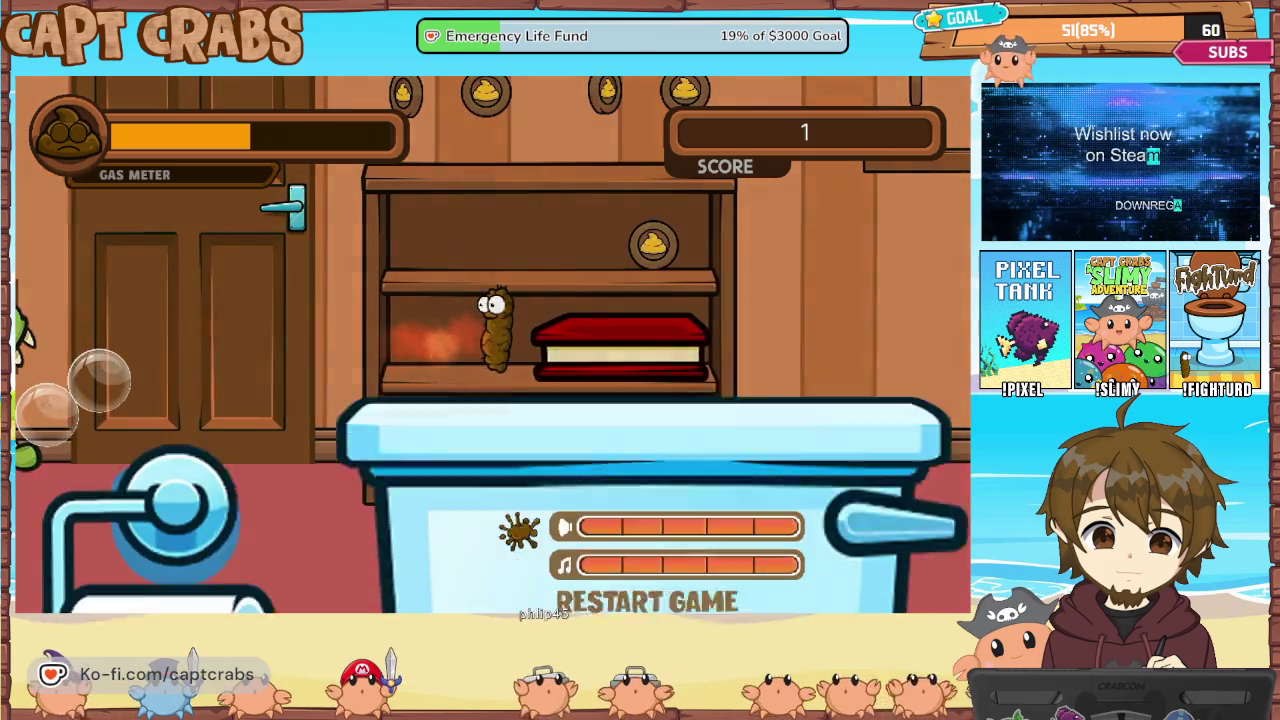
key(Down)
key(Down)
key(Return)
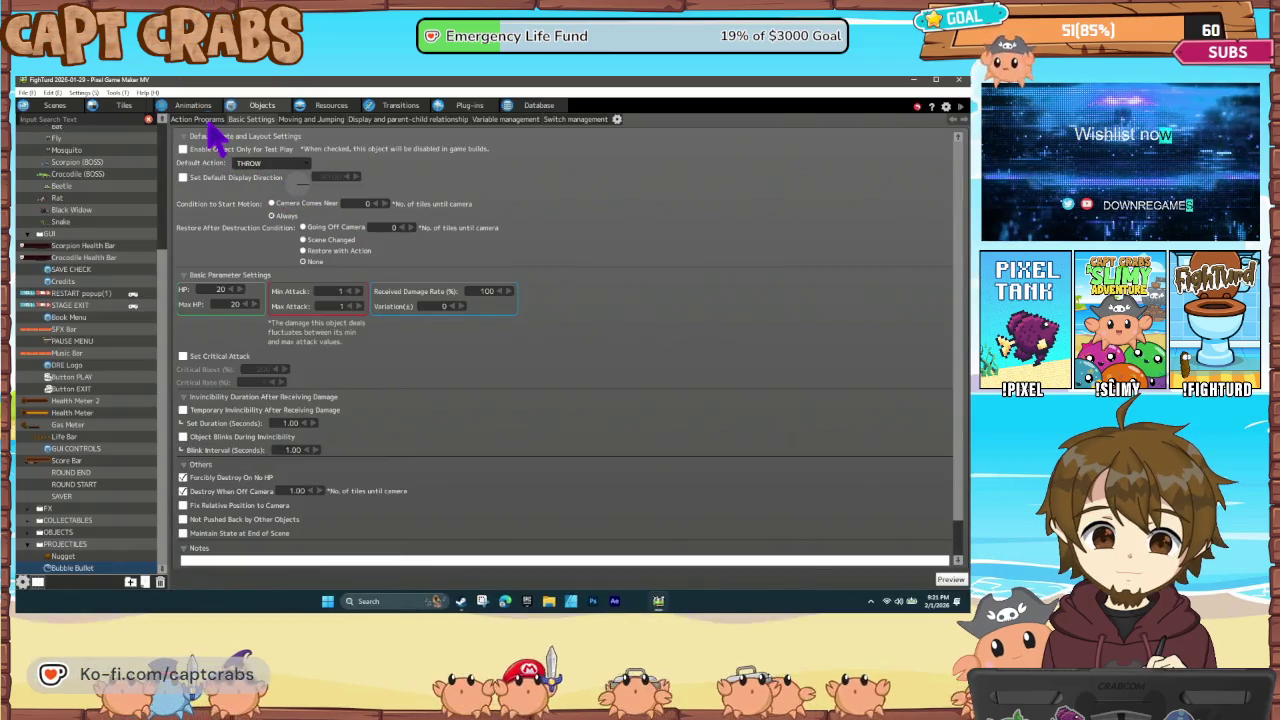
Show Bubble Bullet's action program and inspect the THROW→HIT ENEMY link's wall-contact condition
click(208, 121)
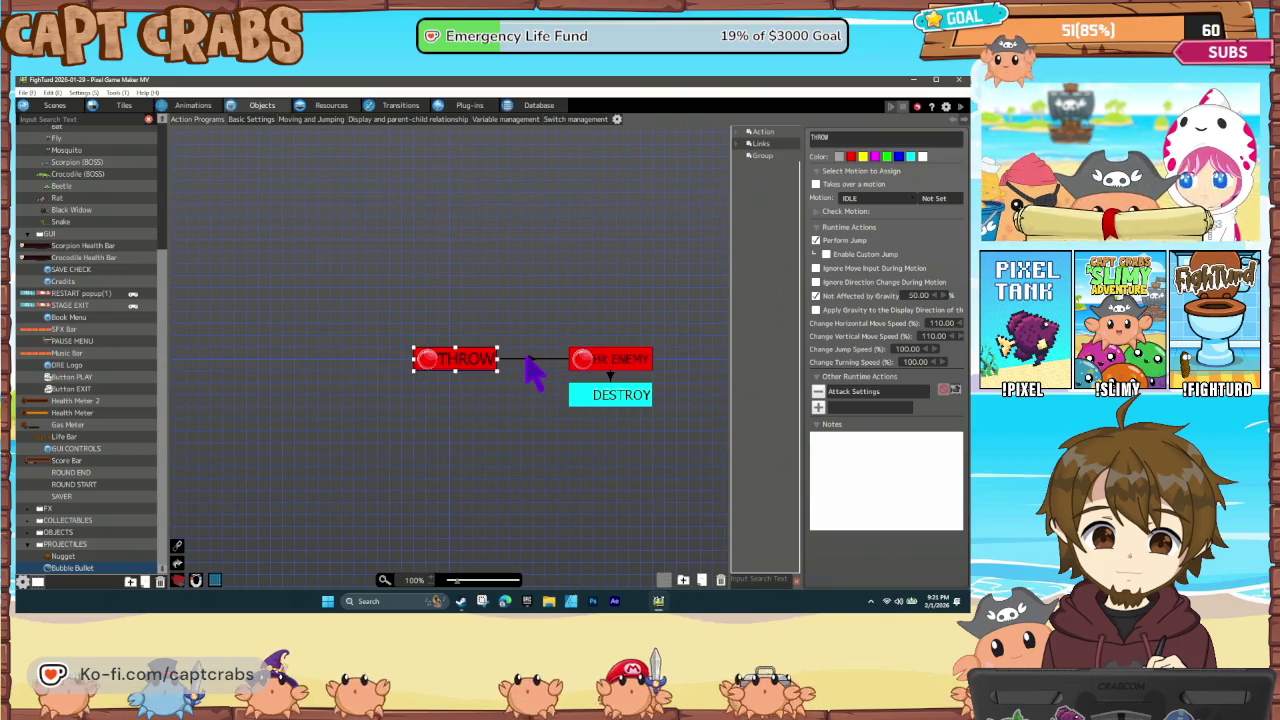
click(529, 358)
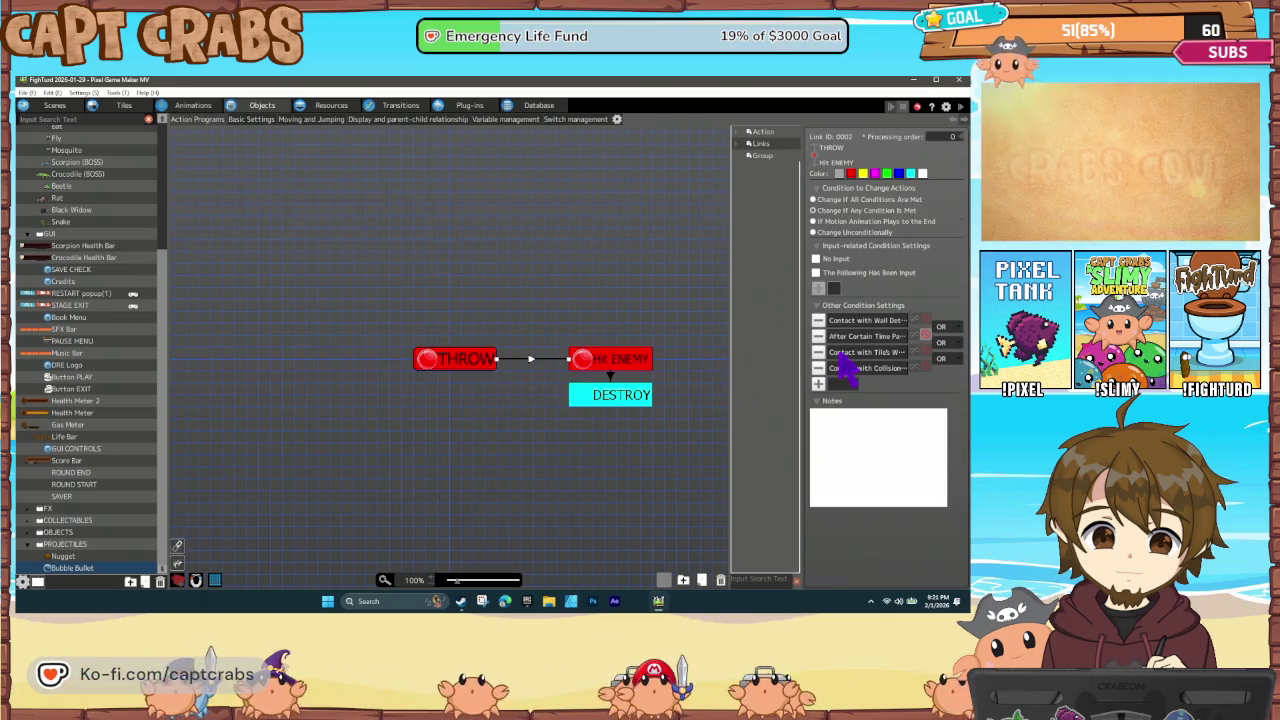
double_click(845, 353)
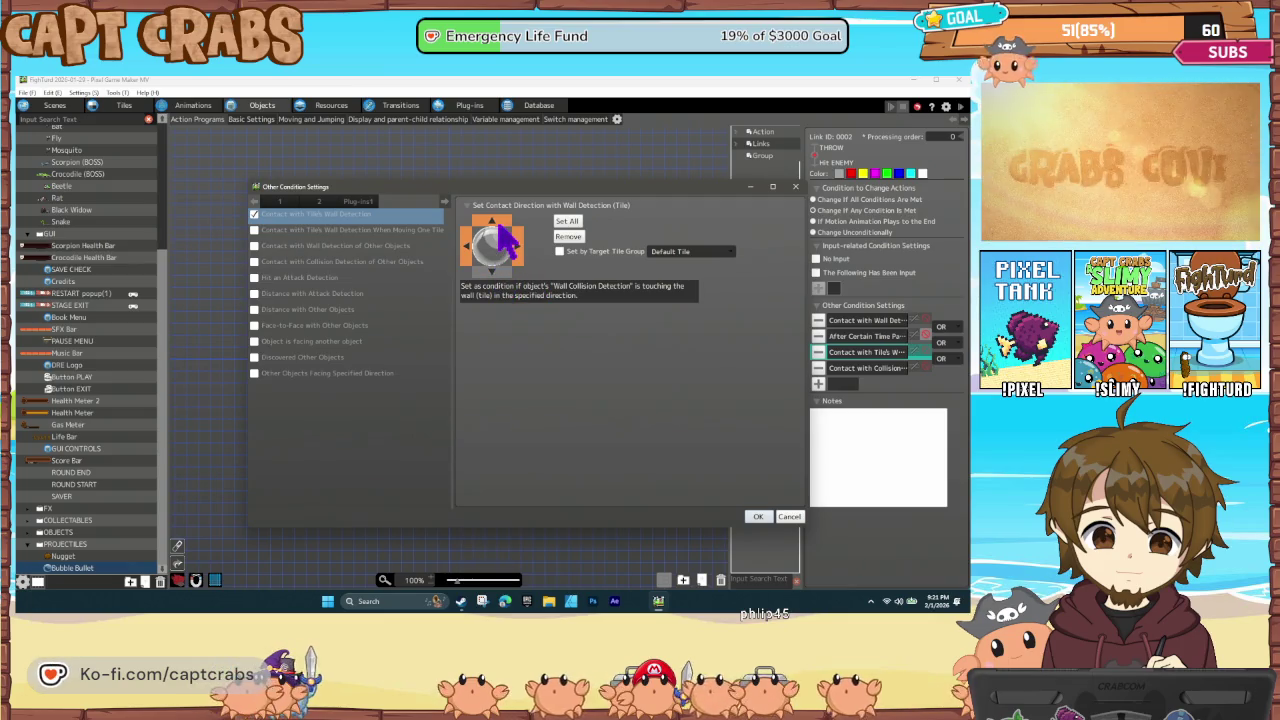
click(758, 517)
click(529, 437)
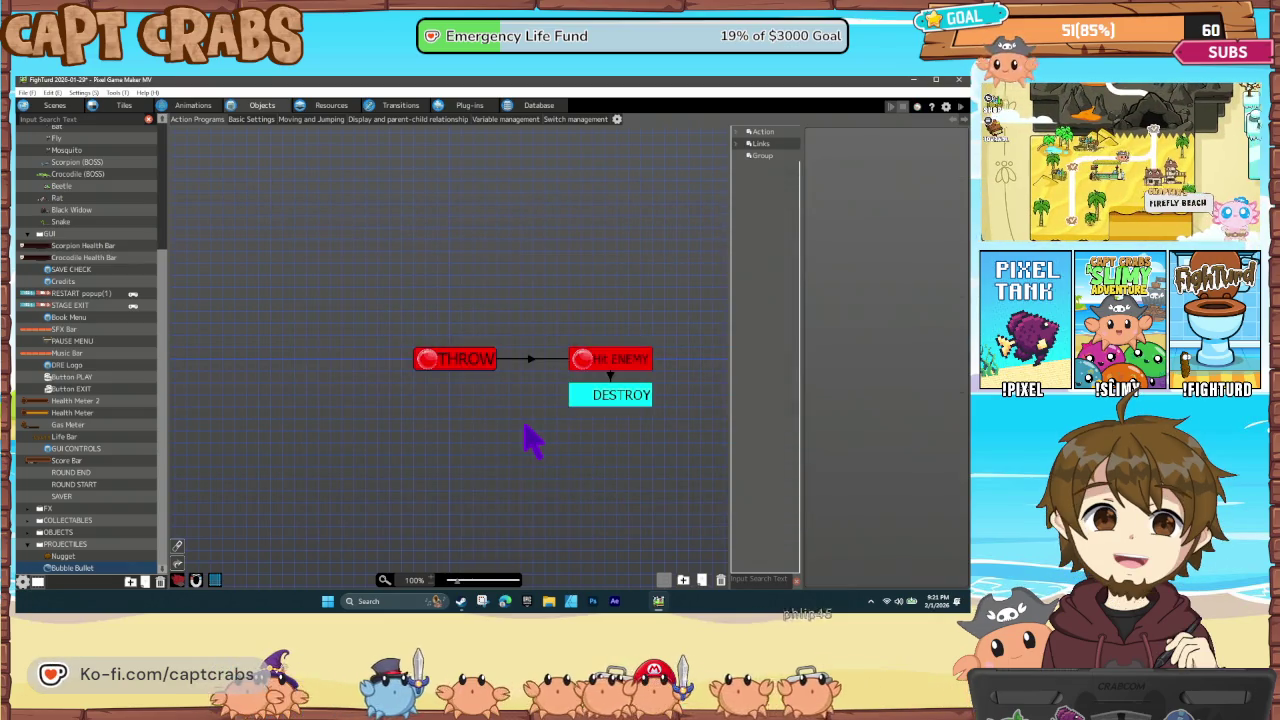
Save the project, recheck the HIT ENEMY action and its link, then start a test play
key(ctrl+s)
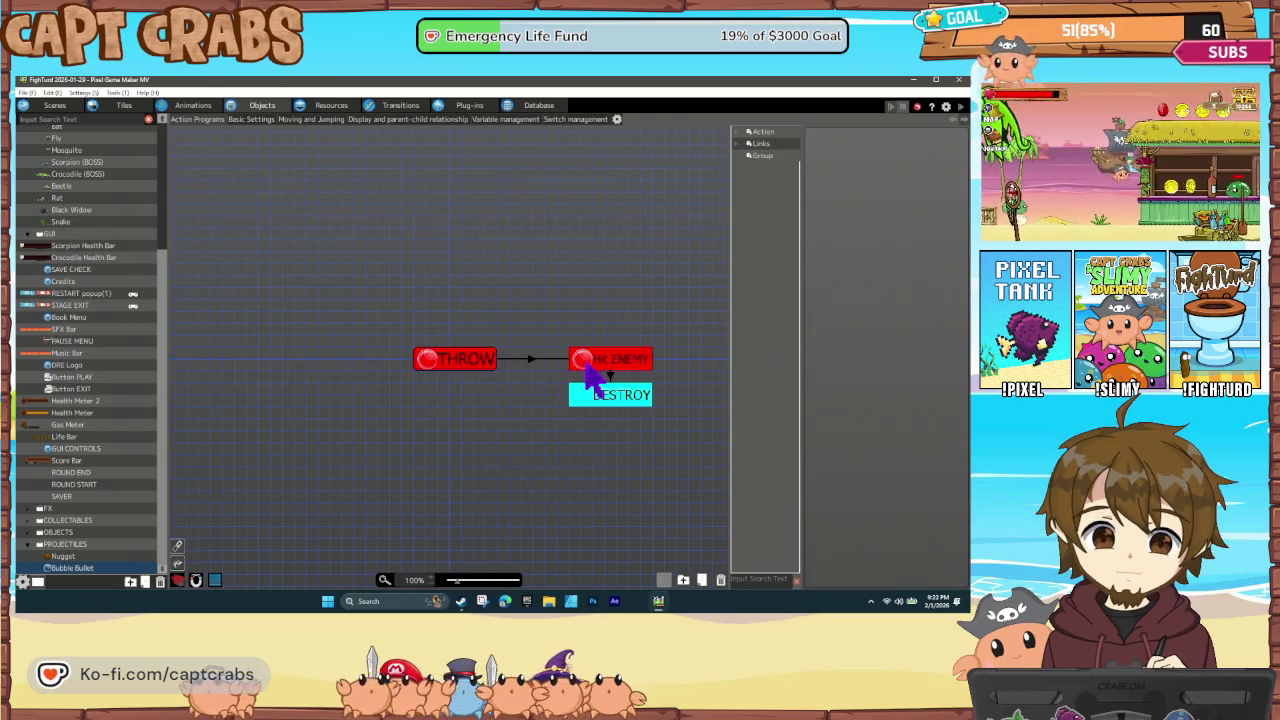
click(587, 366)
click(531, 359)
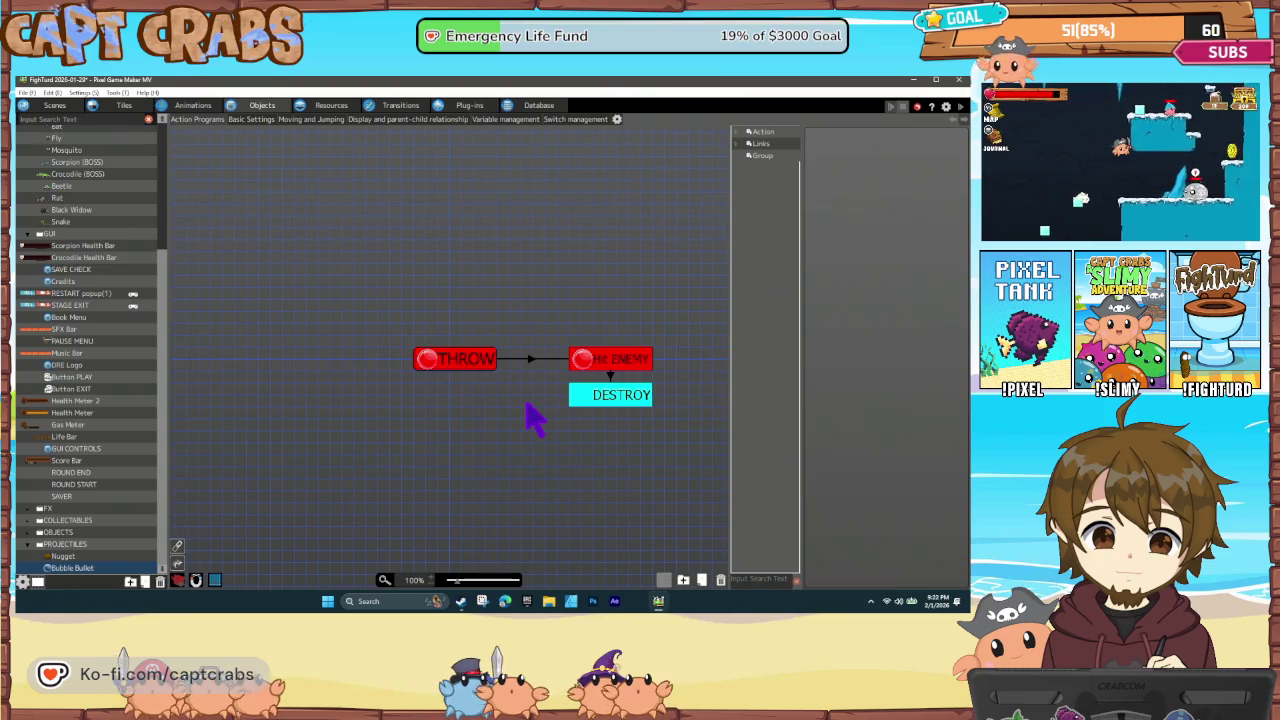
key(ctrl+s)
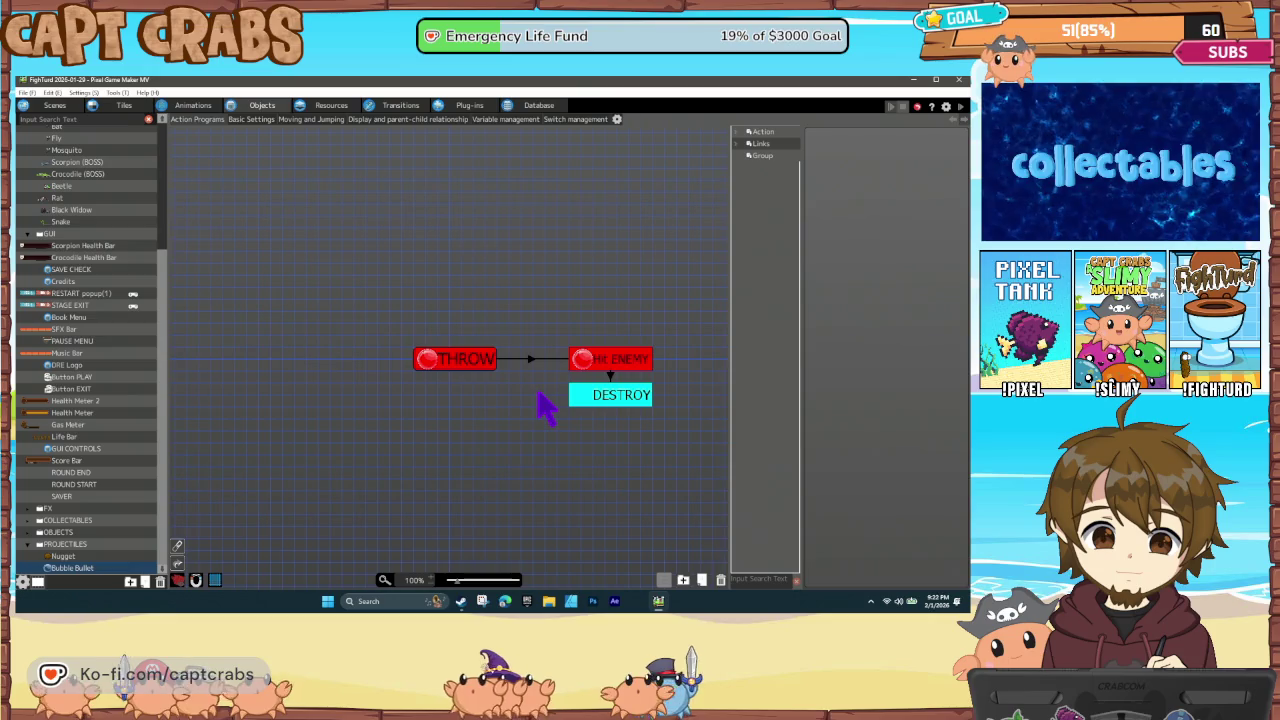
key(ctrl+s)
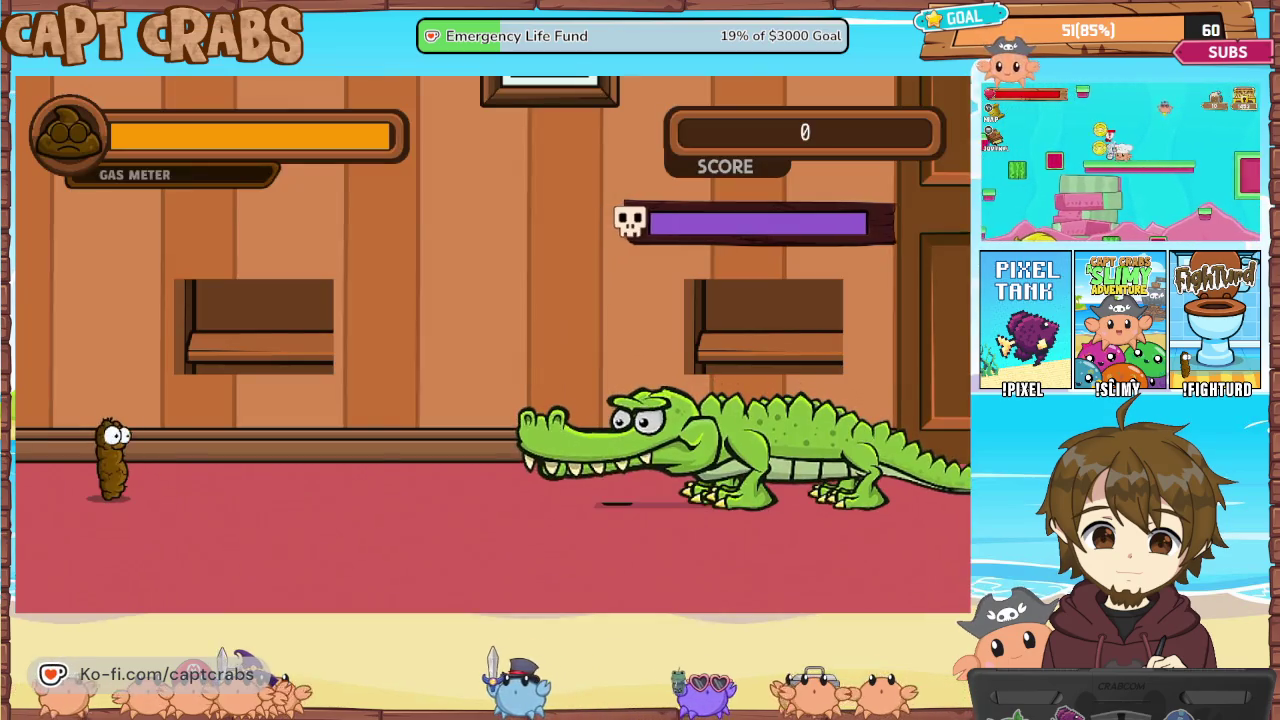
Walk and shoot flames toward the crocodile, retreating left while firing
key(Right)
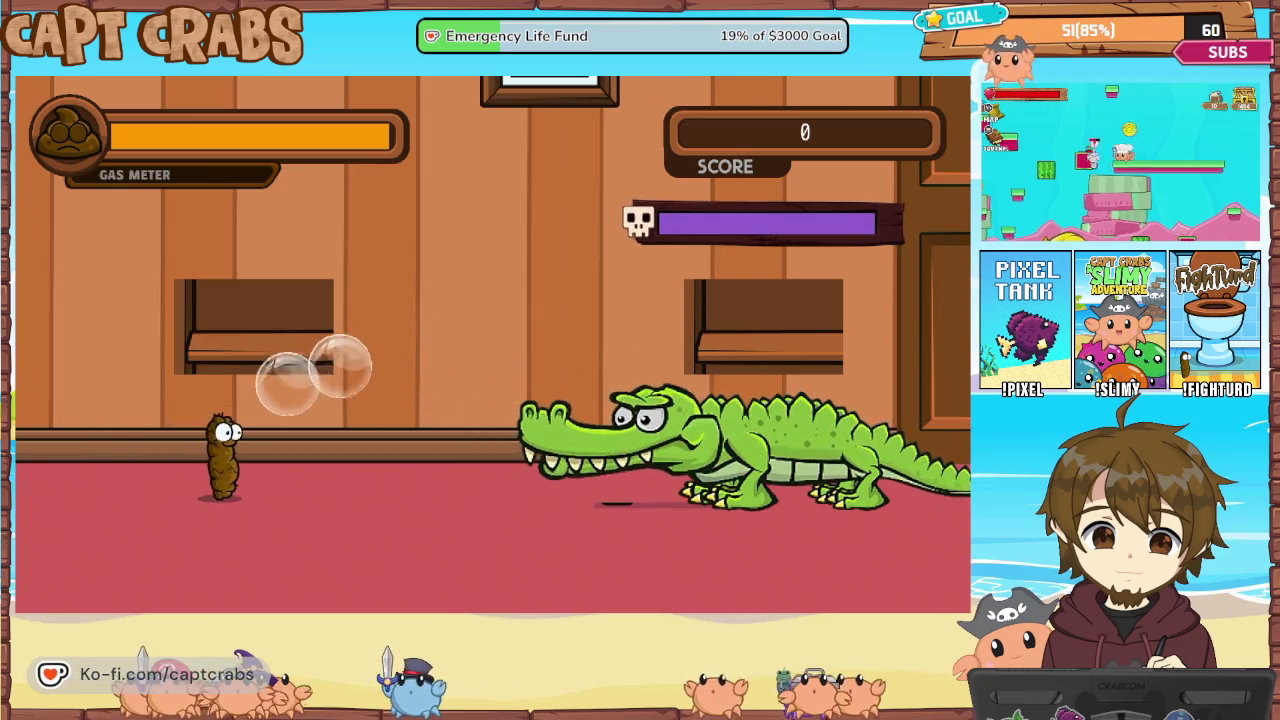
key(Left)
key(space)
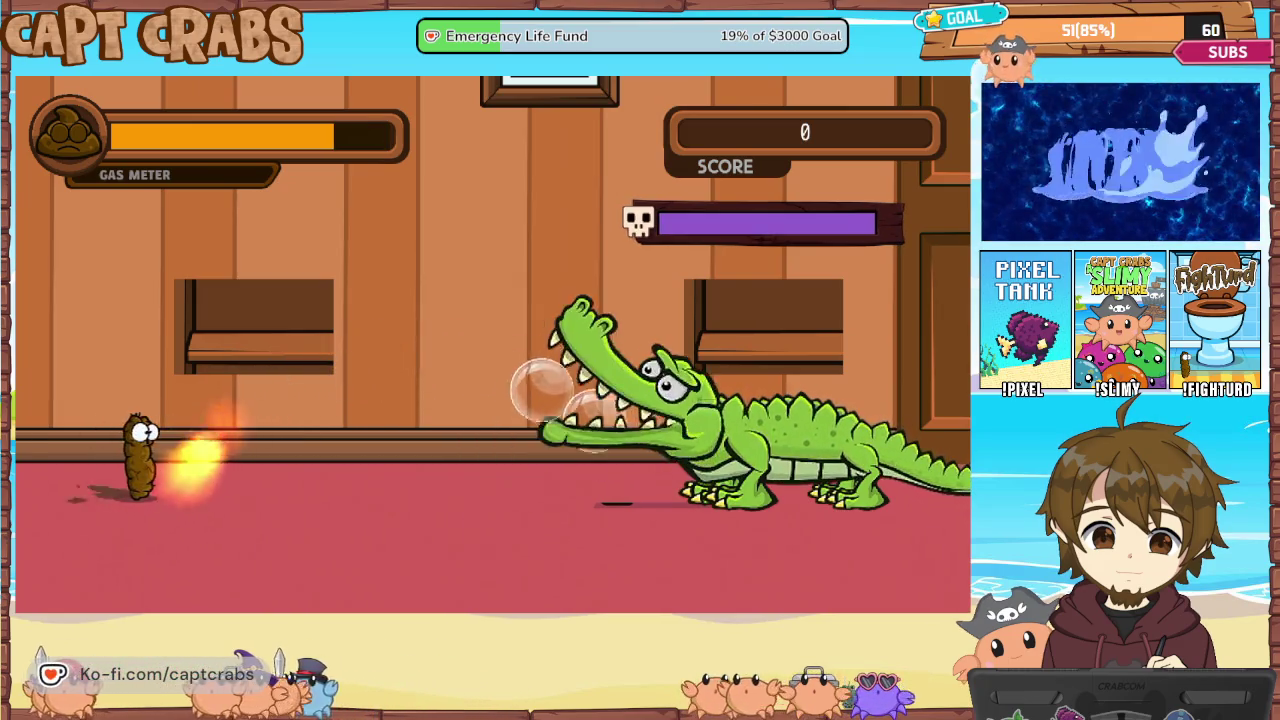
key(space)
key(Left)
key(space)
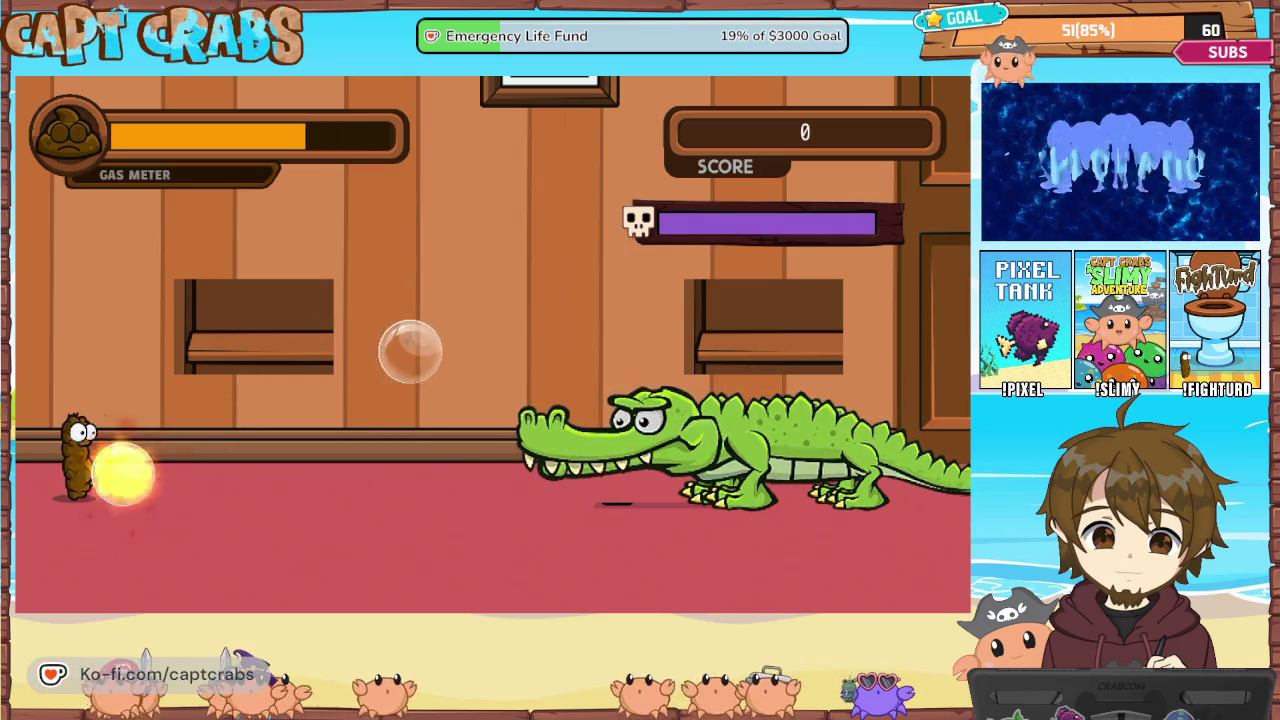
key(space)
Dodge the crocodile's bubbles back and forth while firing flames and advancing right
key(Right)
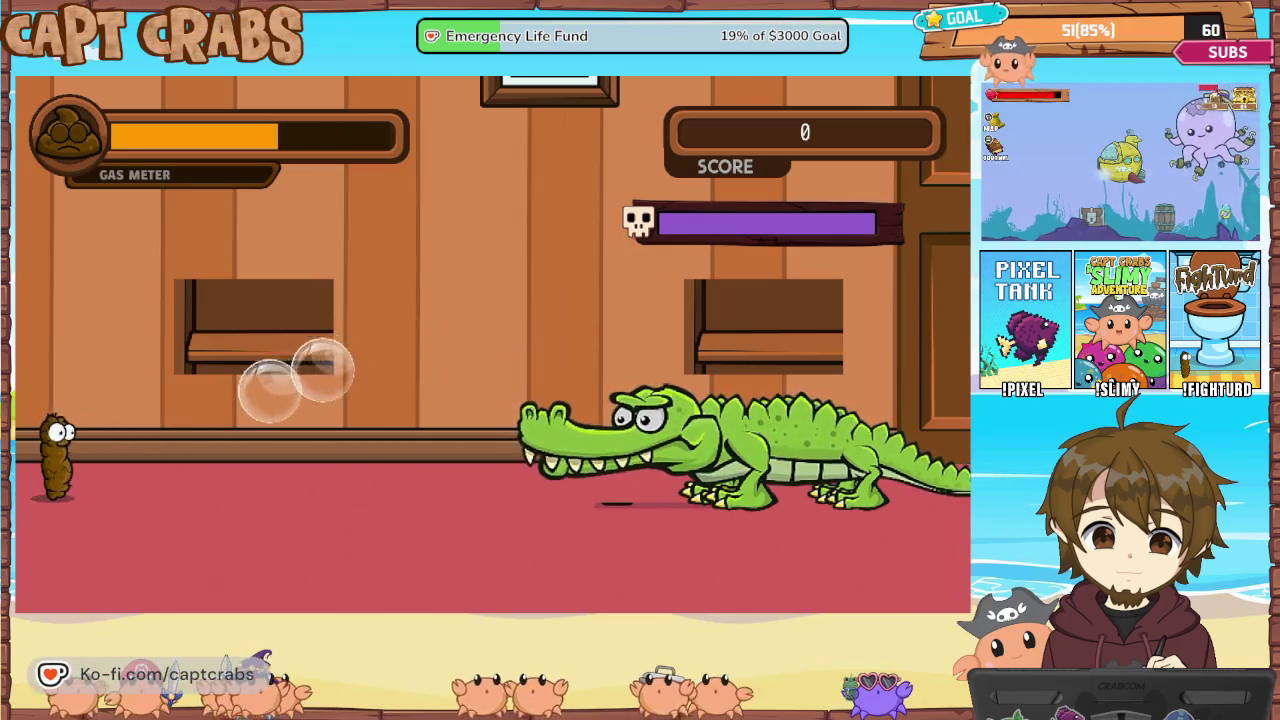
key(Left)
key(space)
key(Right)
key(Right)
key(space)
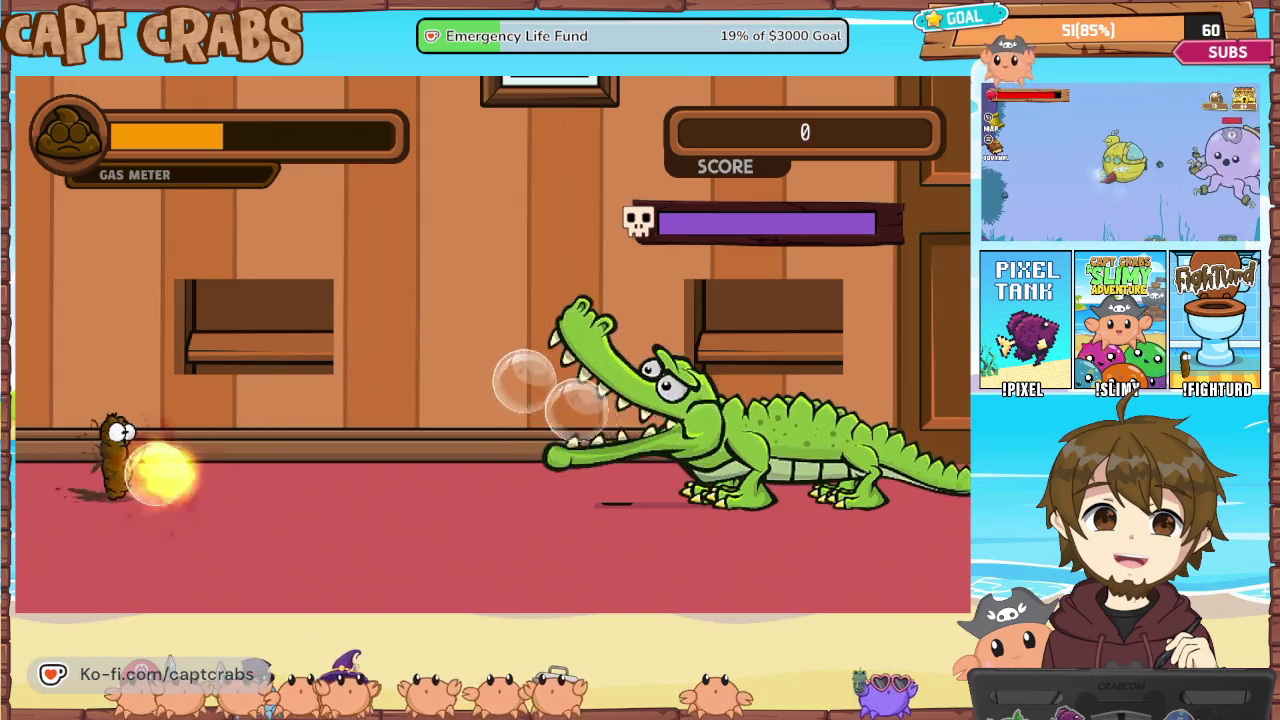
key(Right)
key(Left)
key(space)
key(Right)
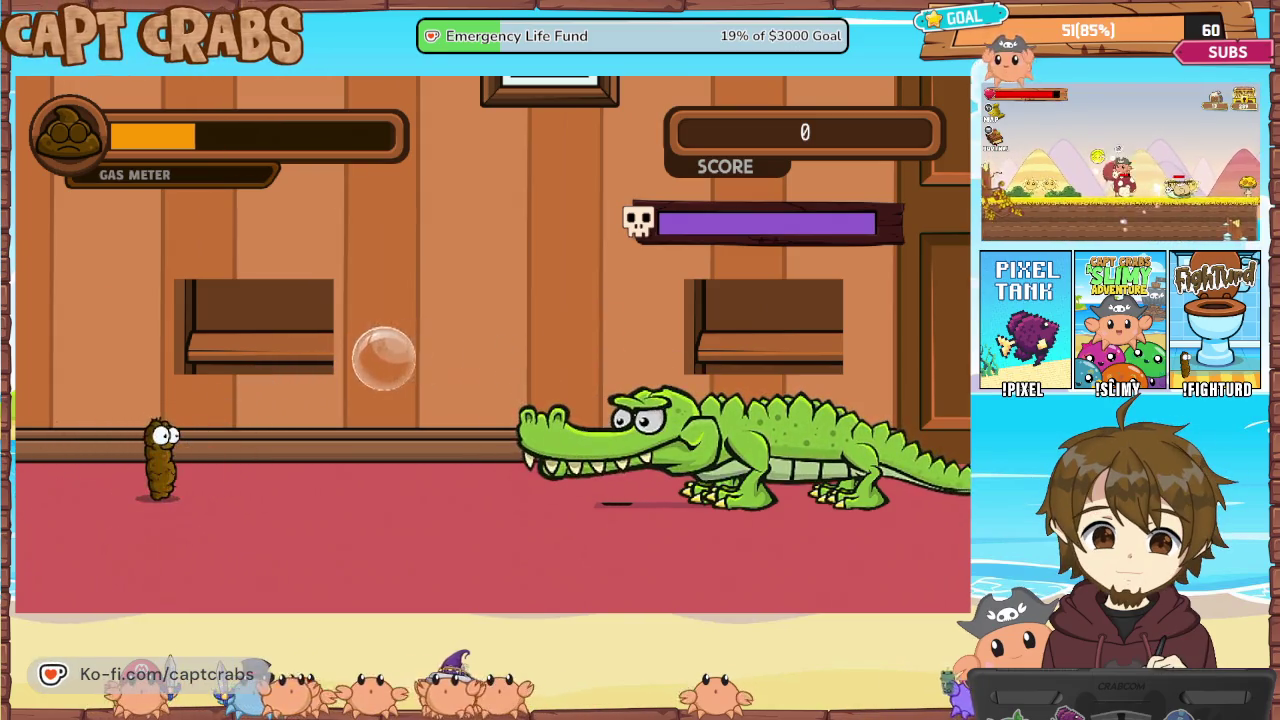
key(space)
key(Right)
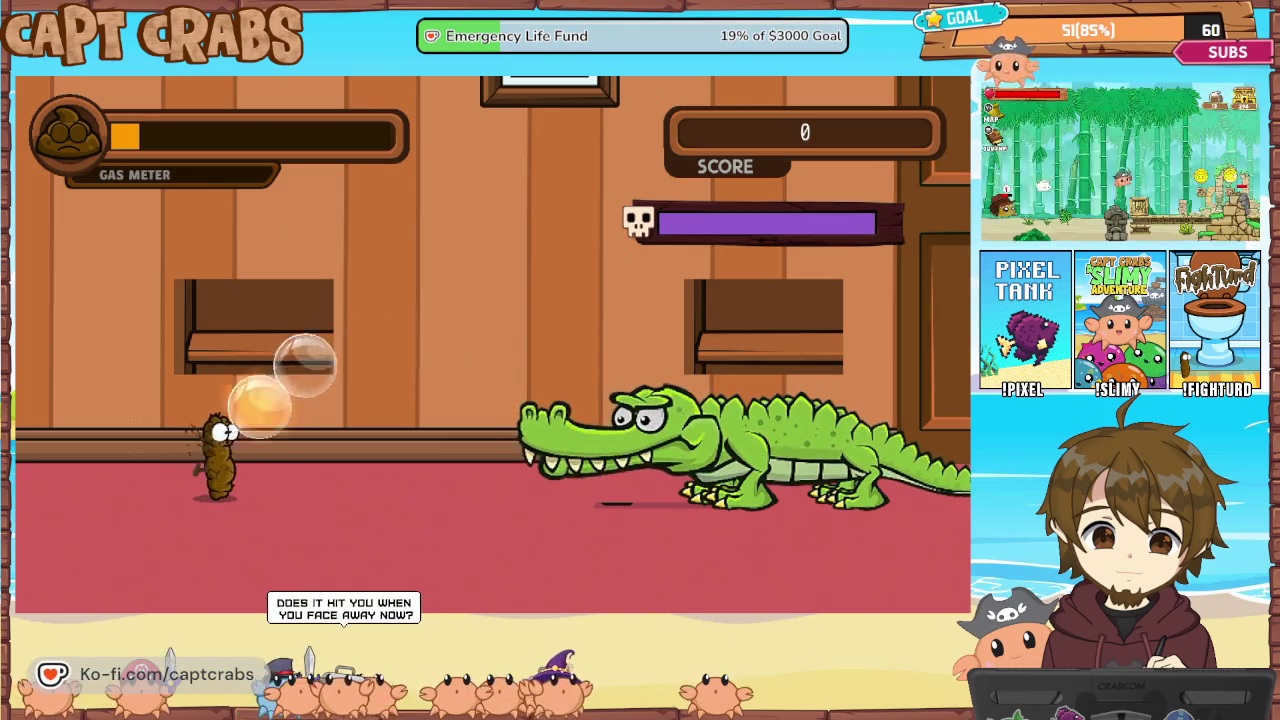
key(space)
Pause the game and choose Exit Game to return to the editor
key(Escape)
key(Down)
key(Down)
key(Down)
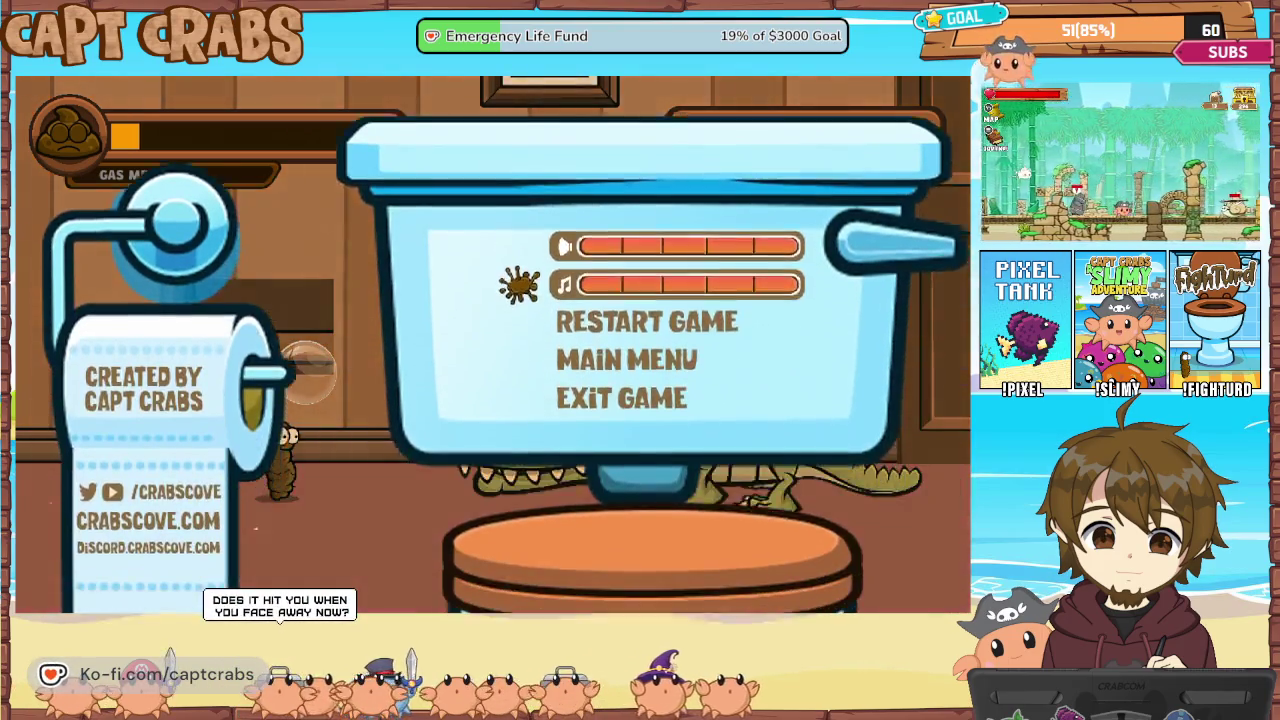
key(Return)
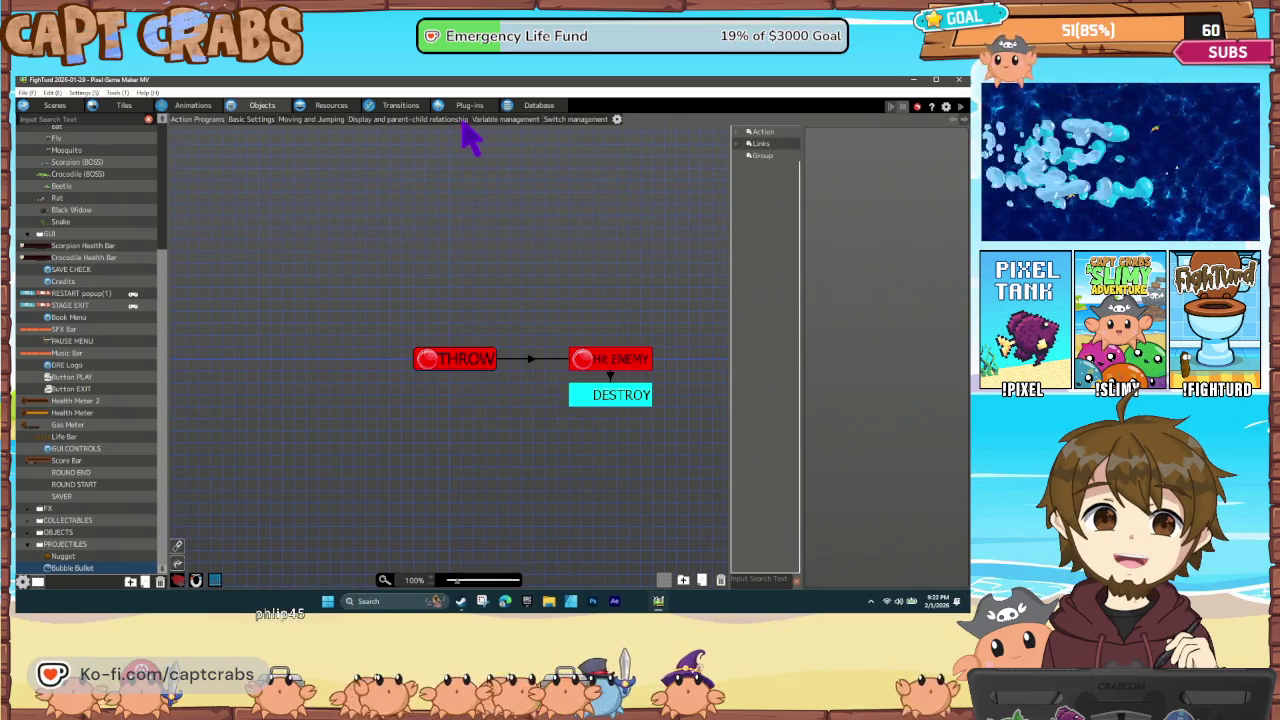
Show Crocodile (BOSS)'s Bullet Settings, then end the playtest through the pause menu's Exit Game
click(78, 174)
click(634, 121)
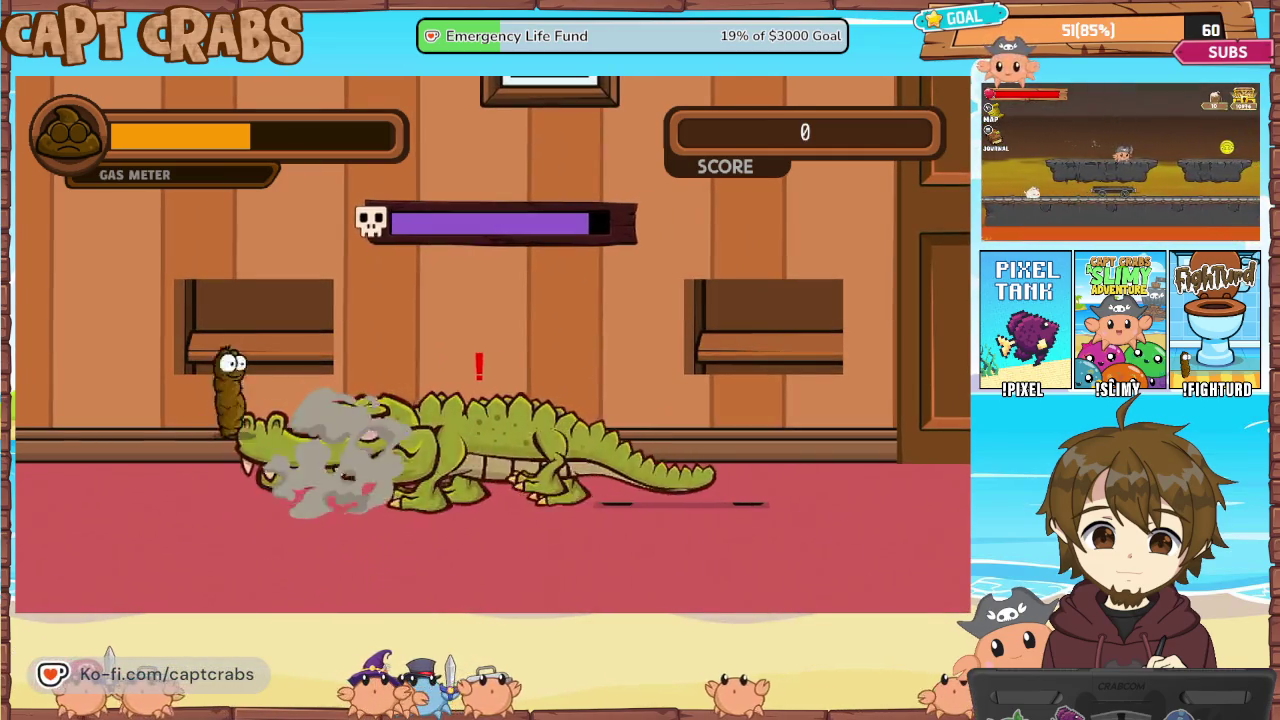
key(Escape)
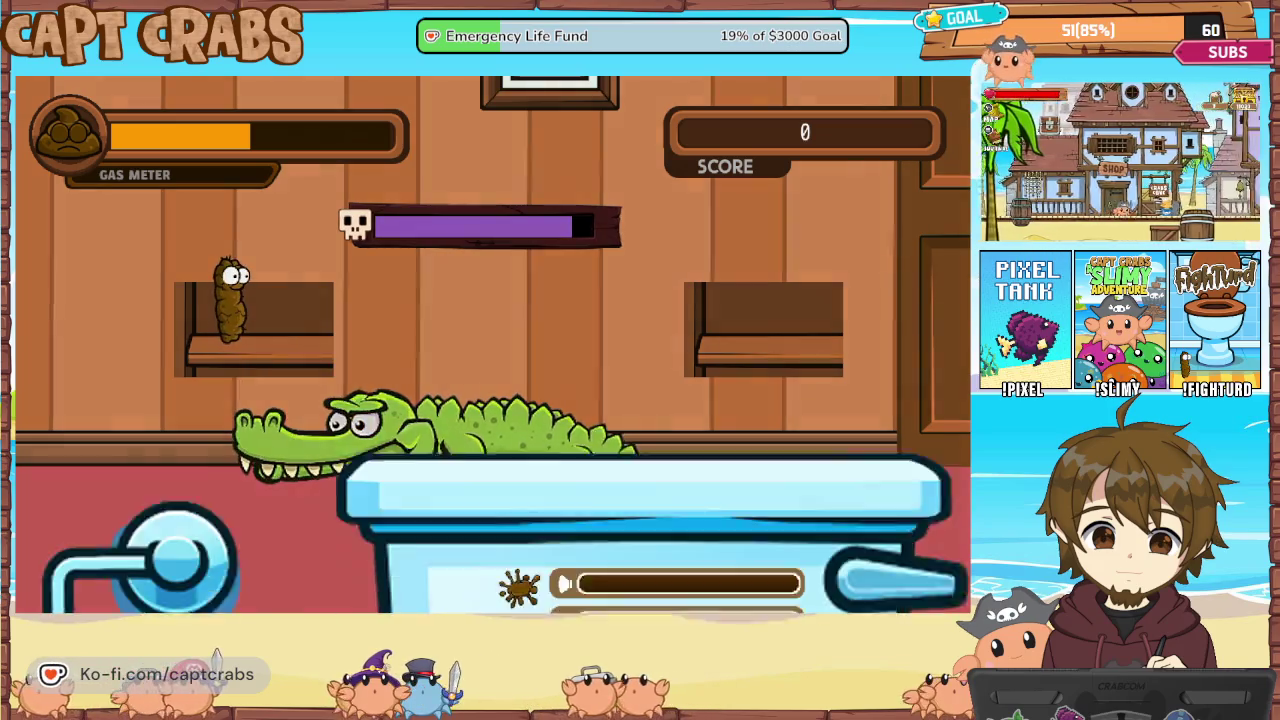
key(Down)
key(Return)
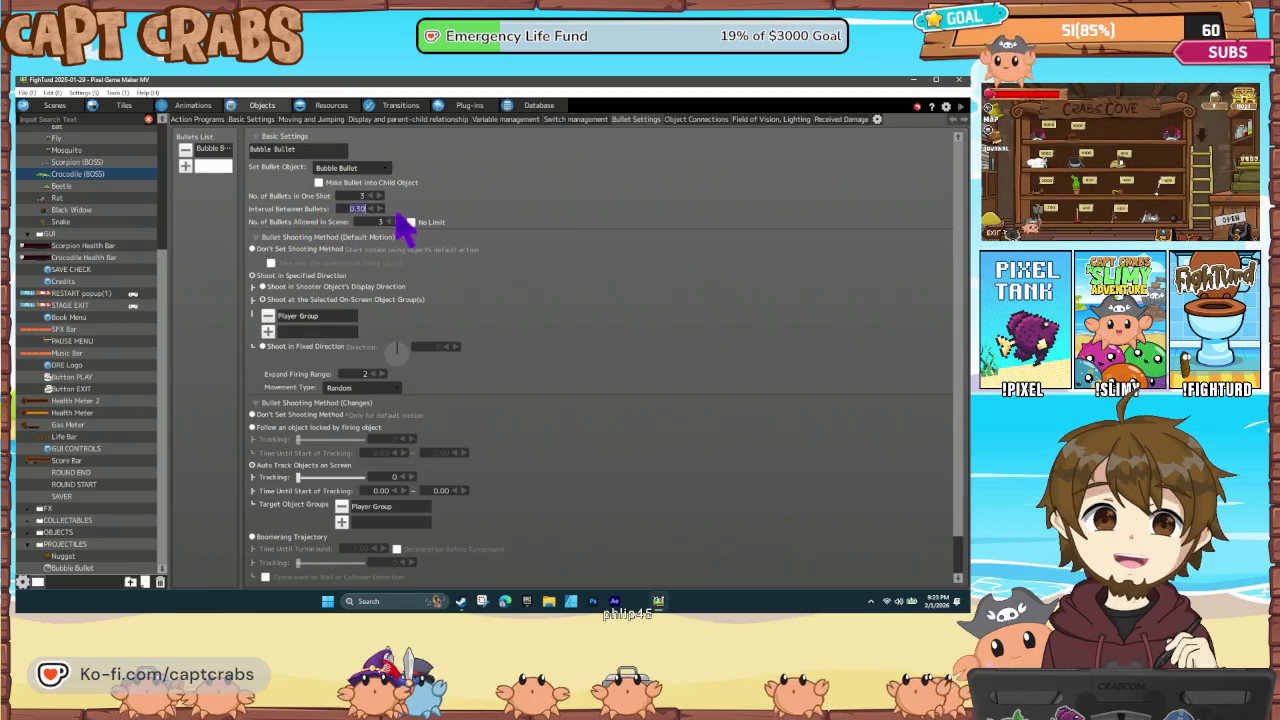
Set the crocodile's bubble interval to 0.10, tick No Limit for scene bullets, and test play
text(1)
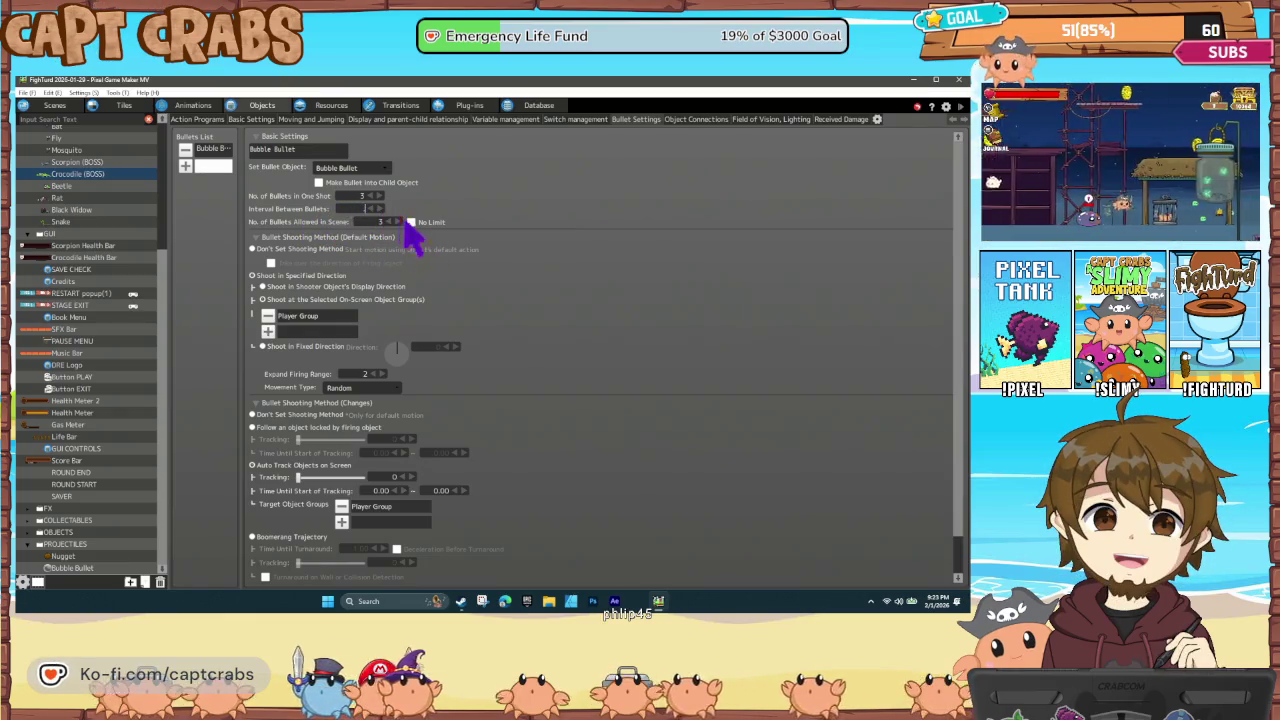
key(Return)
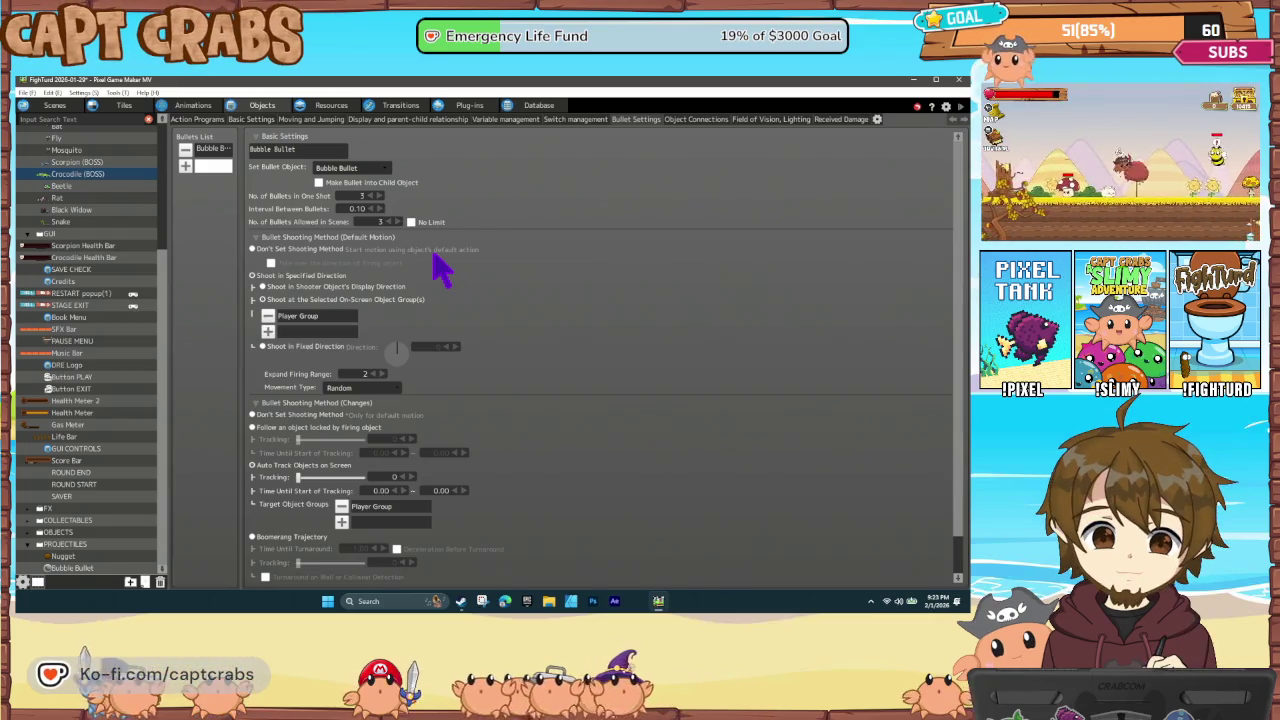
click(409, 222)
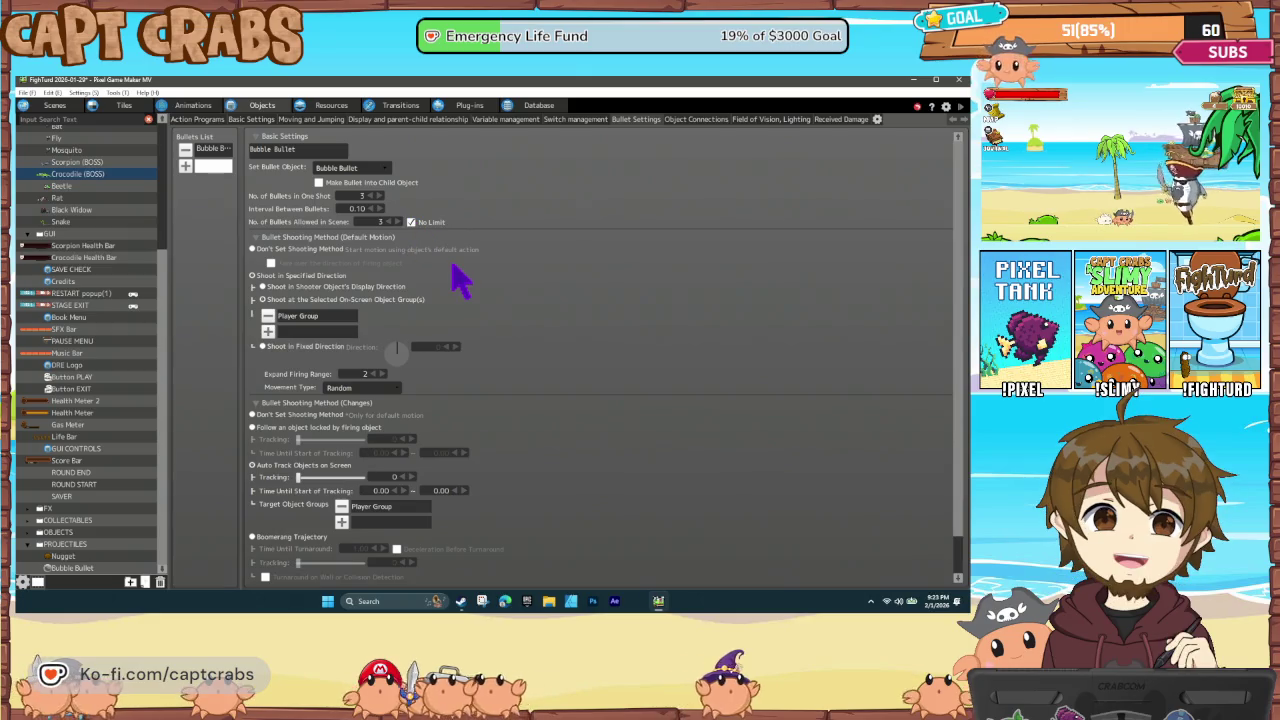
key(F5)
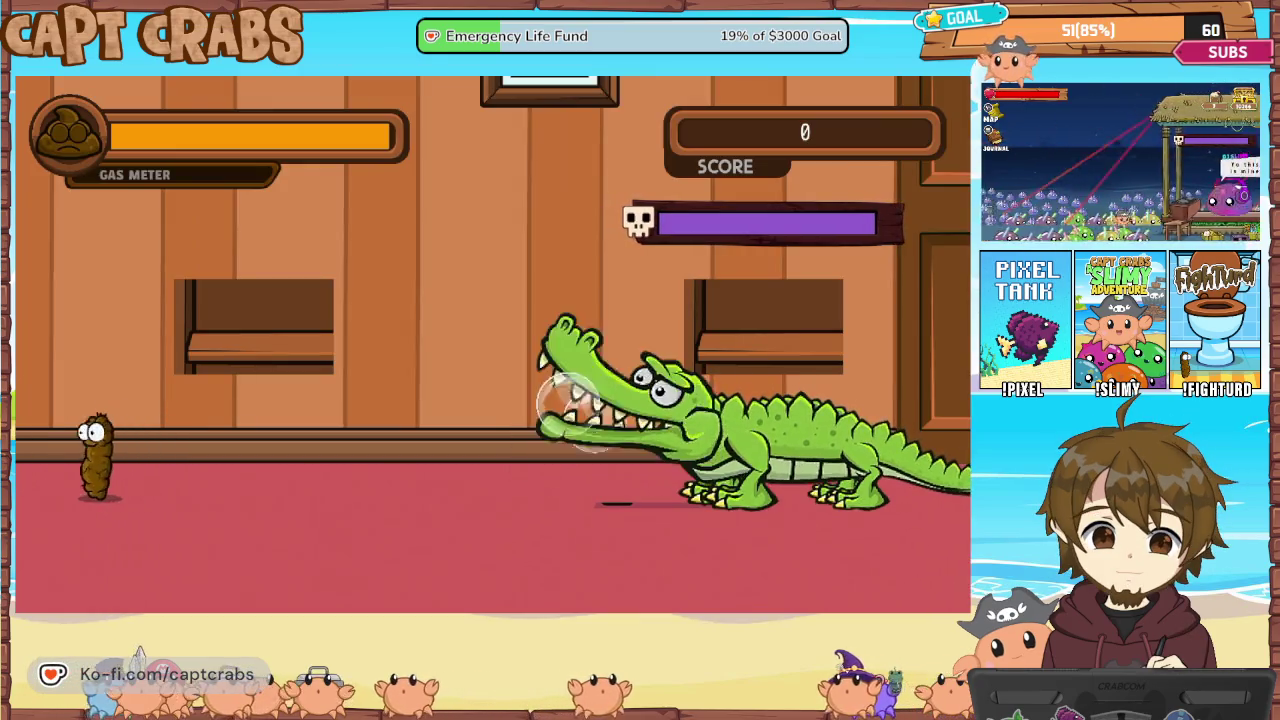
Jump onto the left shelf, fire gas and poop at the crocodile, then close the game with Alt+F4
key(space)
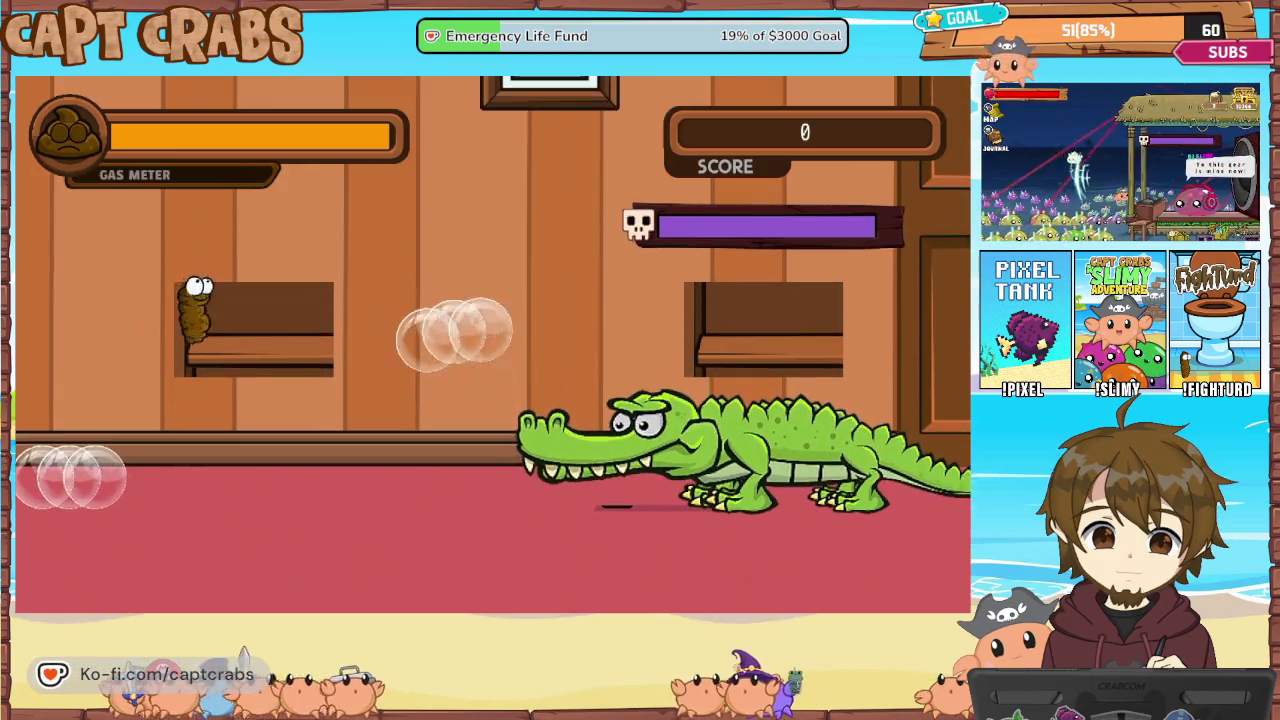
key(space)
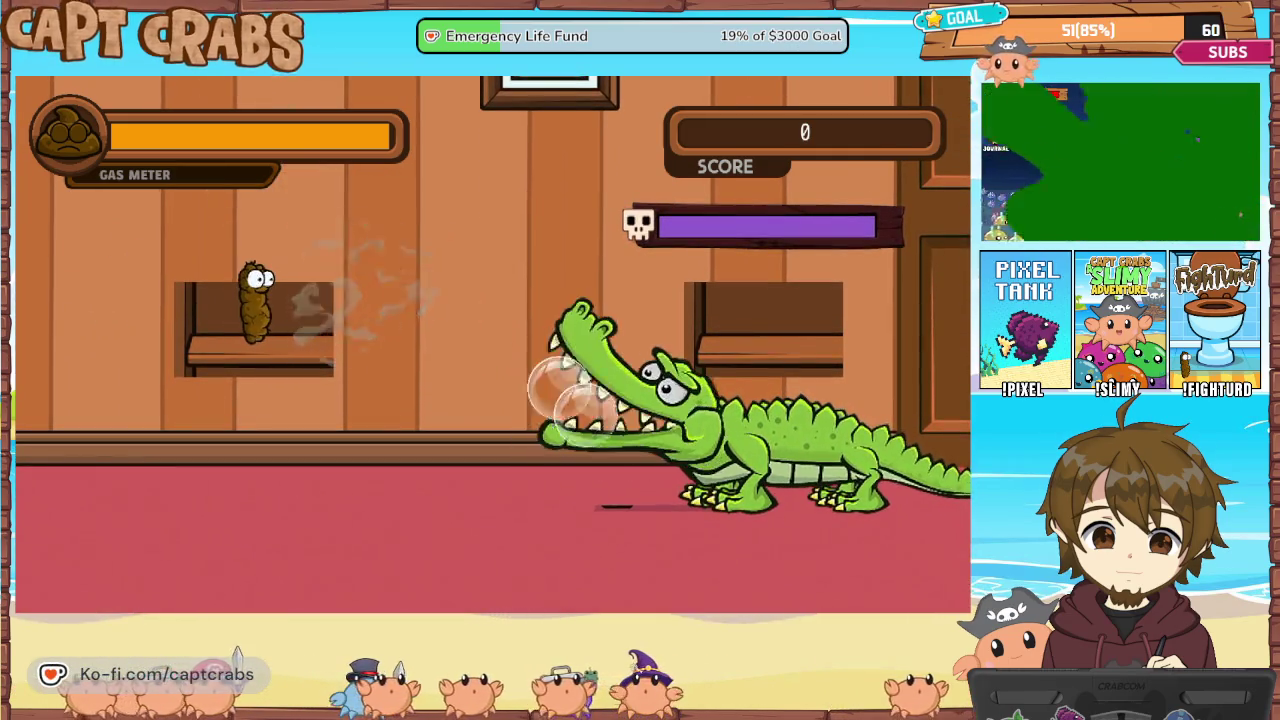
key(Right)
key(space)
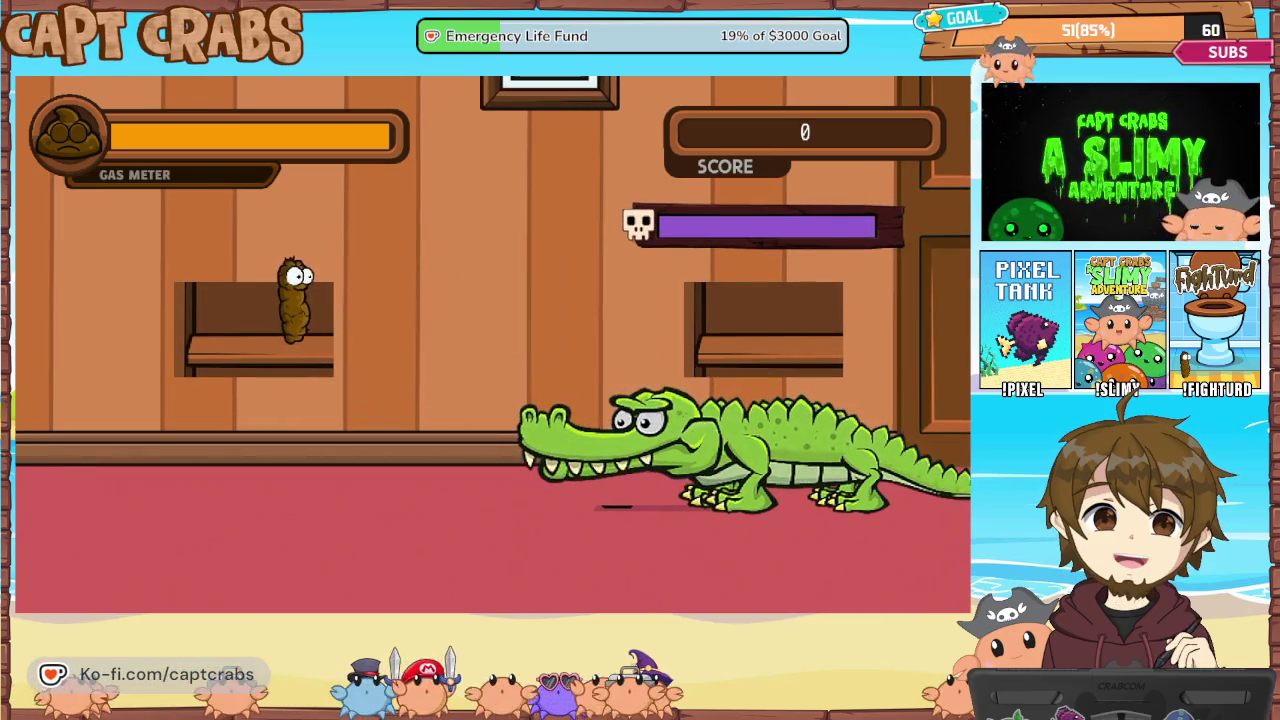
key(space)
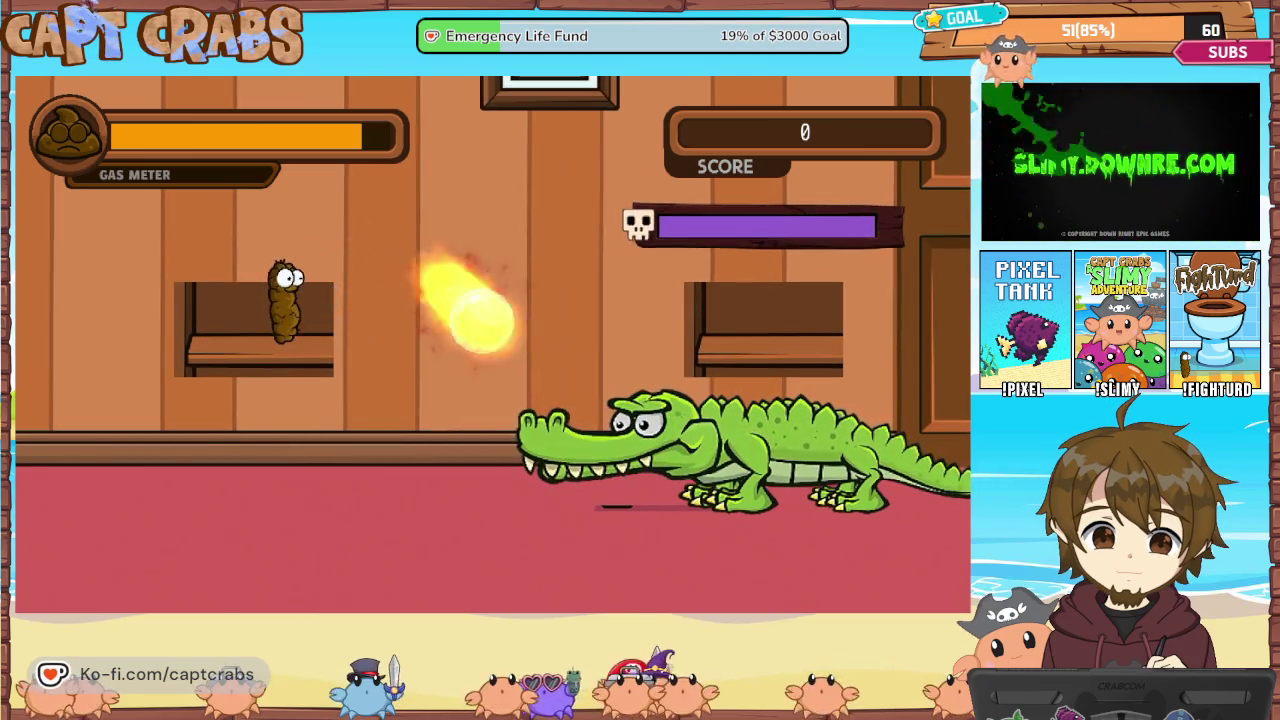
key(Escape)
key(alt+F4)
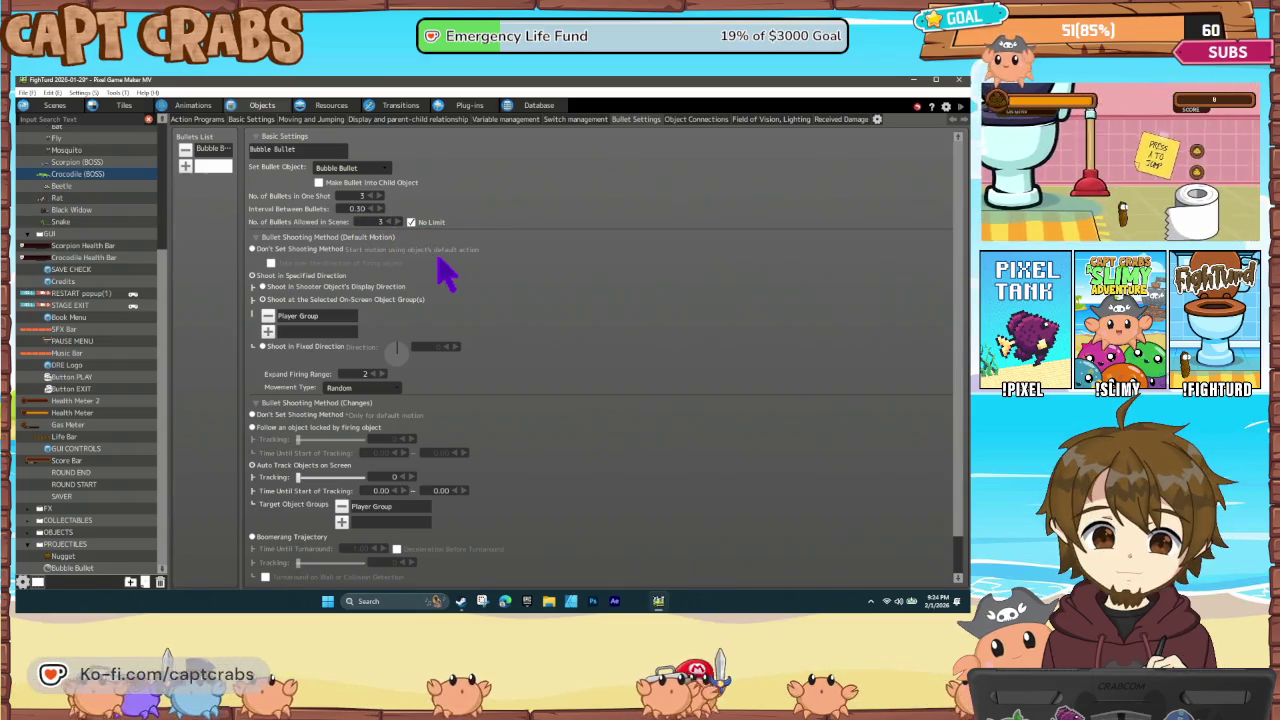
Relaunch the playtest and sidestep the crocodile's incoming bubbles
key(F5)
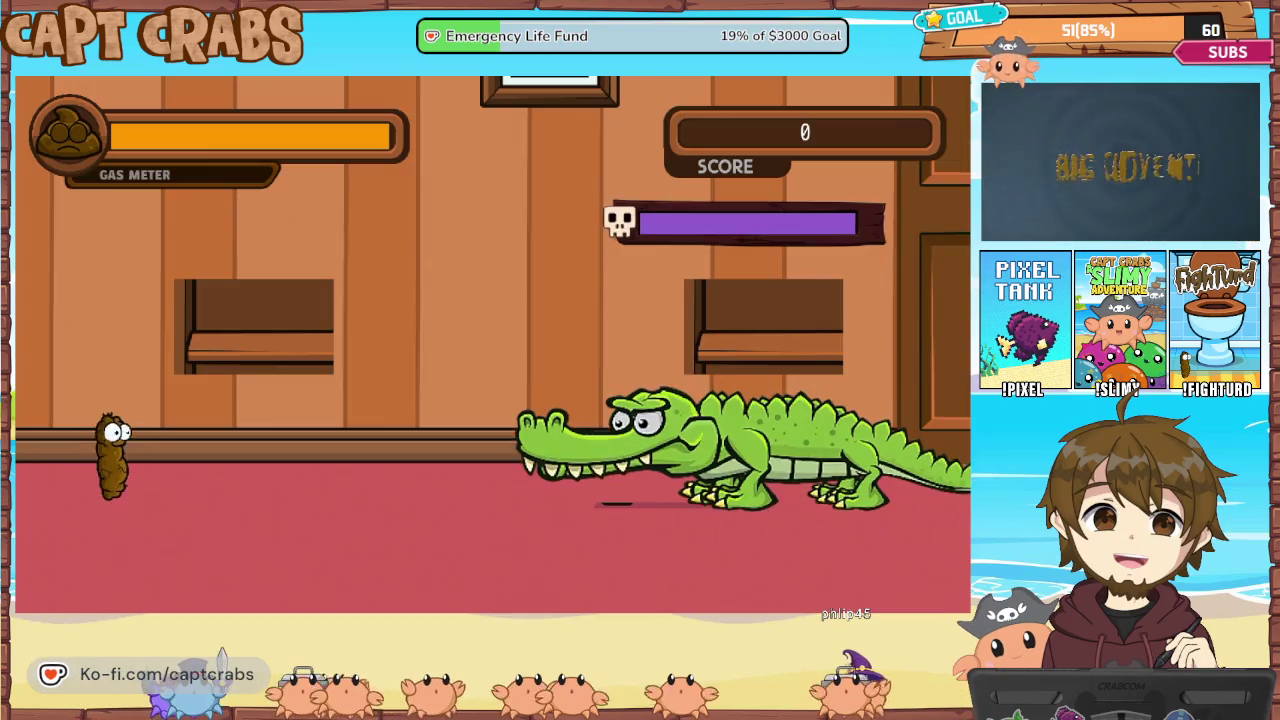
key(Right)
key(Left)
key(Right)
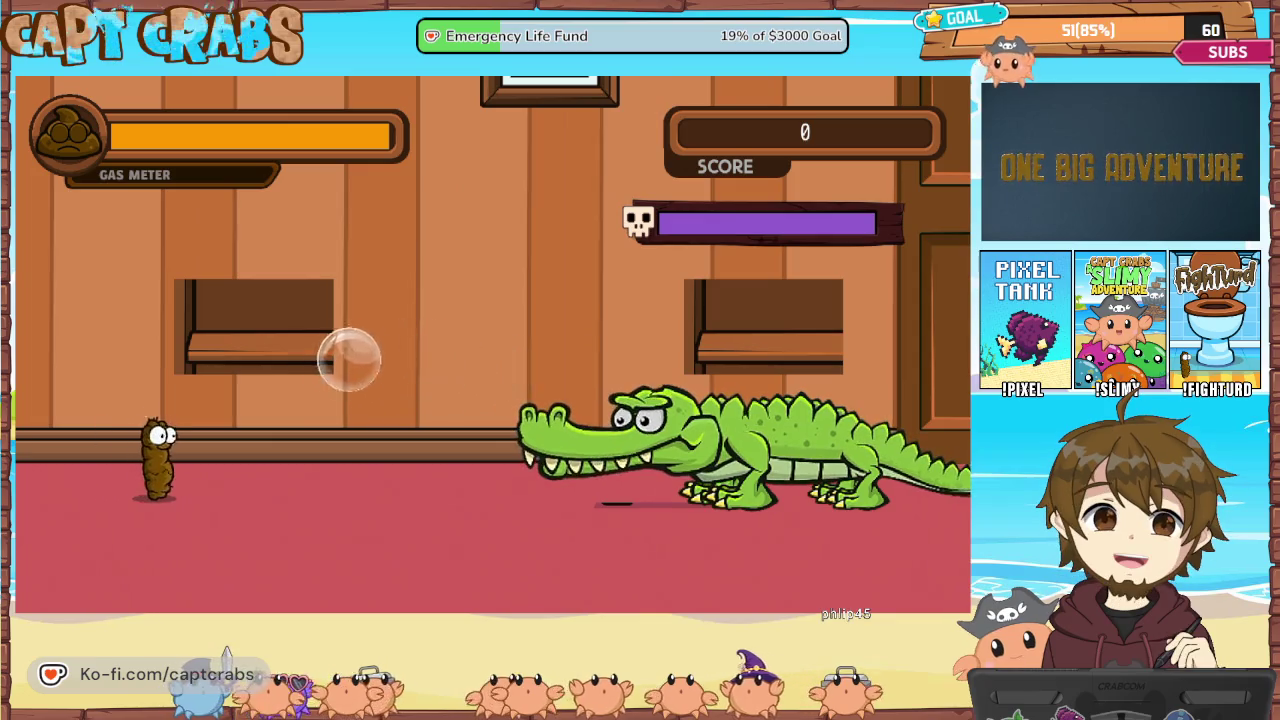
key(Left)
Release gas clouds and poop pellets at the crocodile, then exit the playtest via EXIT GAME
key(Right)
key(space)
key(Left)
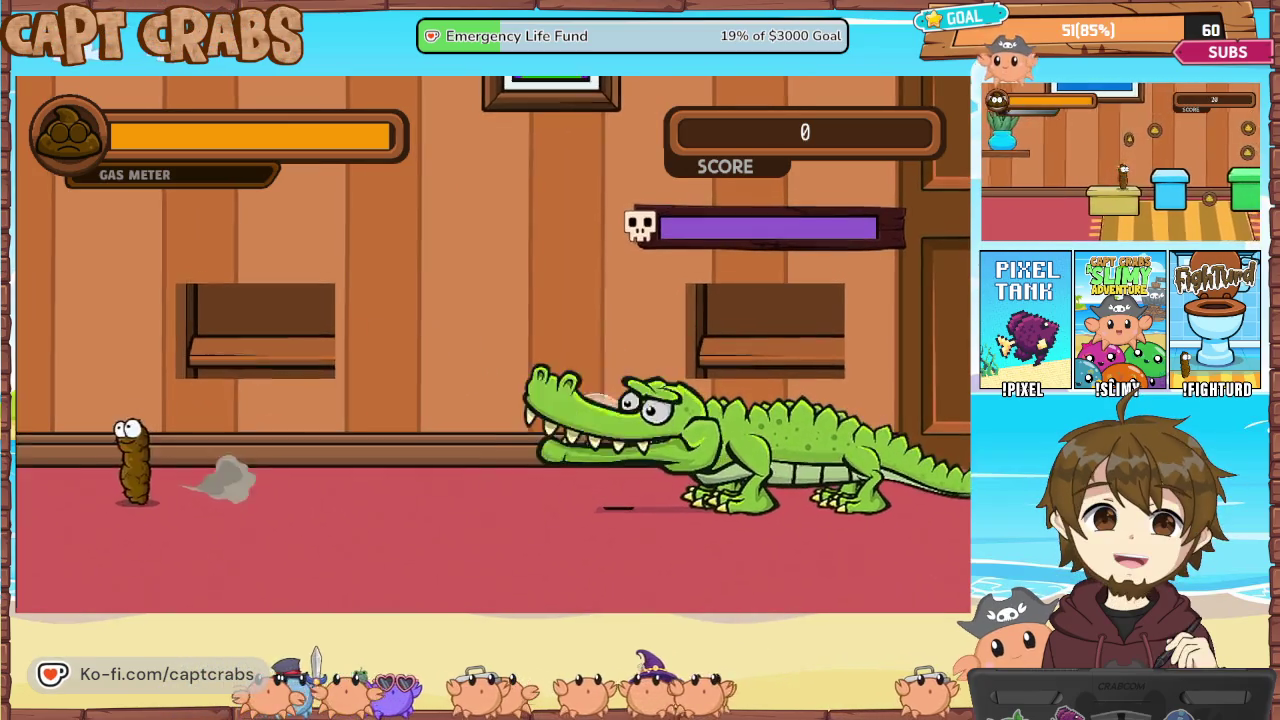
key(Right)
key(space)
key(Left)
key(Right)
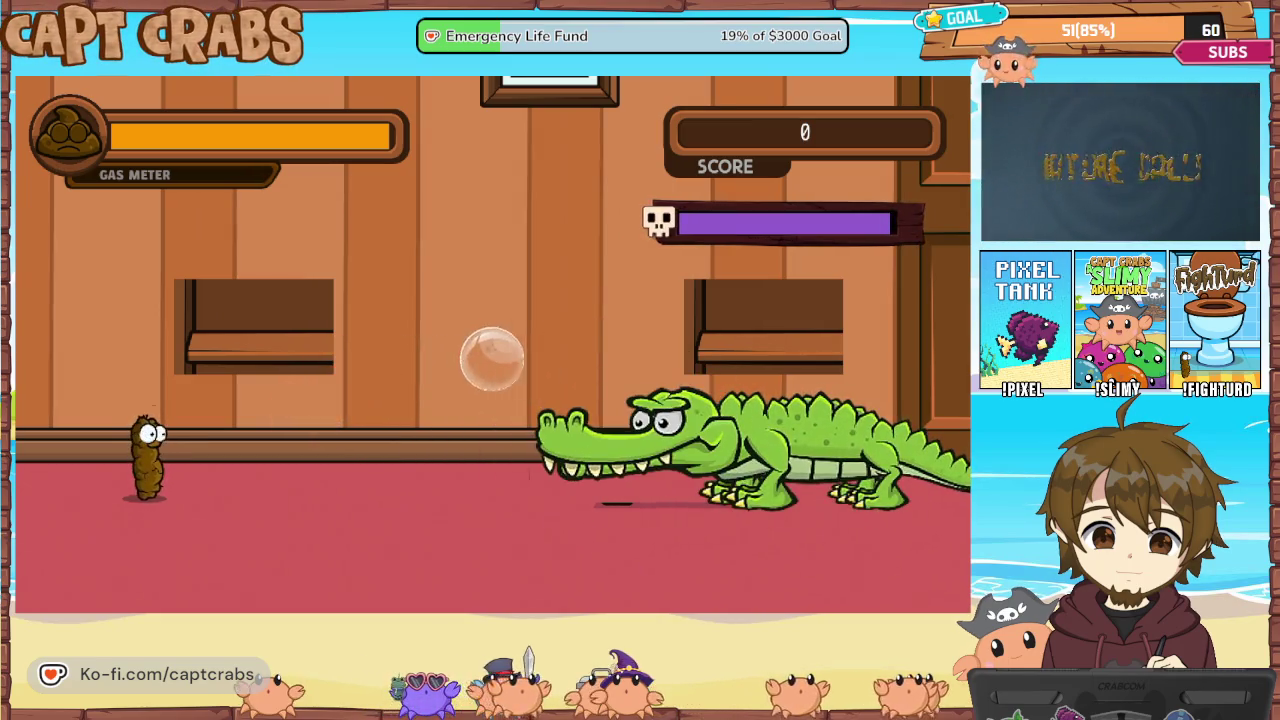
key(Down)
key(Down)
key(Down)
key(Return)
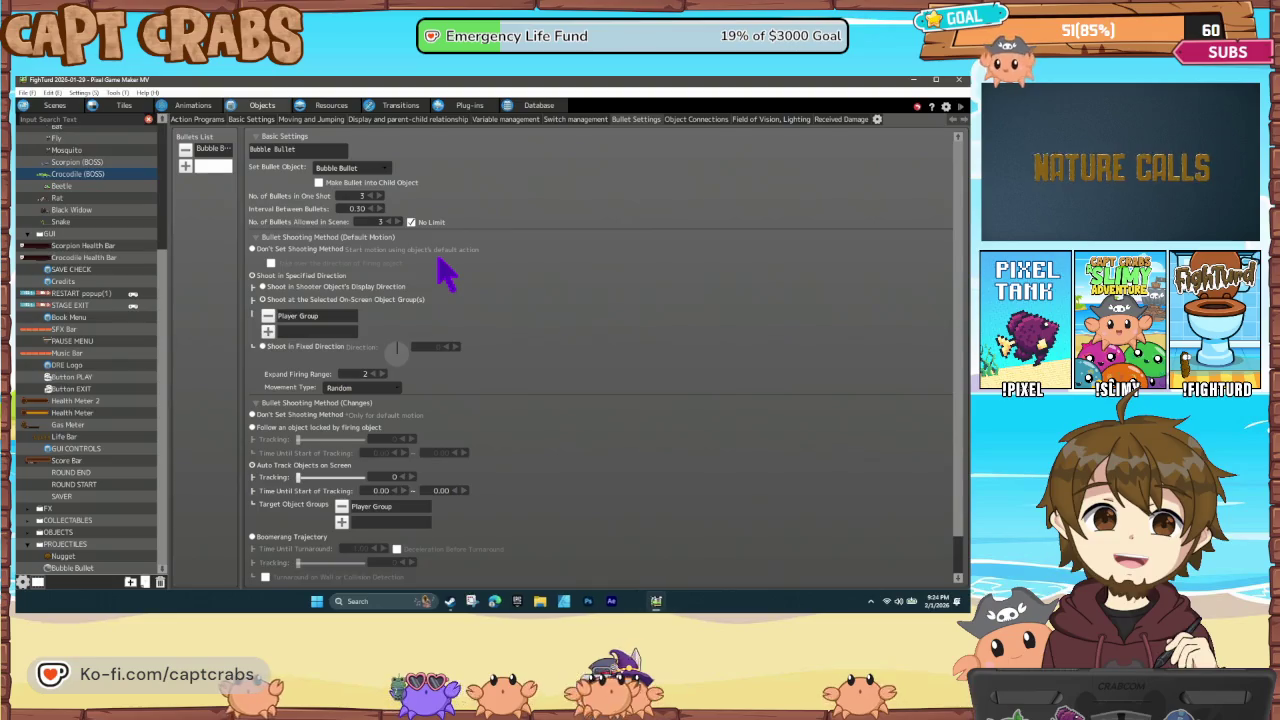
Set the bubble interval to 0.15, playtest the faster attack from the left shelf, then open Animations
double_click(354, 208)
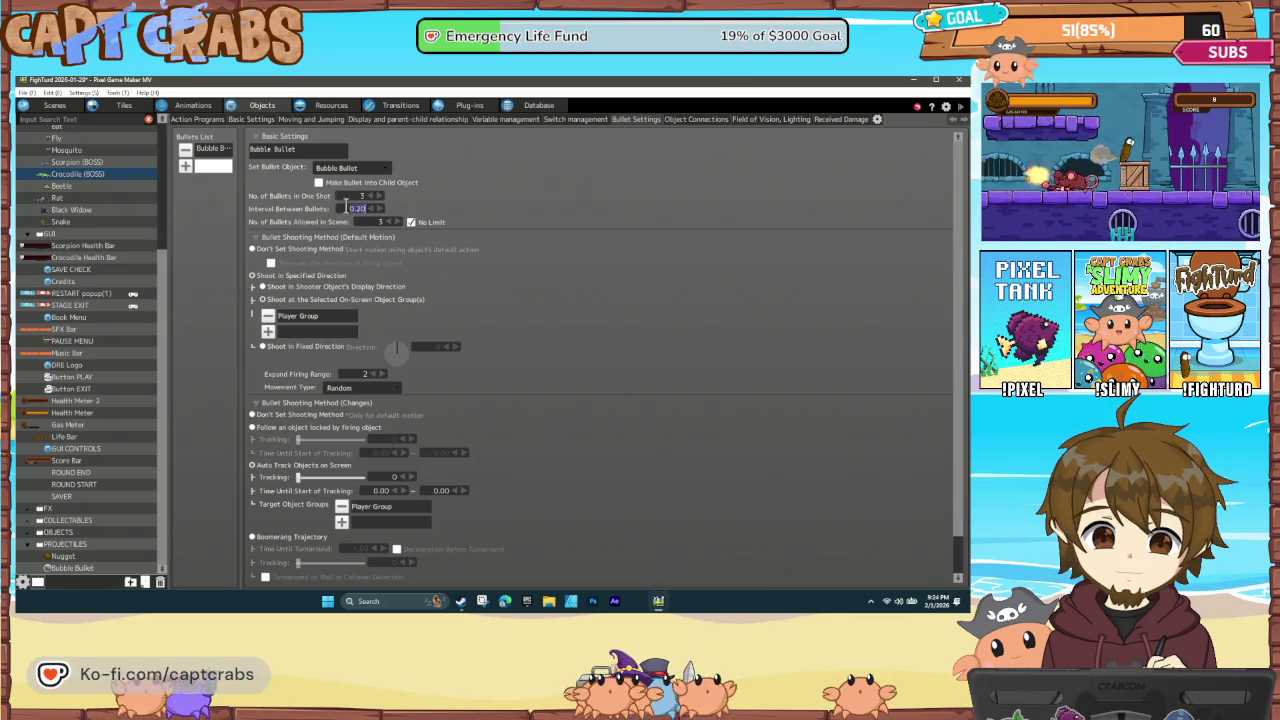
text(0.15)
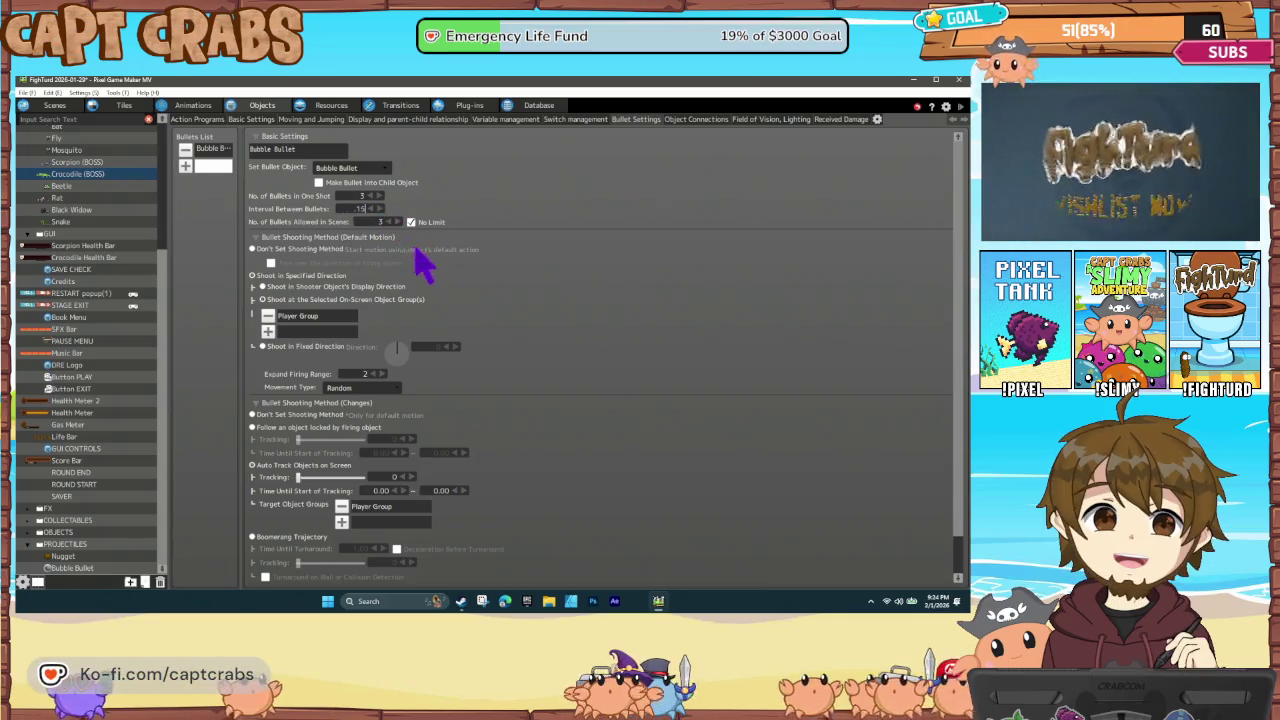
key(F5)
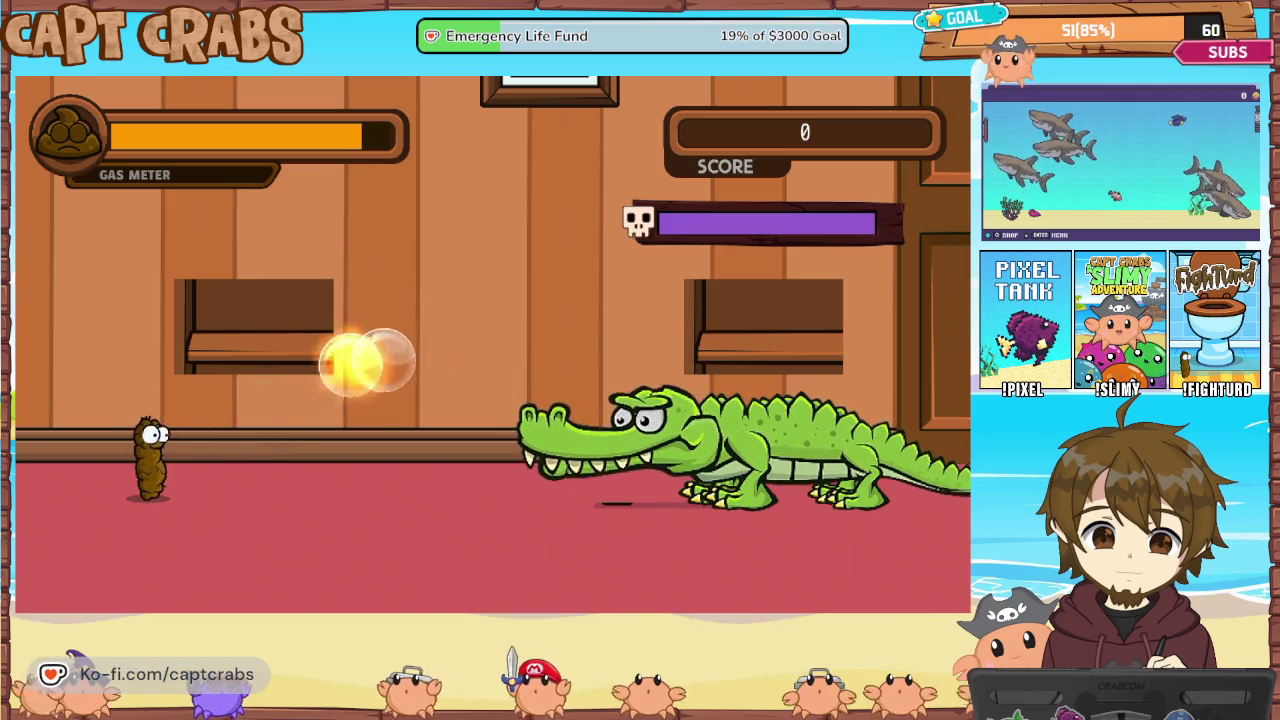
key(Up)
key(Up)
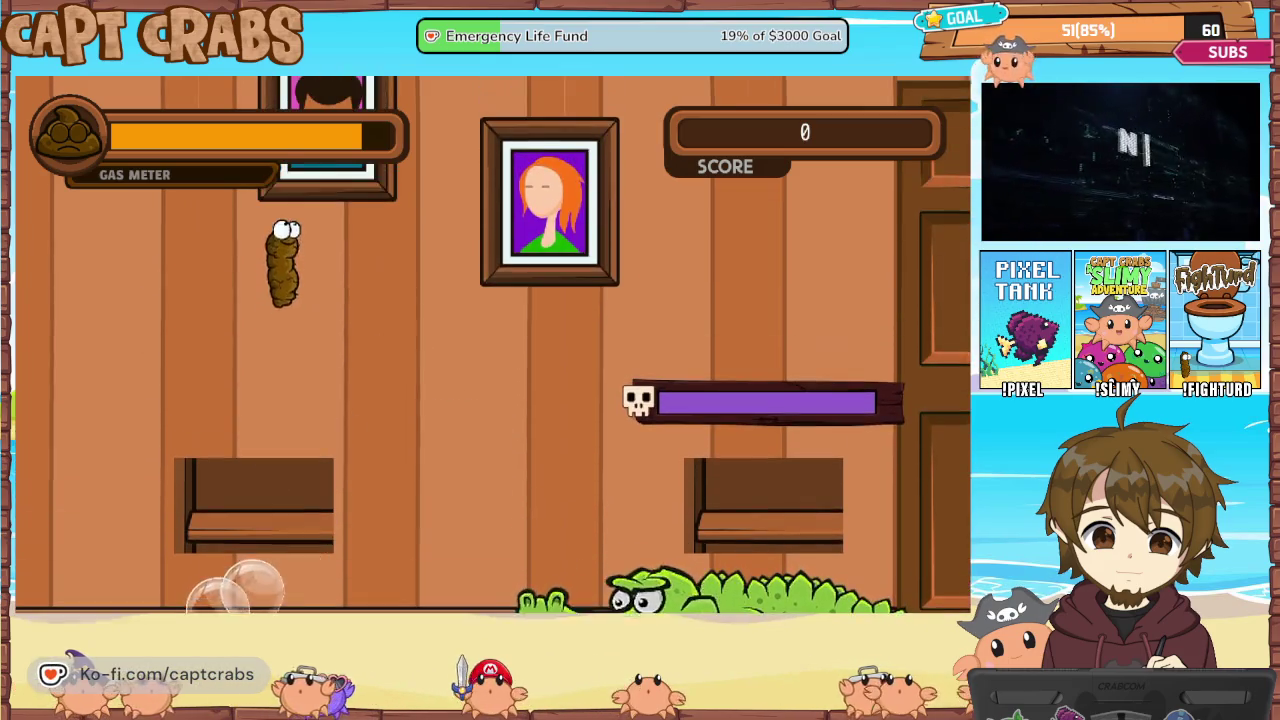
key(space)
key(space)
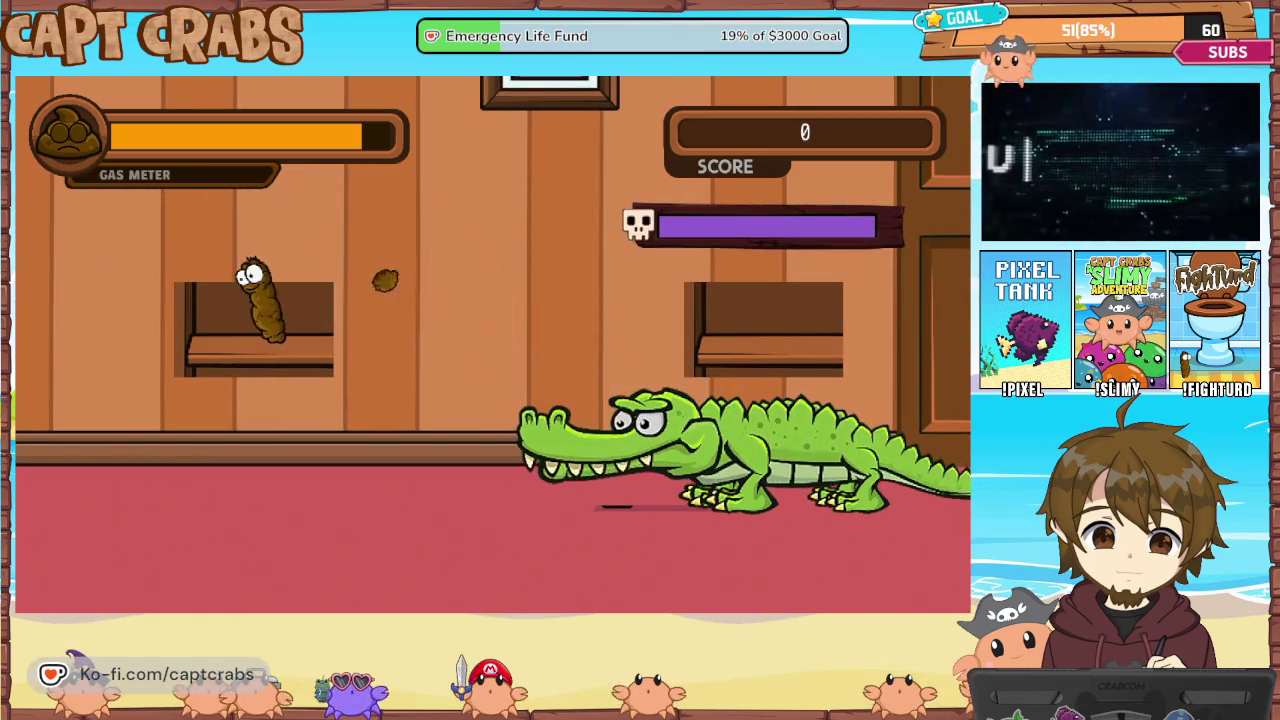
key(Escape)
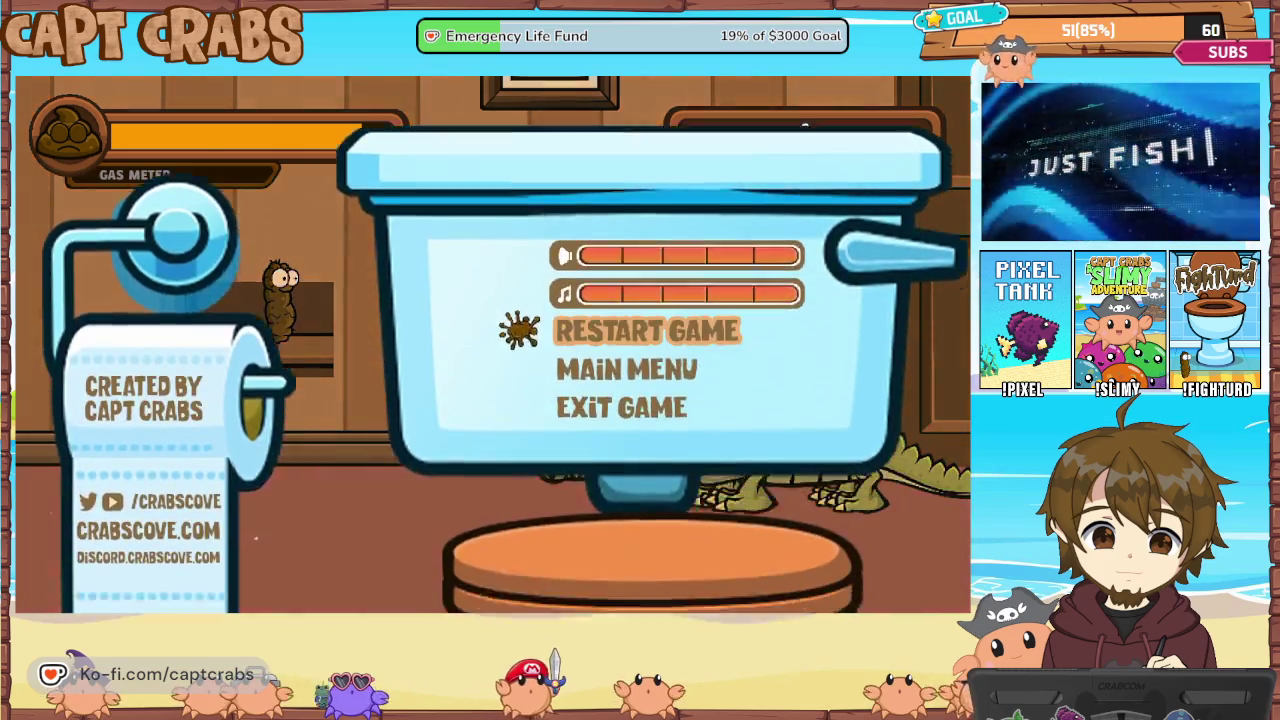
key(Down)
key(Down)
key(Return)
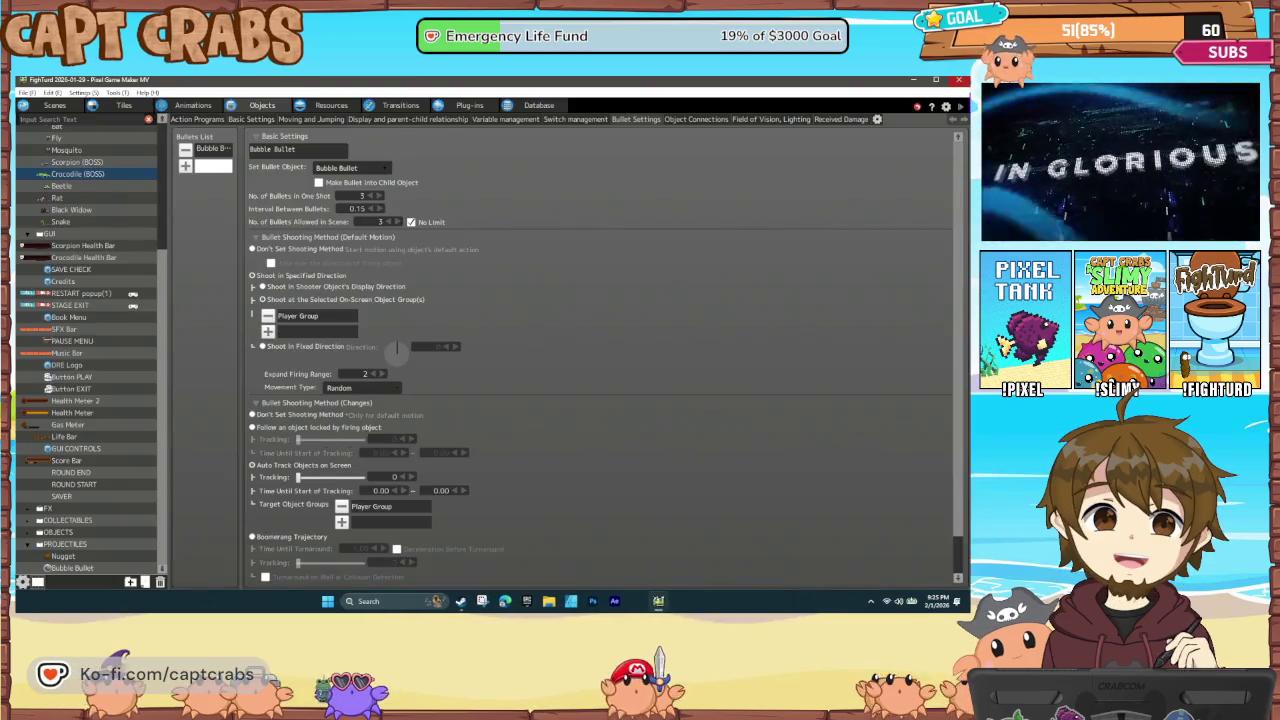
click(190, 106)
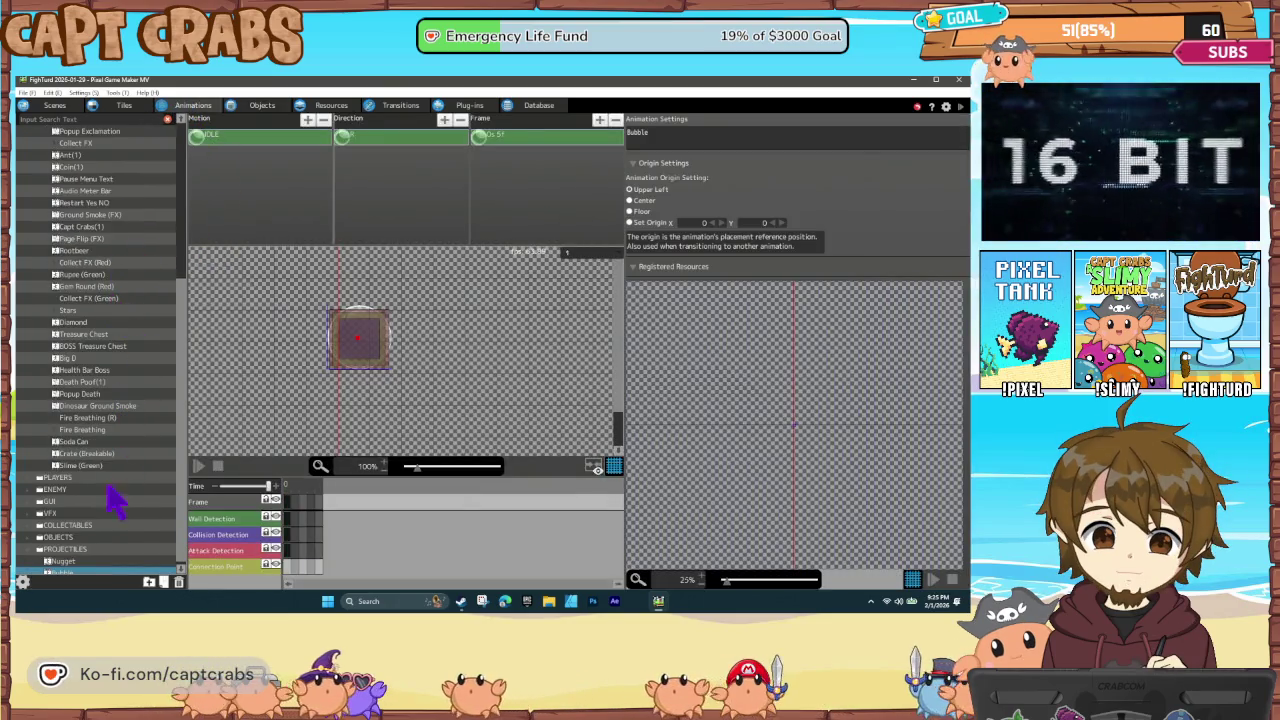
Open the Crocodile (BOSS) ATTACK 2 animation from the ENEMY folder
click(38, 478)
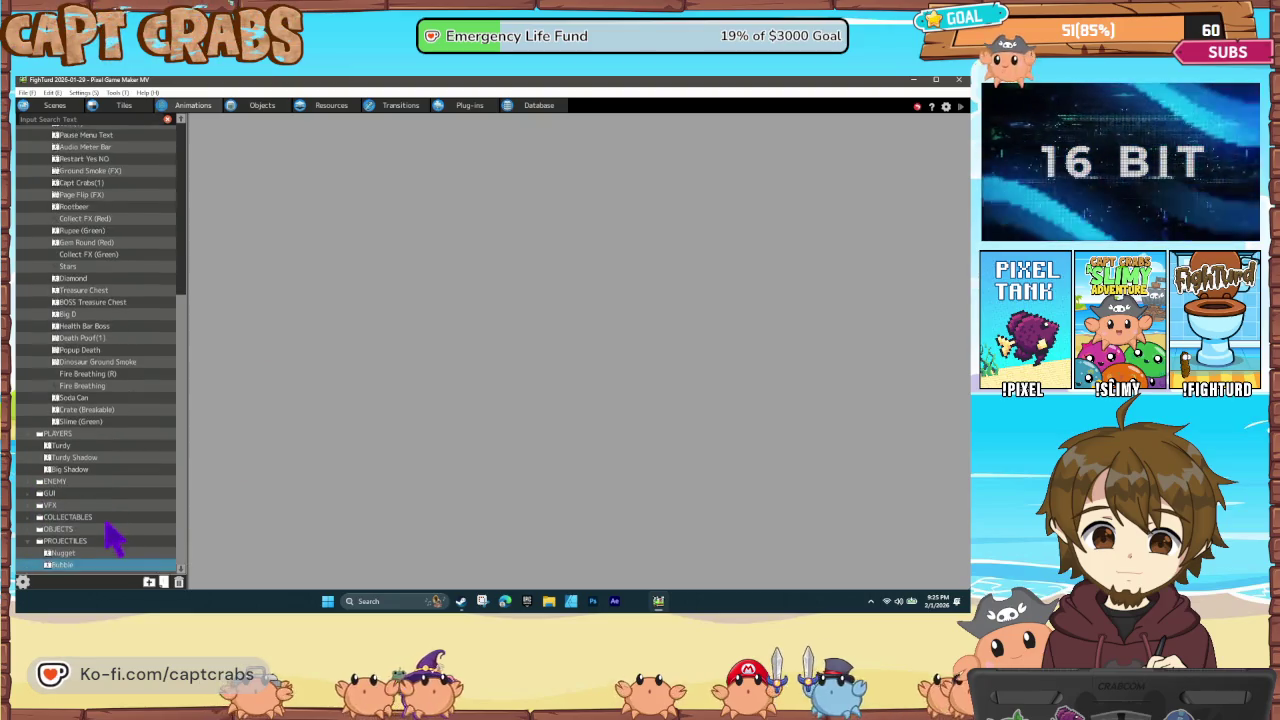
click(36, 437)
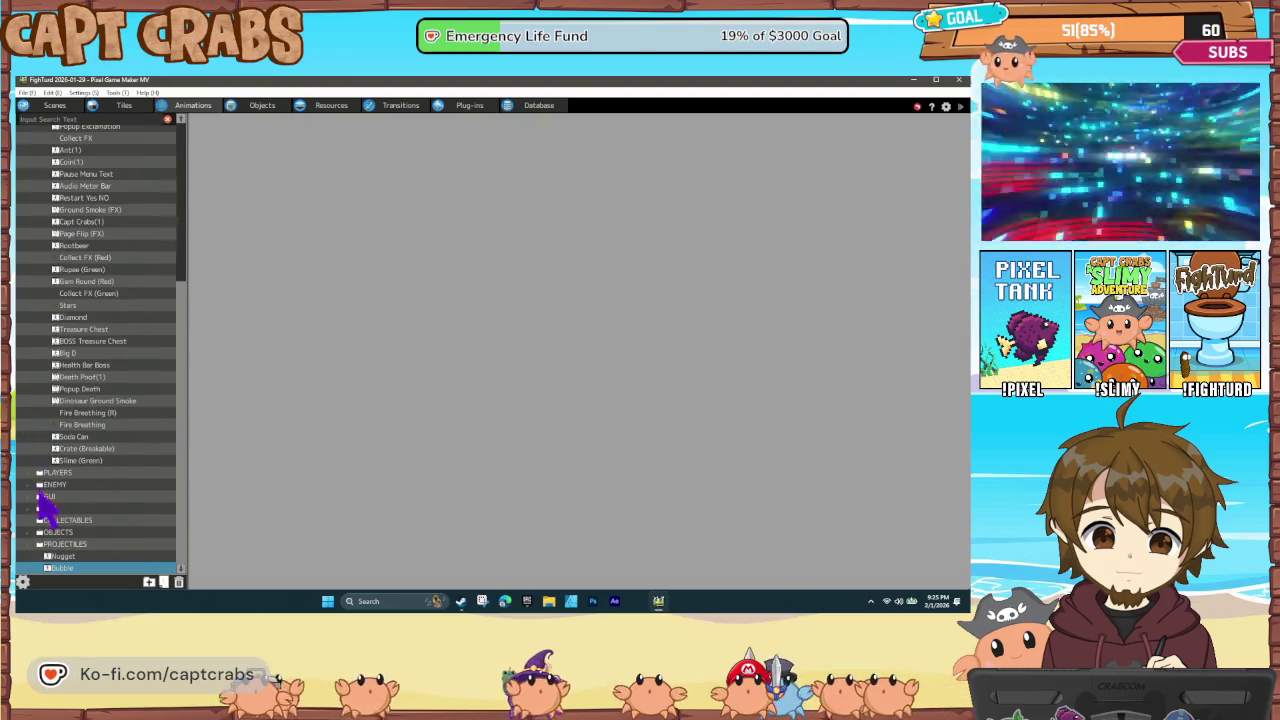
click(38, 484)
scroll(86, 520, down, 3)
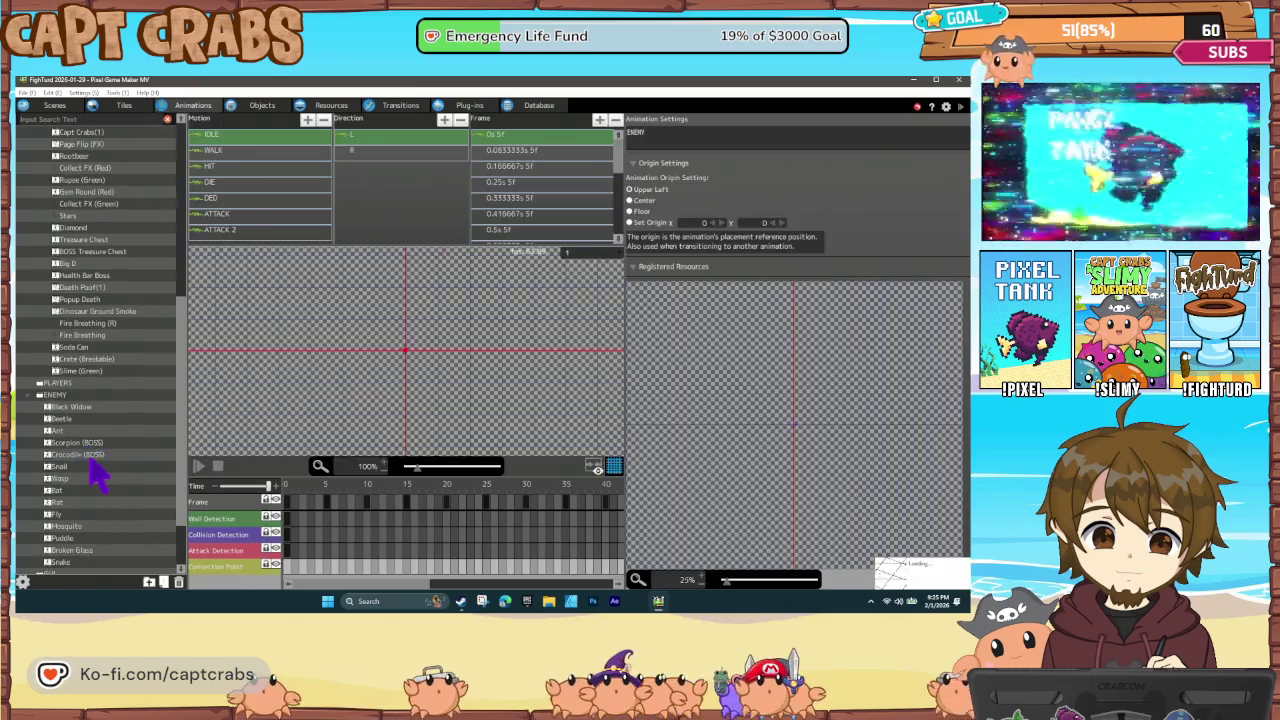
click(276, 231)
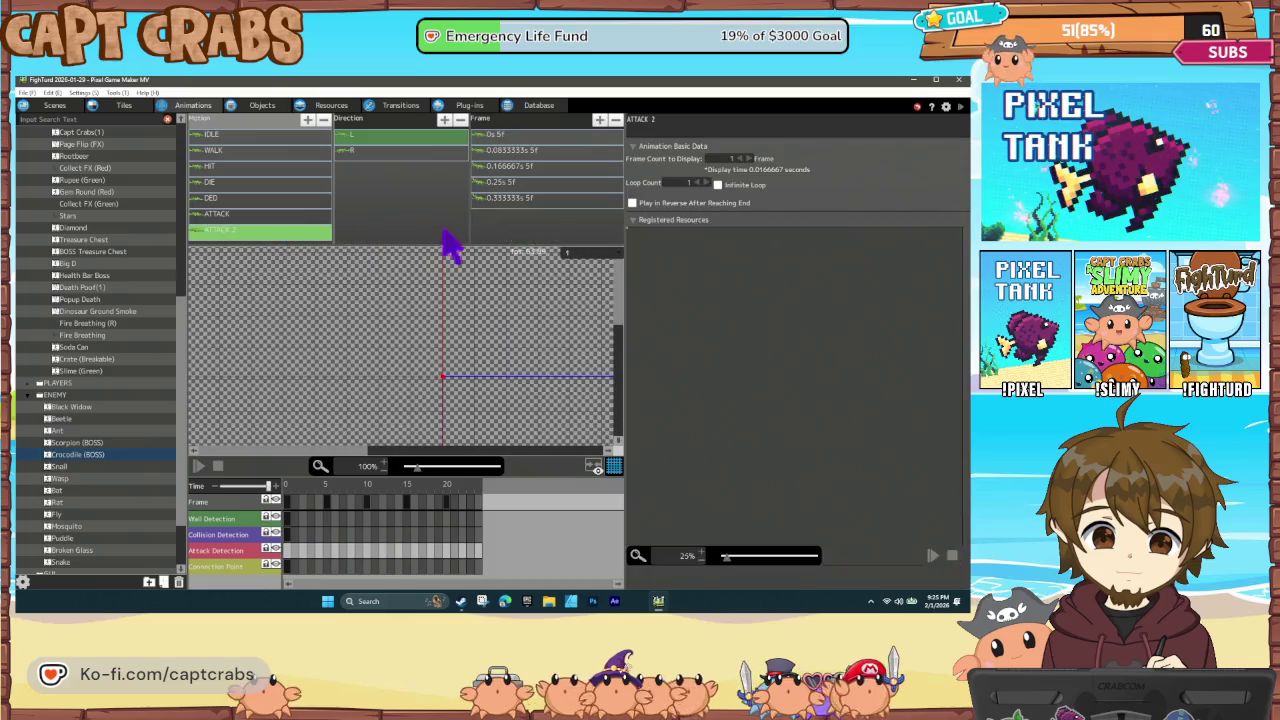
Paste two extra frames after the last L and R frames, then start a playtest
click(545, 200)
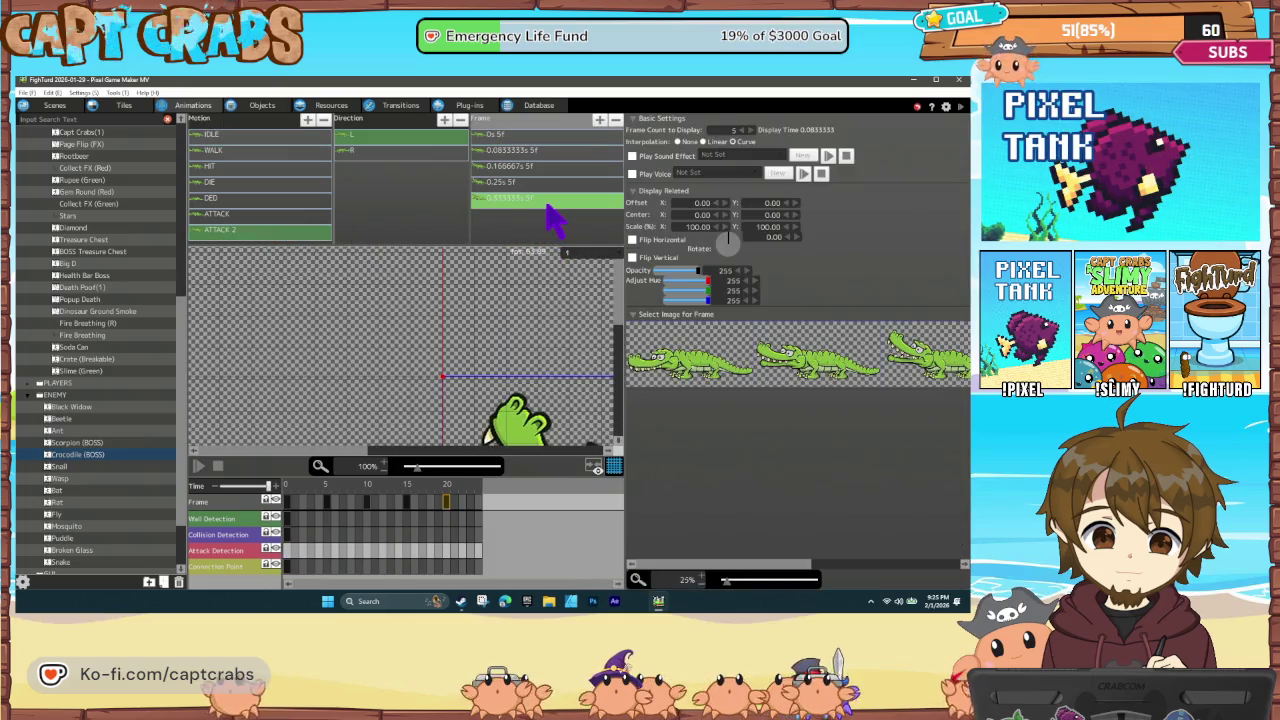
key(ctrl+v)
key(ctrl+v)
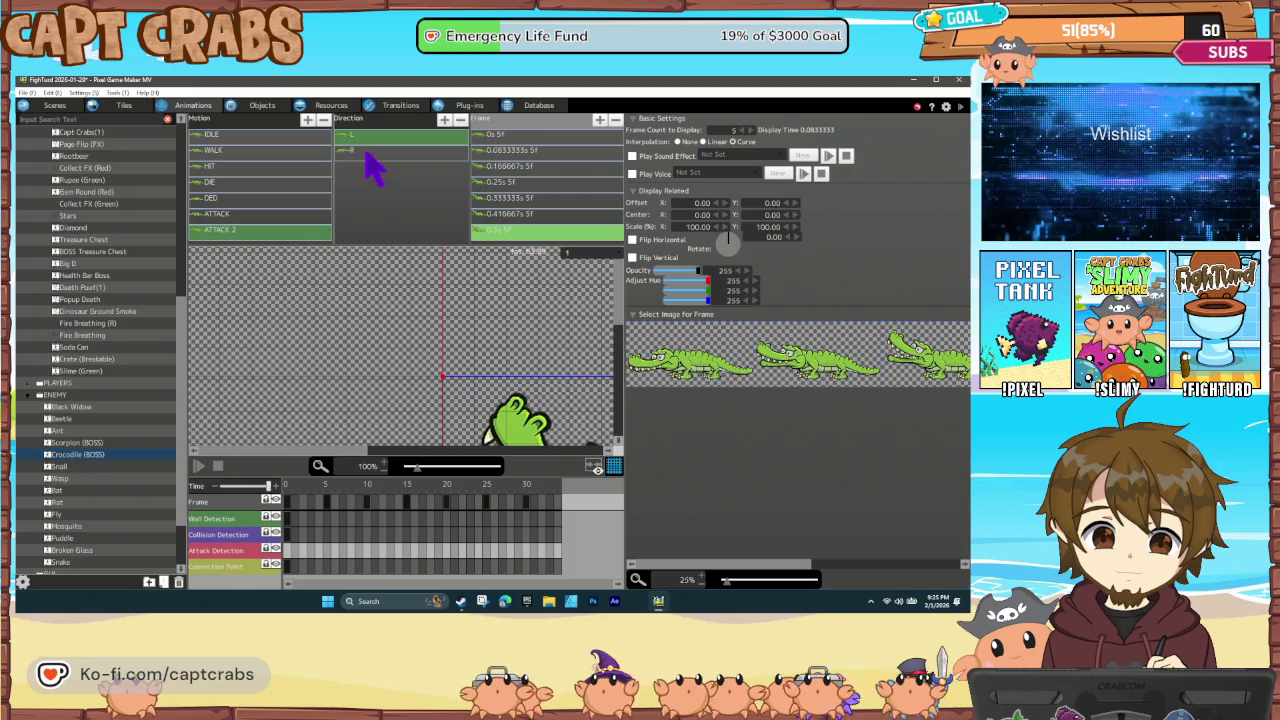
click(366, 150)
click(522, 200)
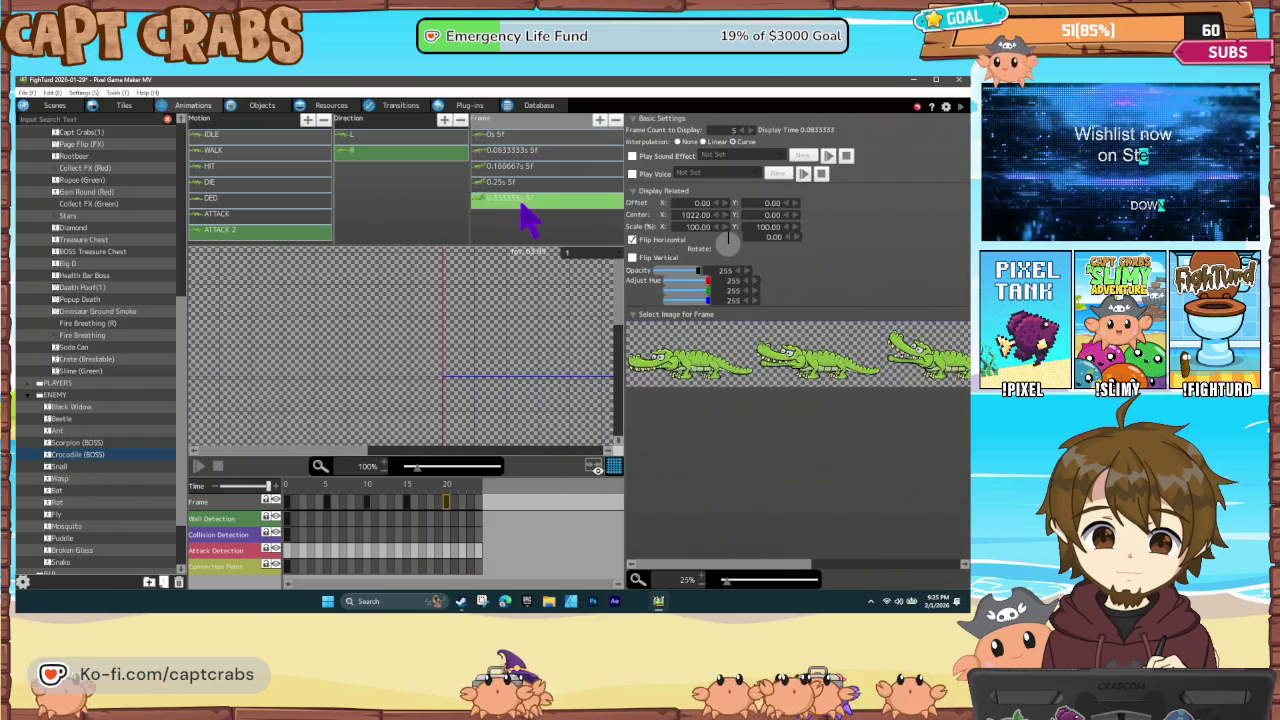
key(ctrl+v)
key(ctrl+v)
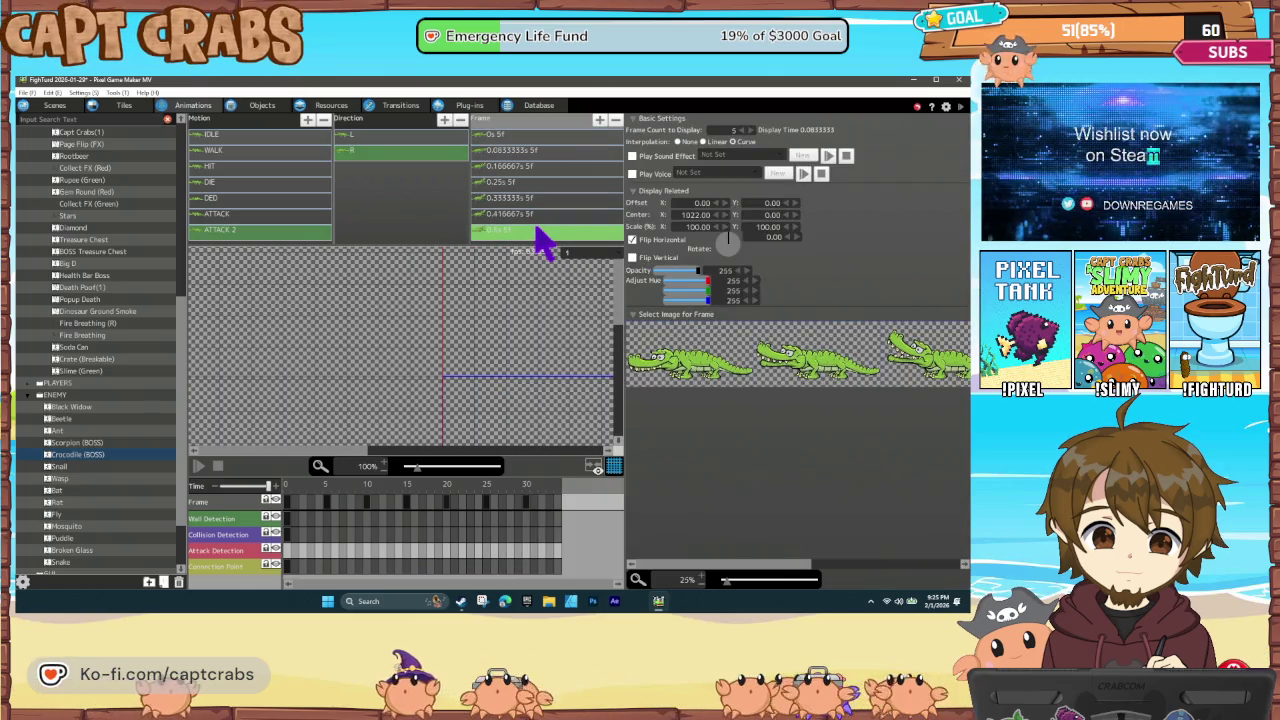
click(535, 229)
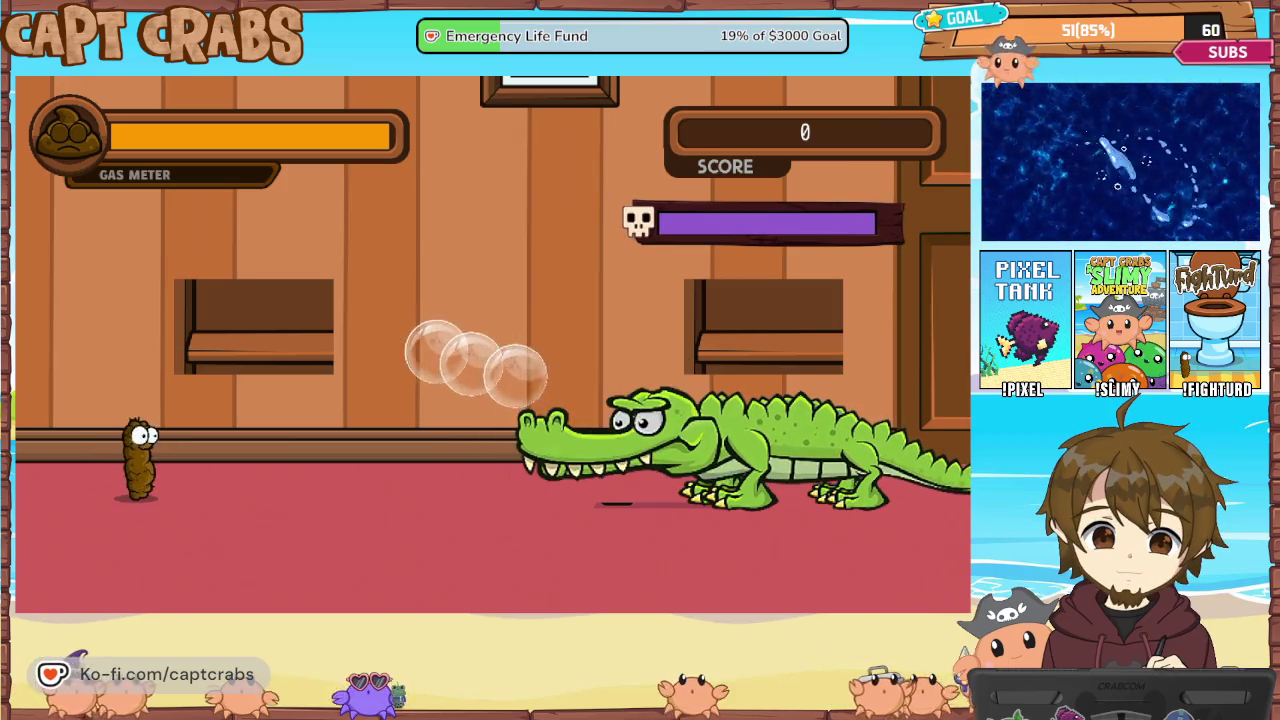
Jump toward the left shelf, then exit the playtest via EXIT GAME
key(space)
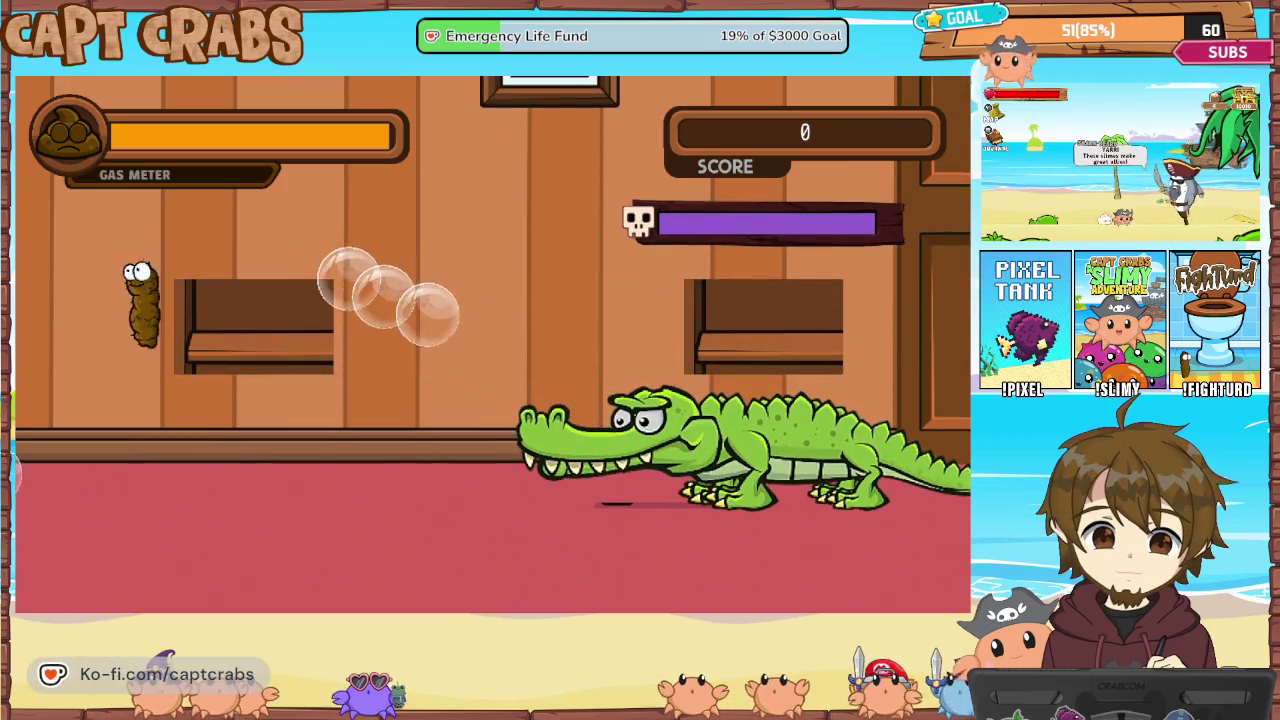
key(Down)
key(Down)
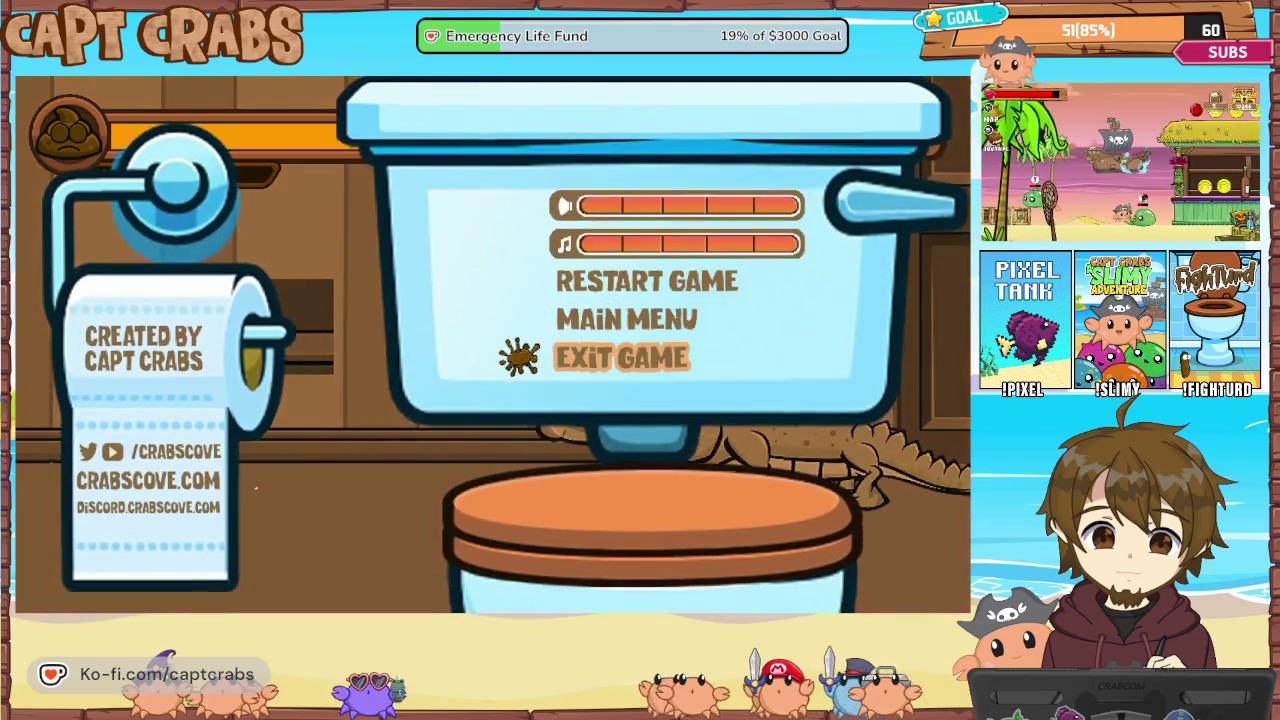
key(Return)
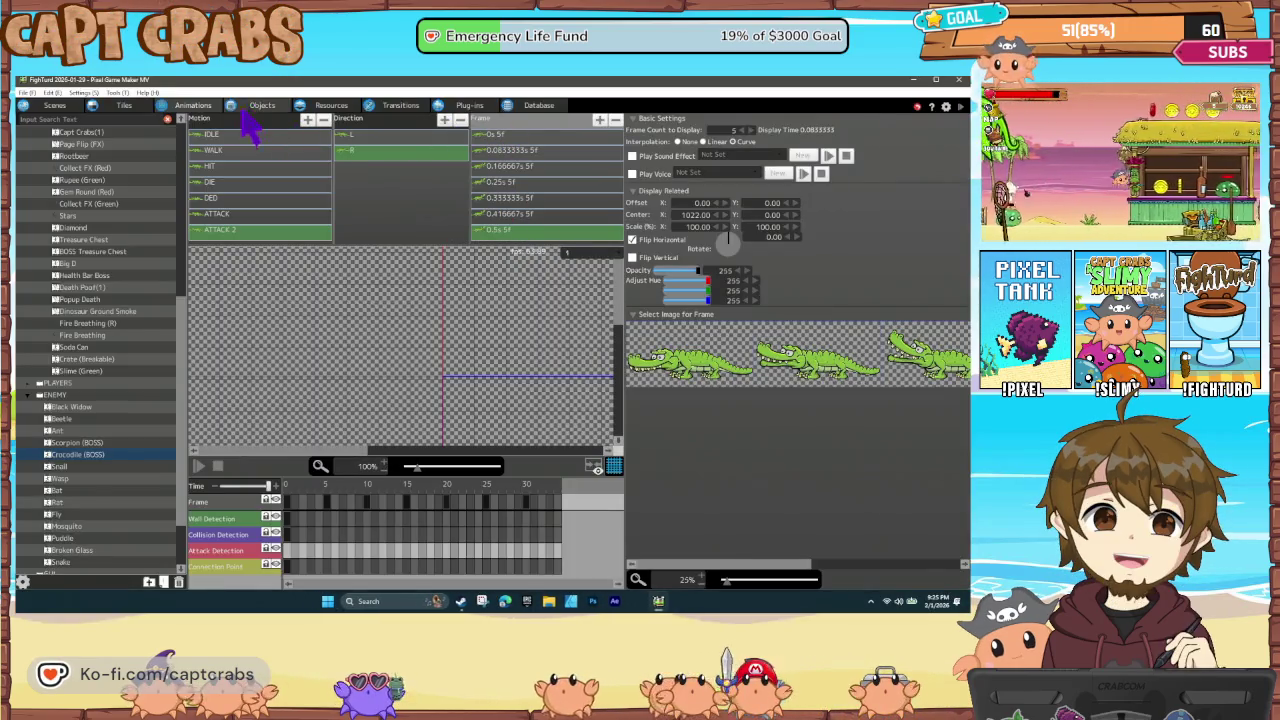
Set Bubble Bullet's interval between bullets to 0.30 and launch a playtest
click(262, 105)
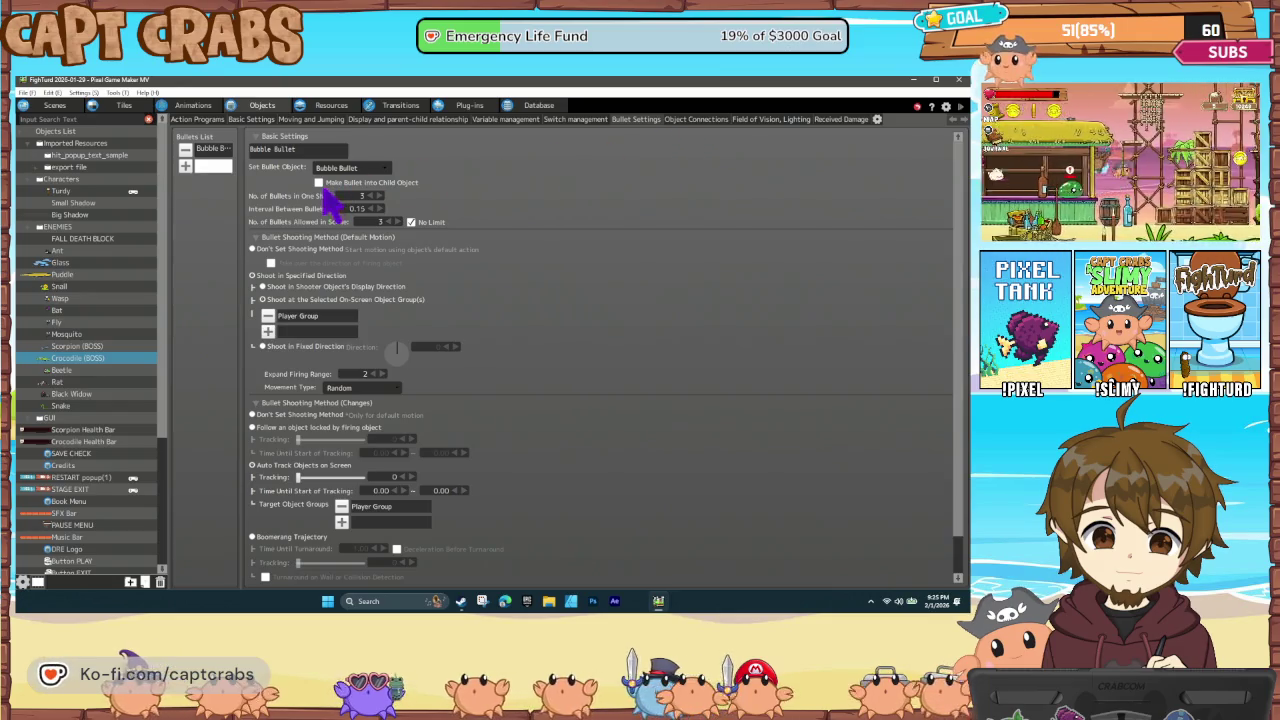
double_click(357, 208)
text(0.3)
key(Return)
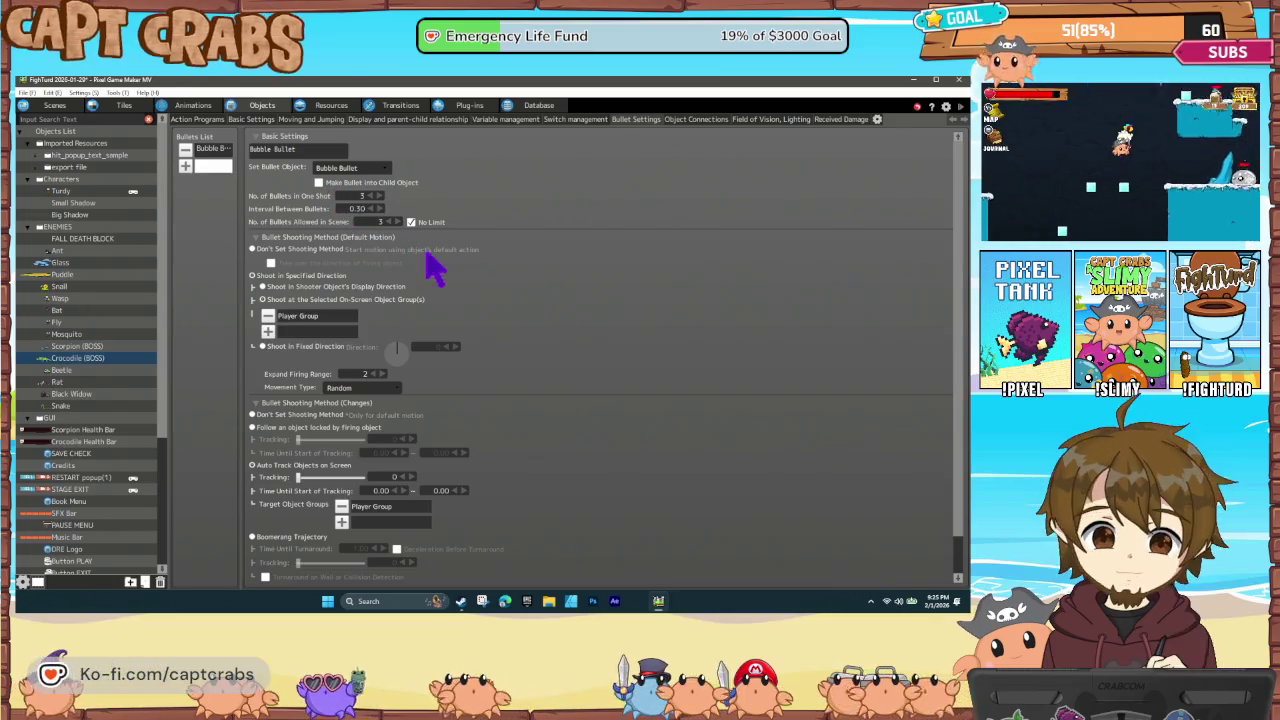
key(F5)
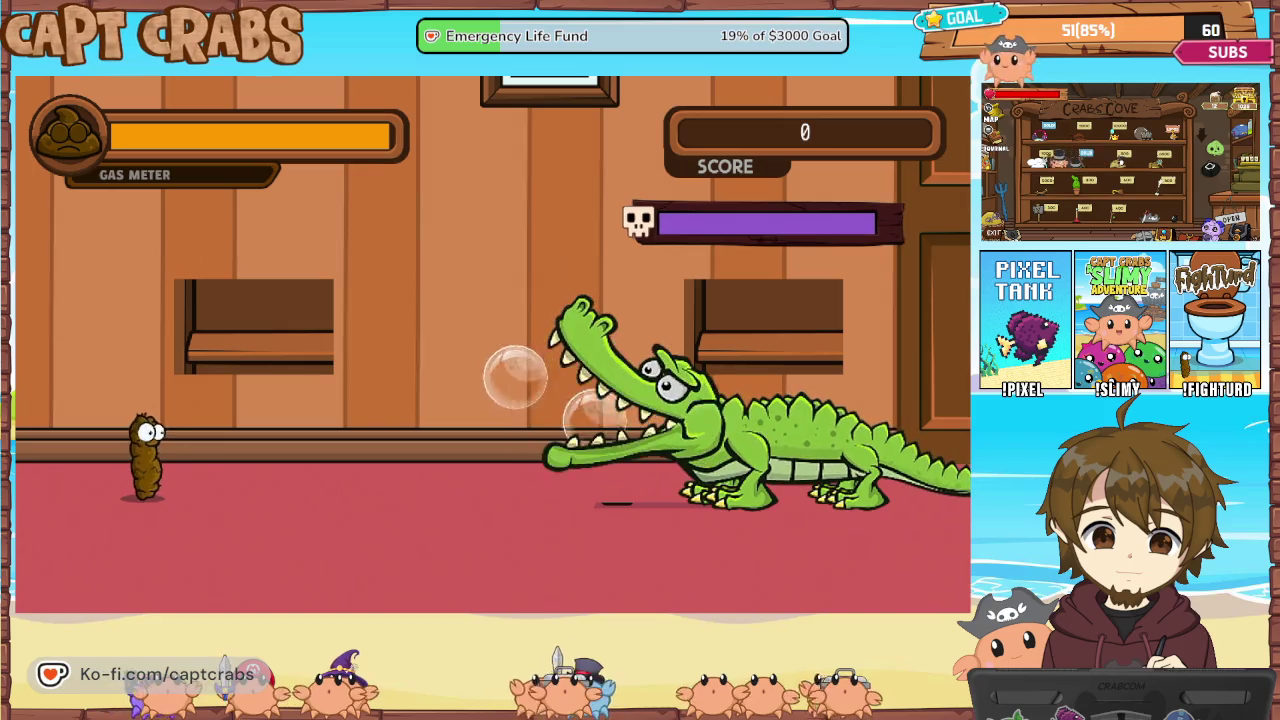
Move and jump the poop character, then pause and exit the playtest to the editor
key(Up)
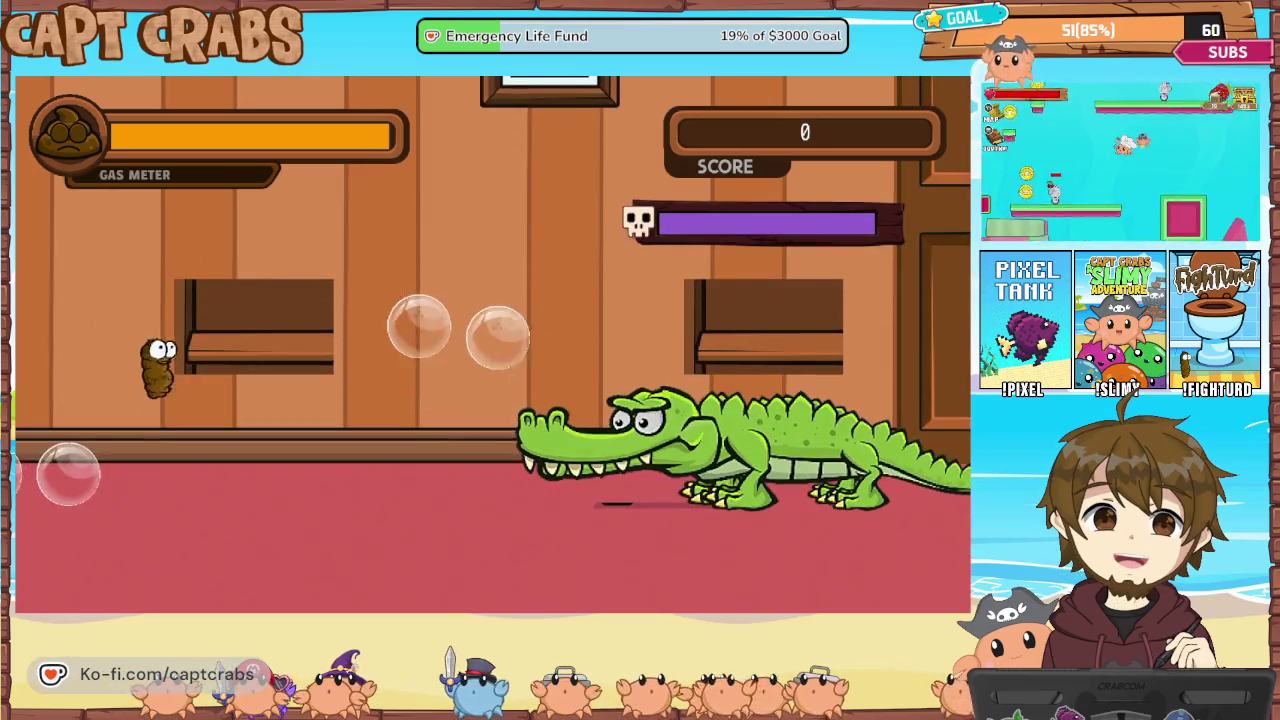
key(Left)
key(Right)
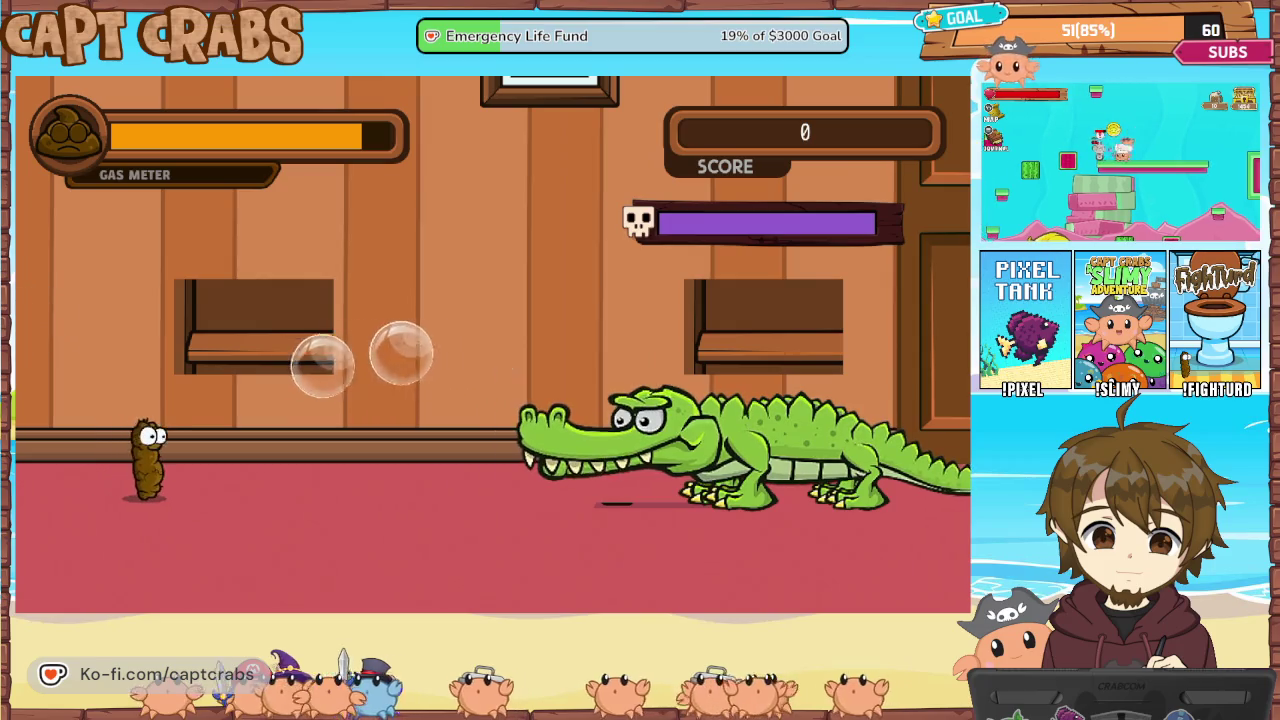
key(Up)
key(Escape)
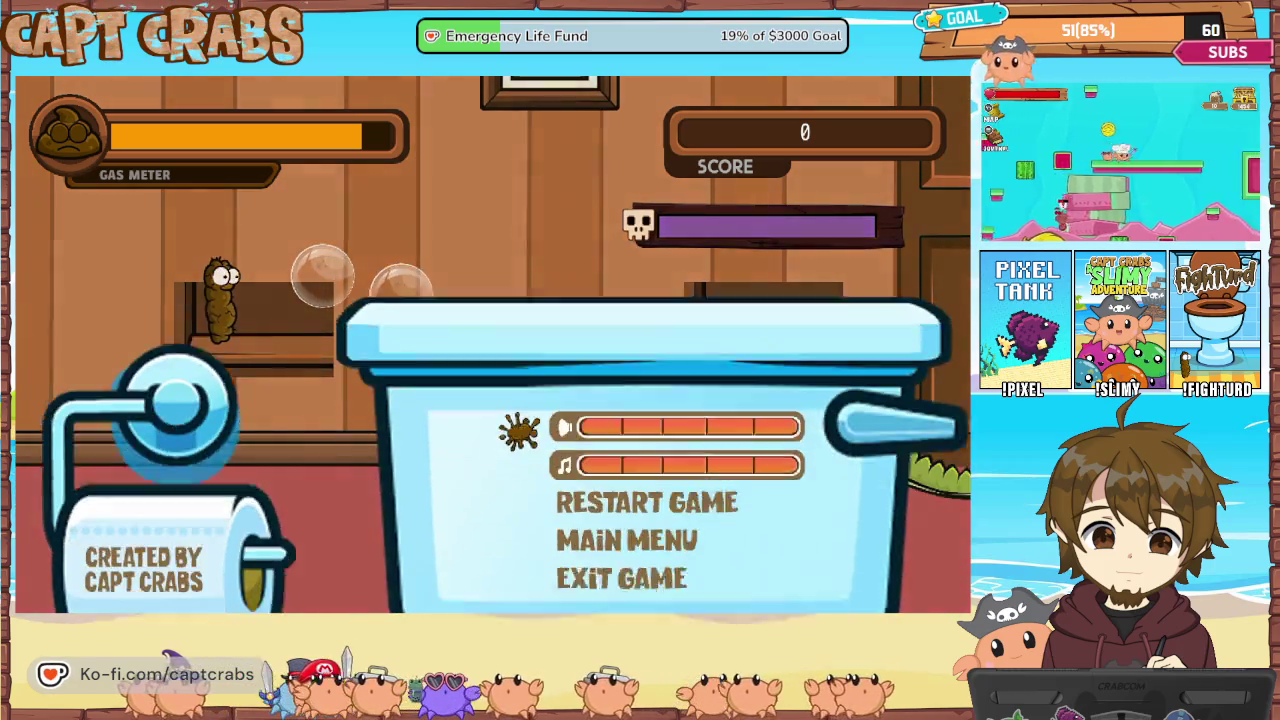
key(Down)
key(Down)
key(Return)
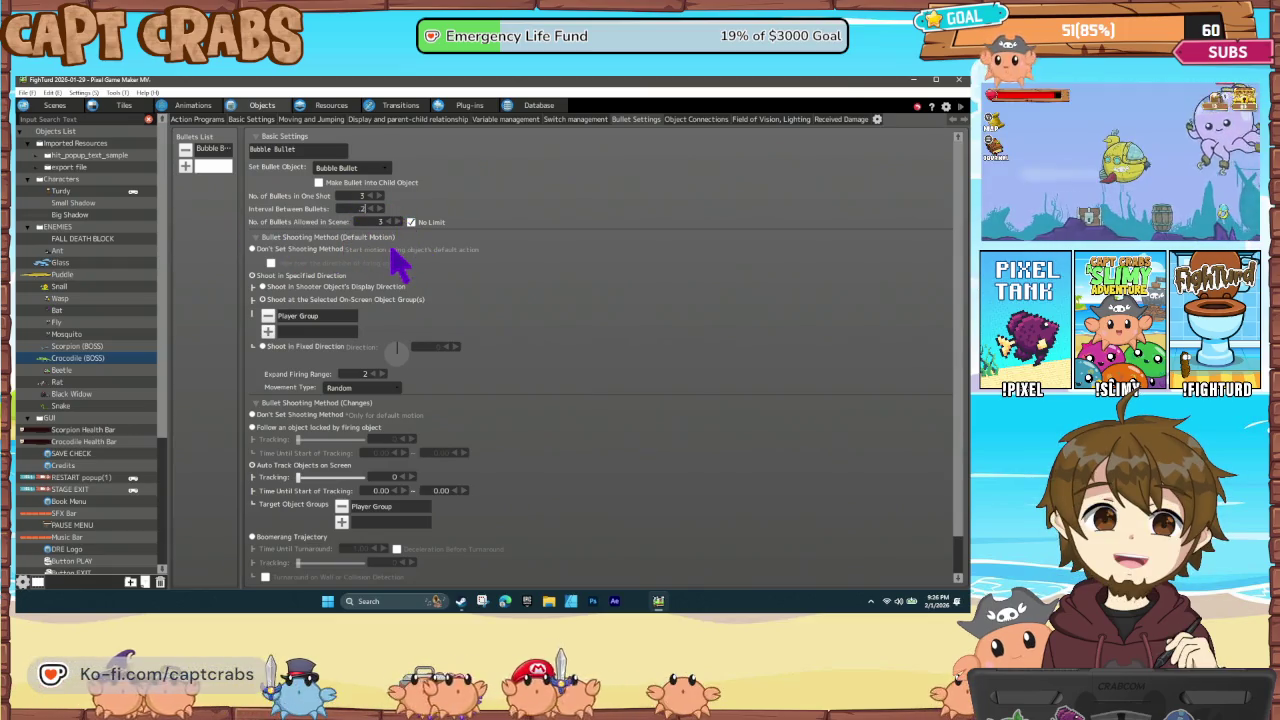
Commit the 0.20 bullet interval and start a playtest, hopping onto the left ledge and firing
key(Return)
key(F5)
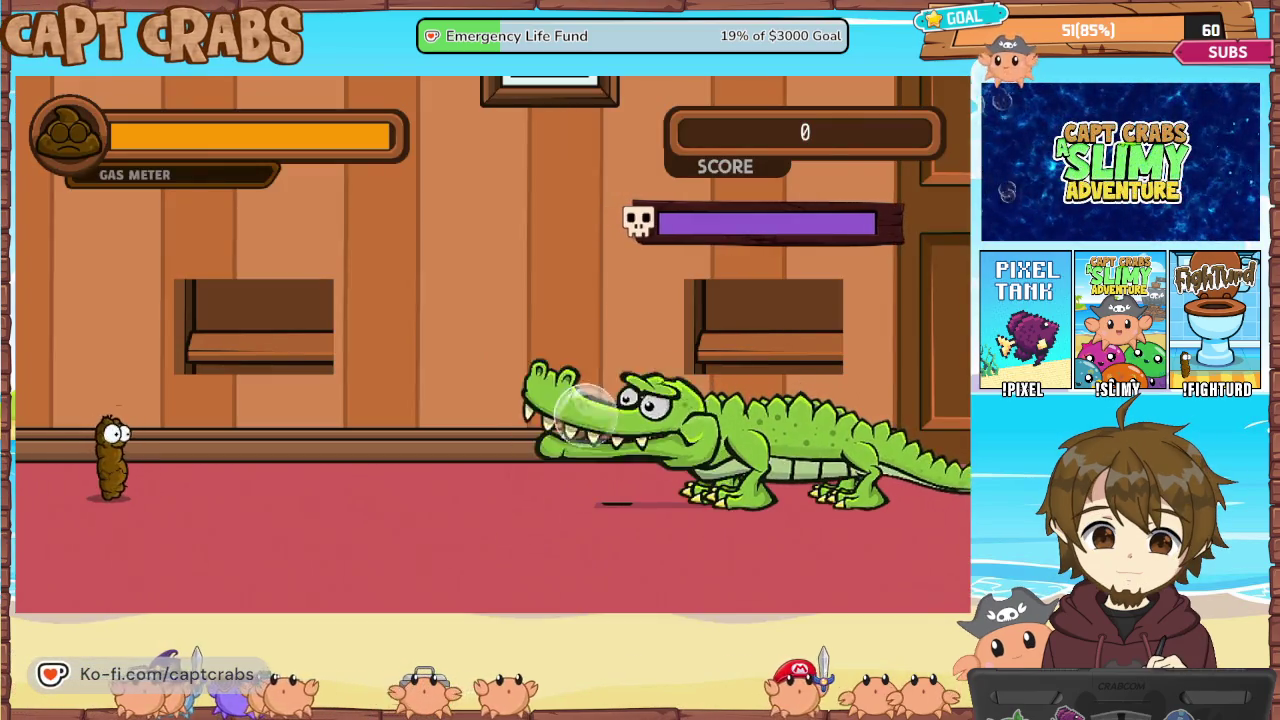
key(Up)
key(Right)
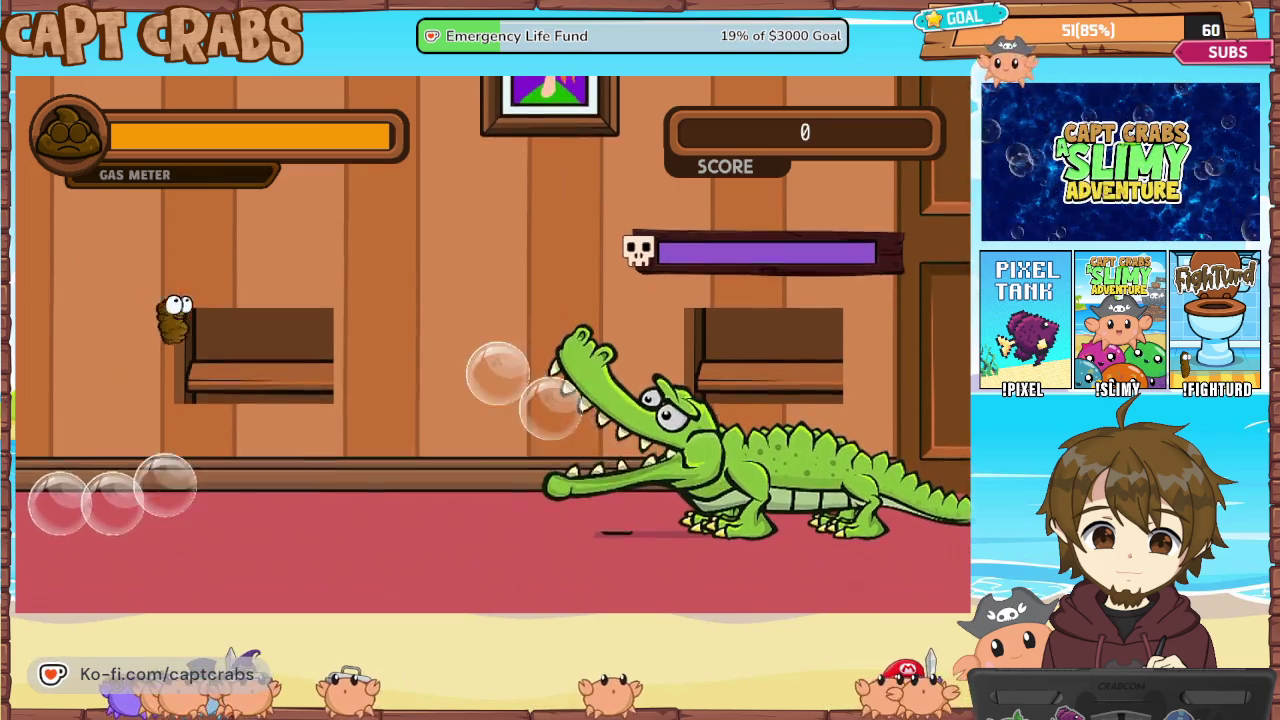
key(Left)
key(Right)
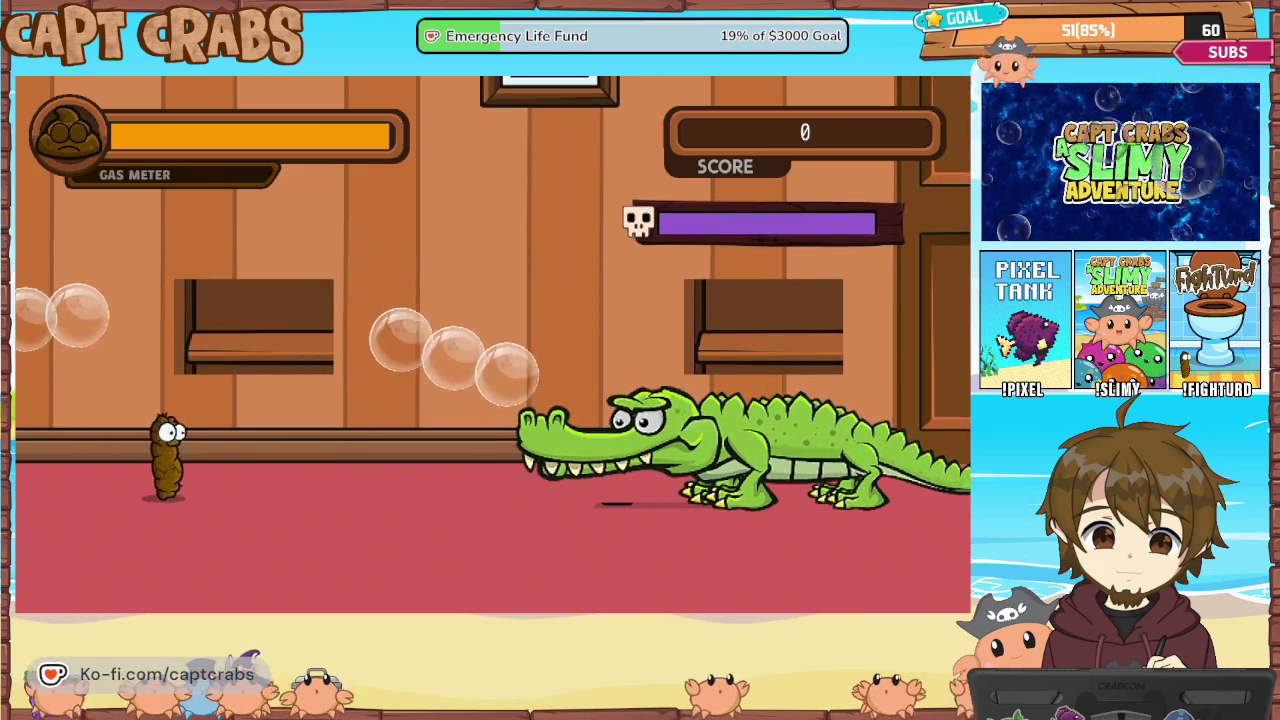
key(space)
key(Up)
key(space)
Shoot the crocodile from the left ledge, drop to the floor, then climb onto the wall shelf
key(space)
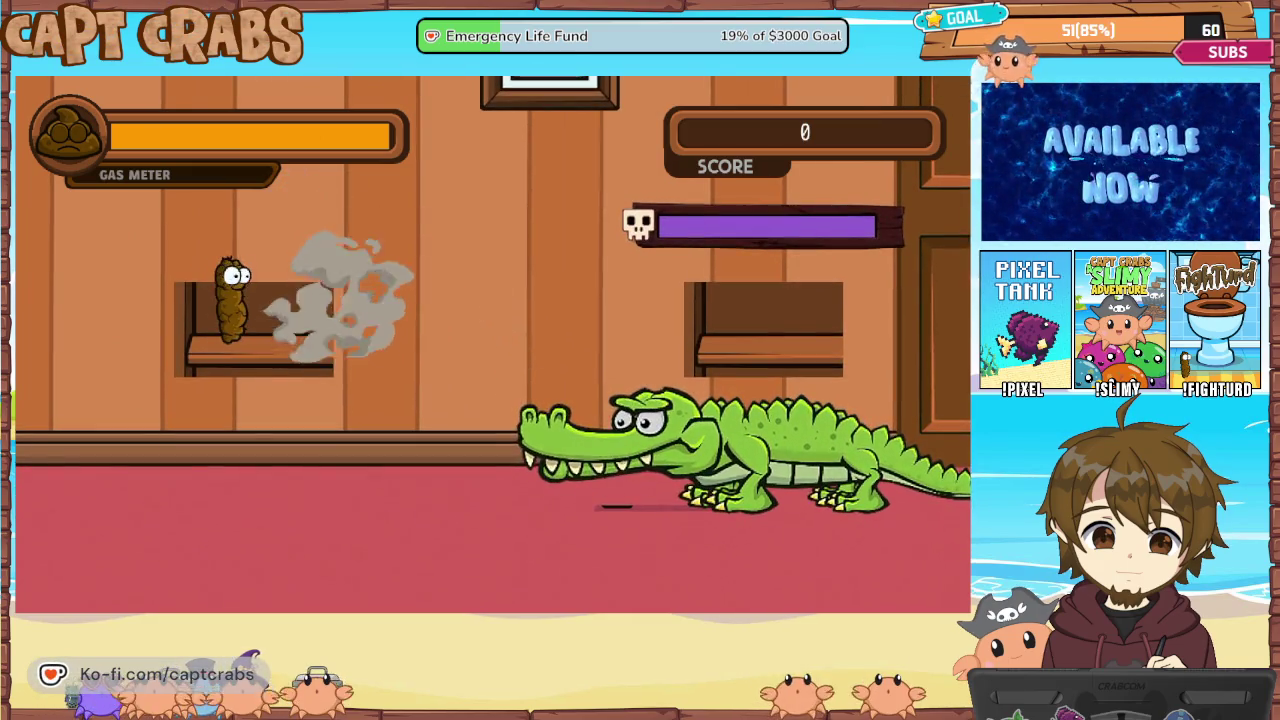
key(space)
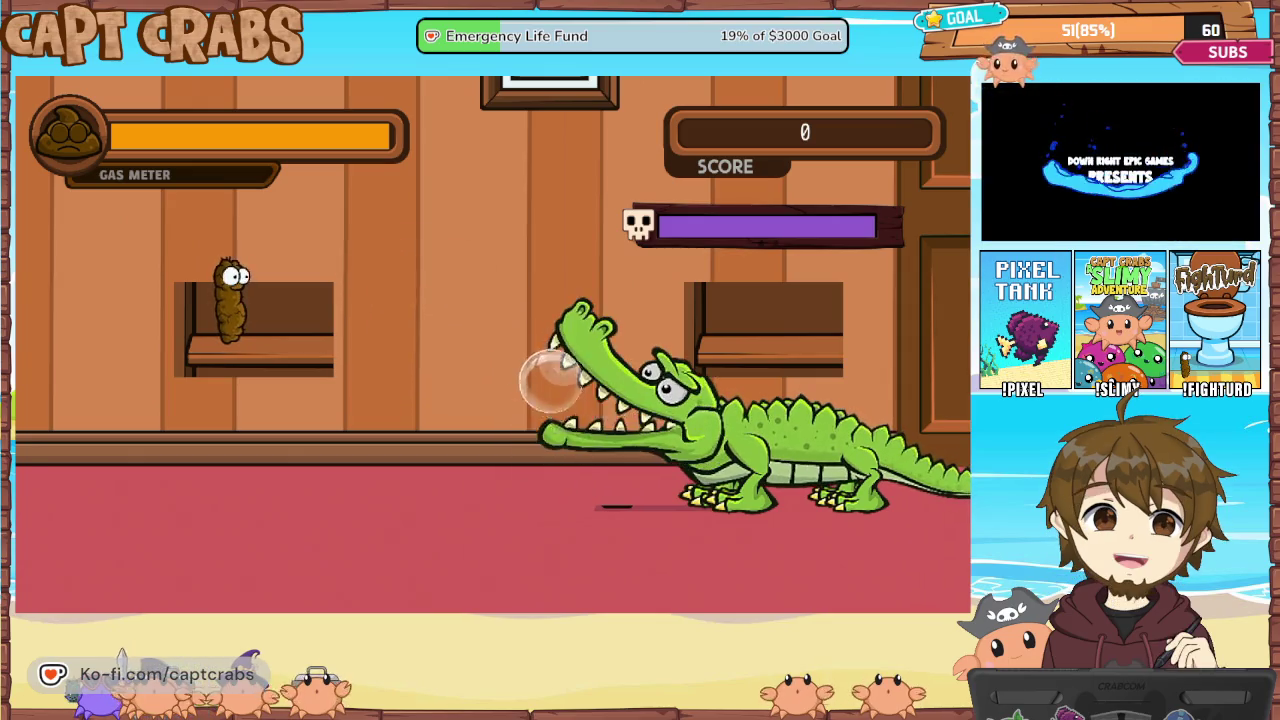
key(space)
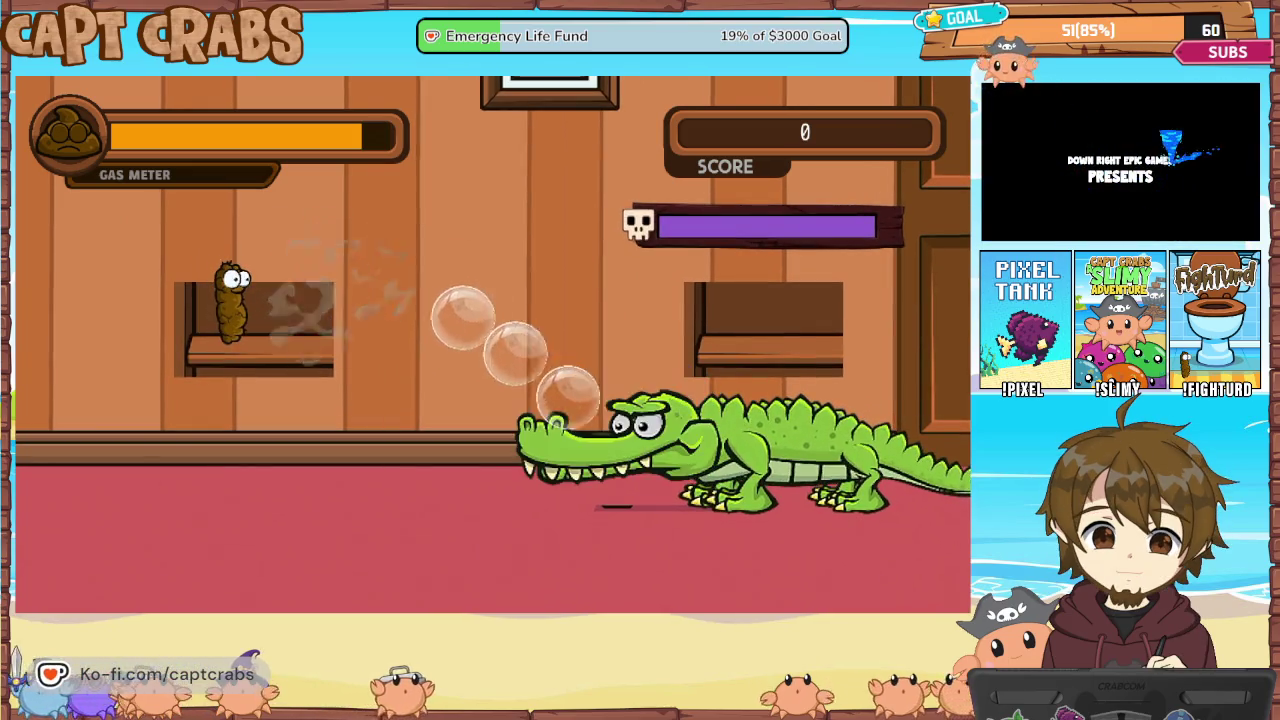
key(space)
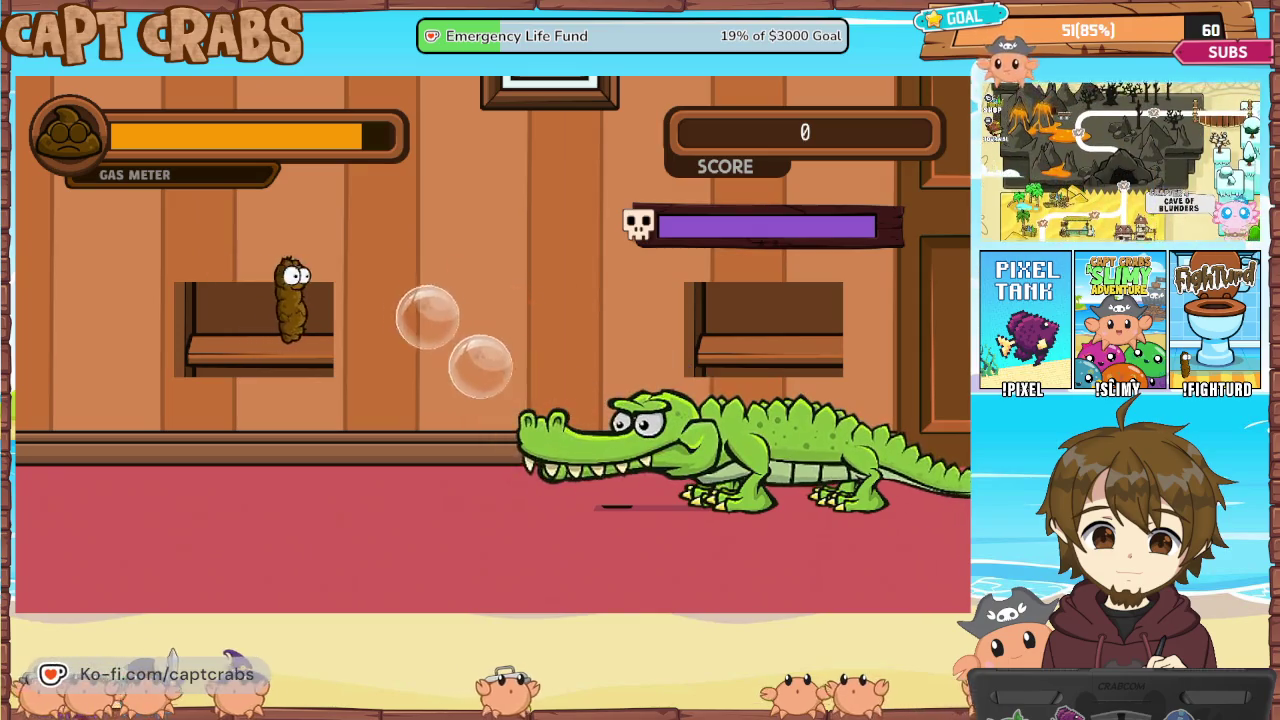
key(Up)
key(Left)
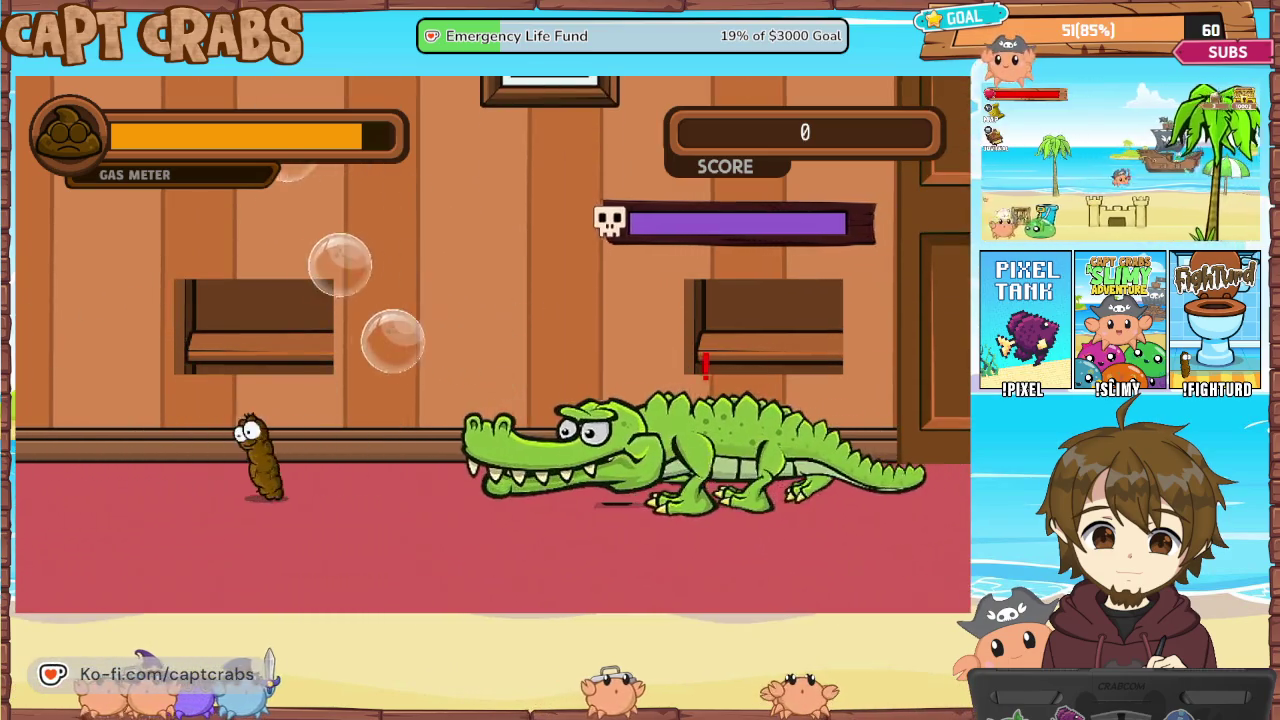
key(Left)
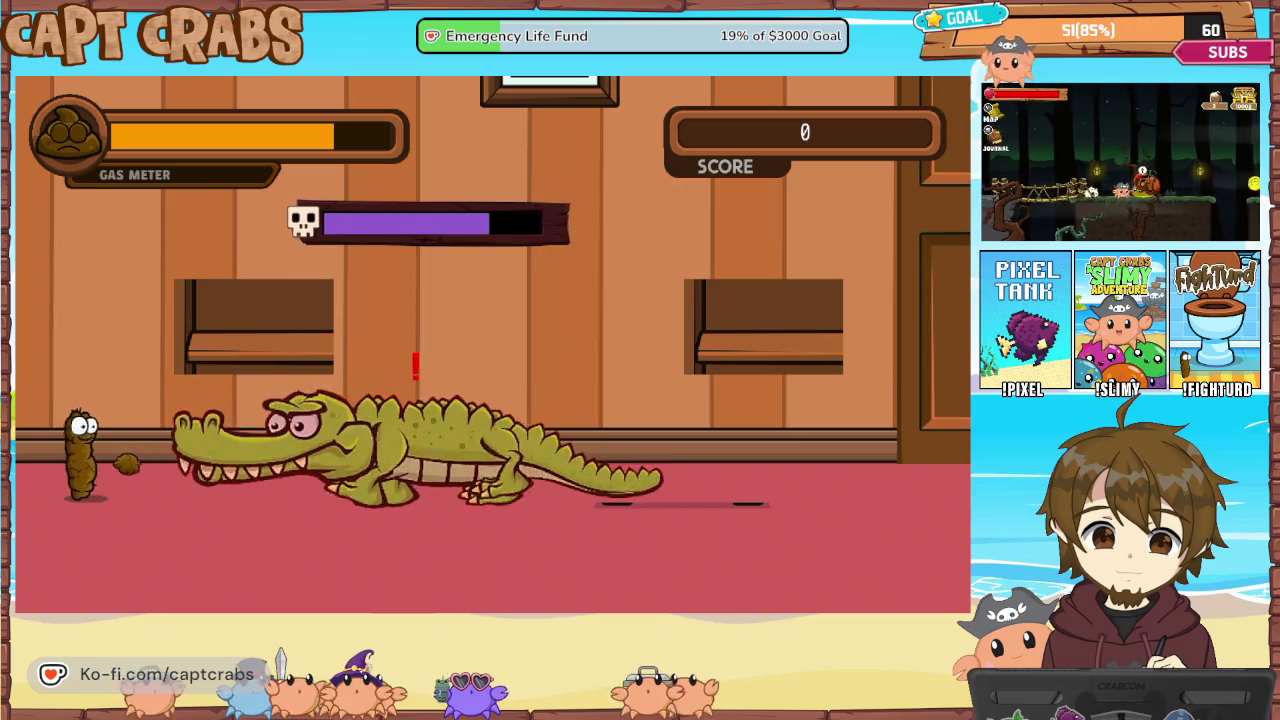
key(Right)
key(Up)
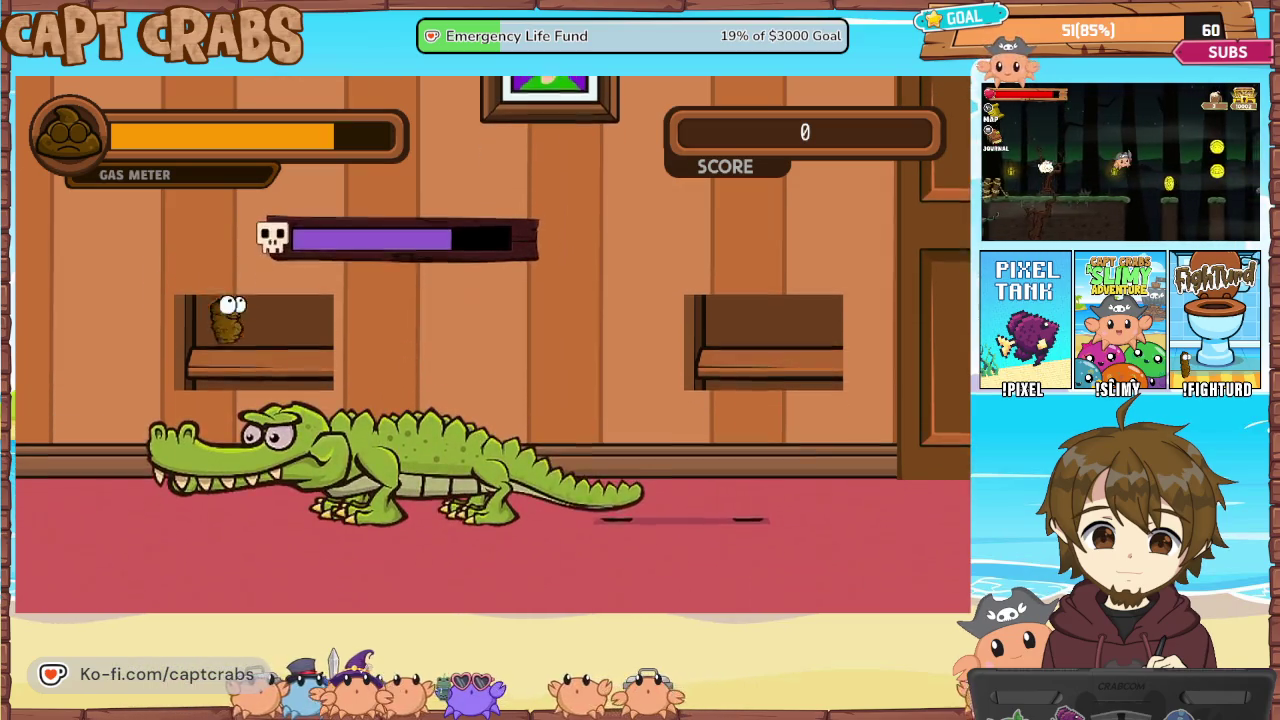
key(Up)
key(Right)
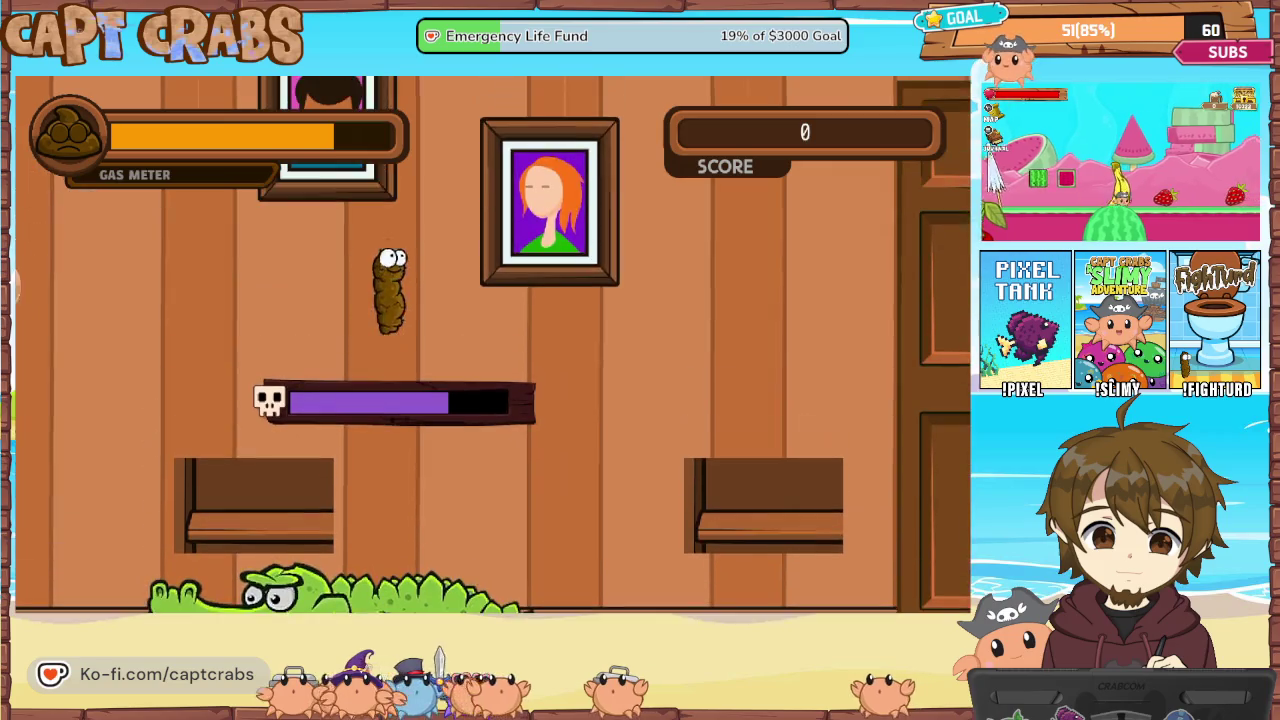
key(Right)
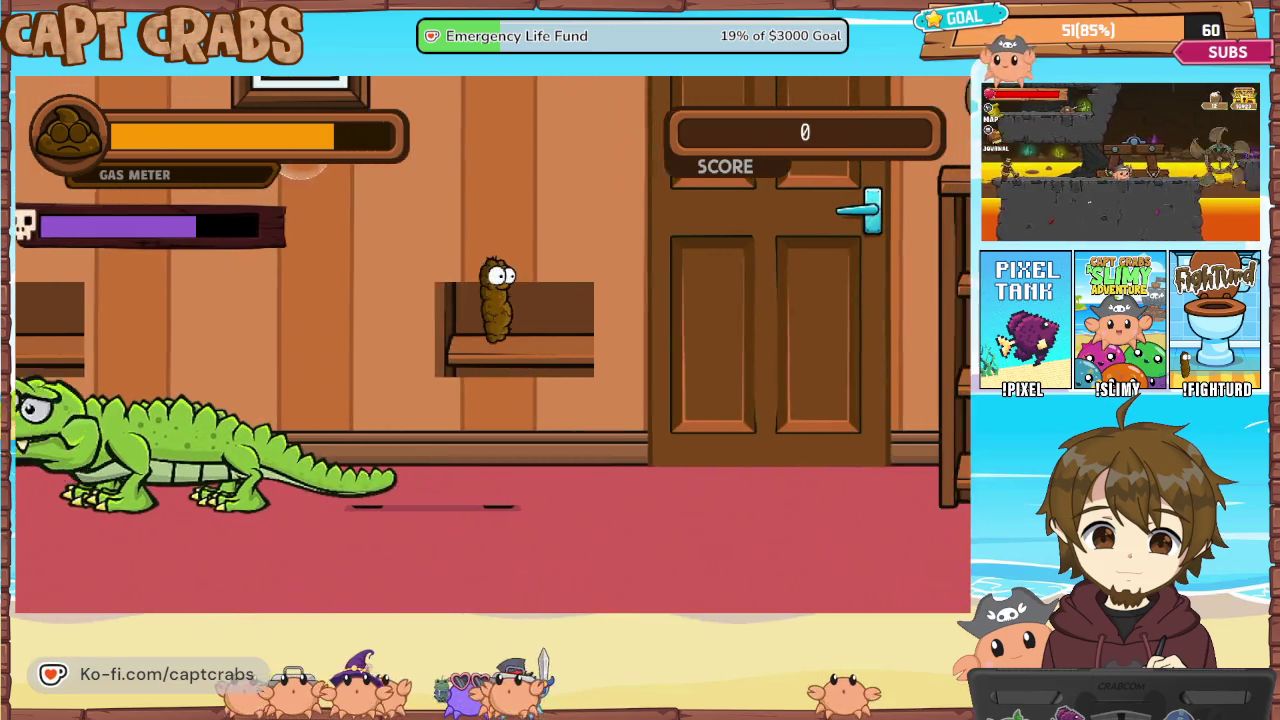
key(space)
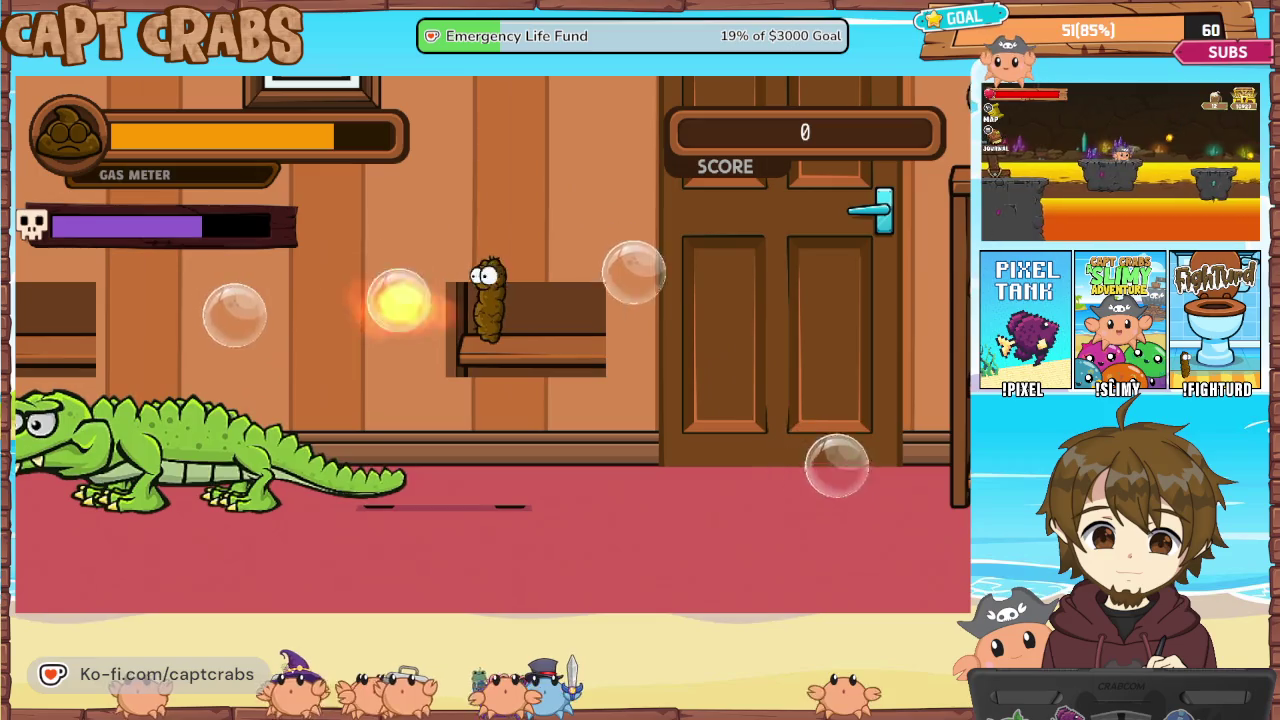
Keep firing pellets and fiery blasts at the crocodile while moving on and off the shelf
key(Left)
key(space)
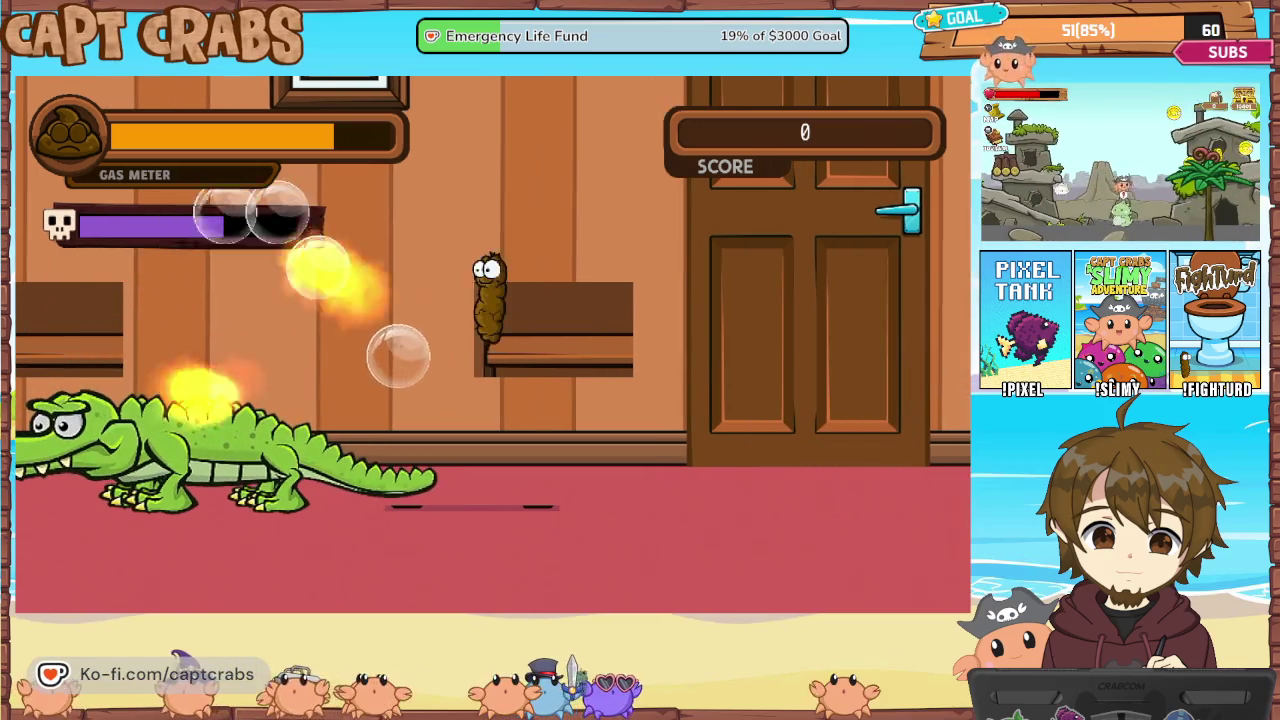
key(space)
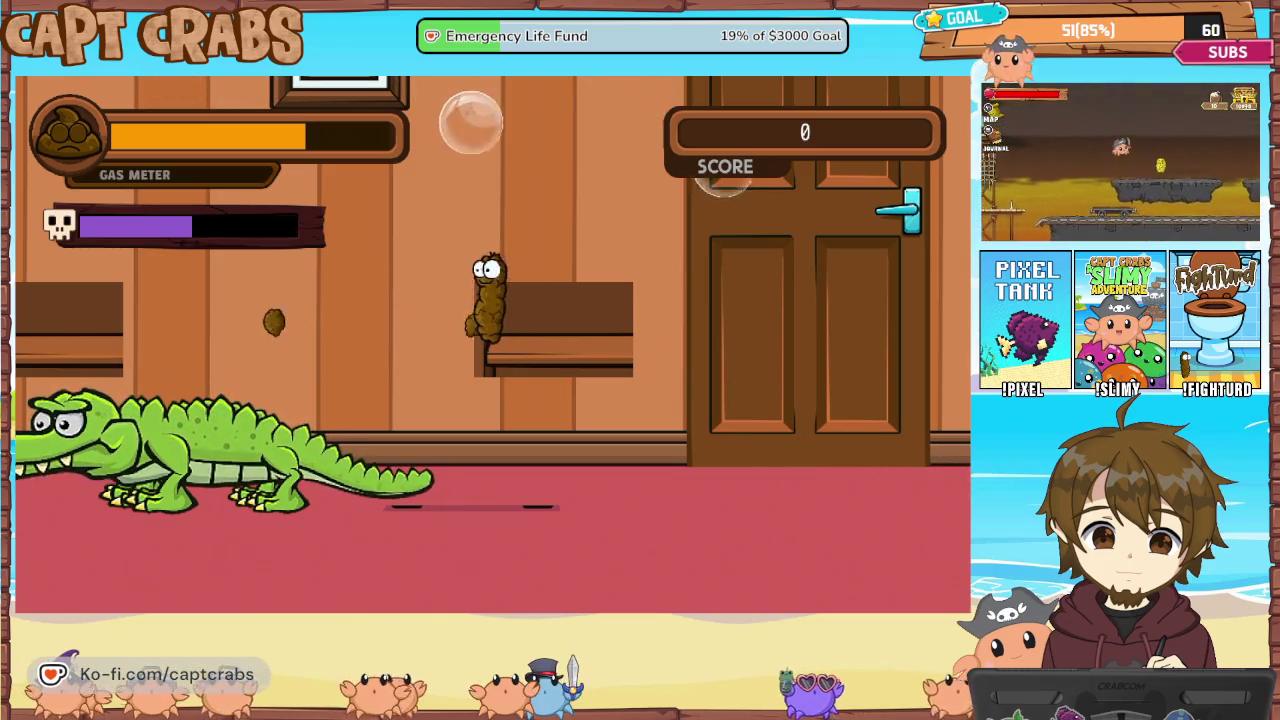
key(space)
key(space)
key(Right)
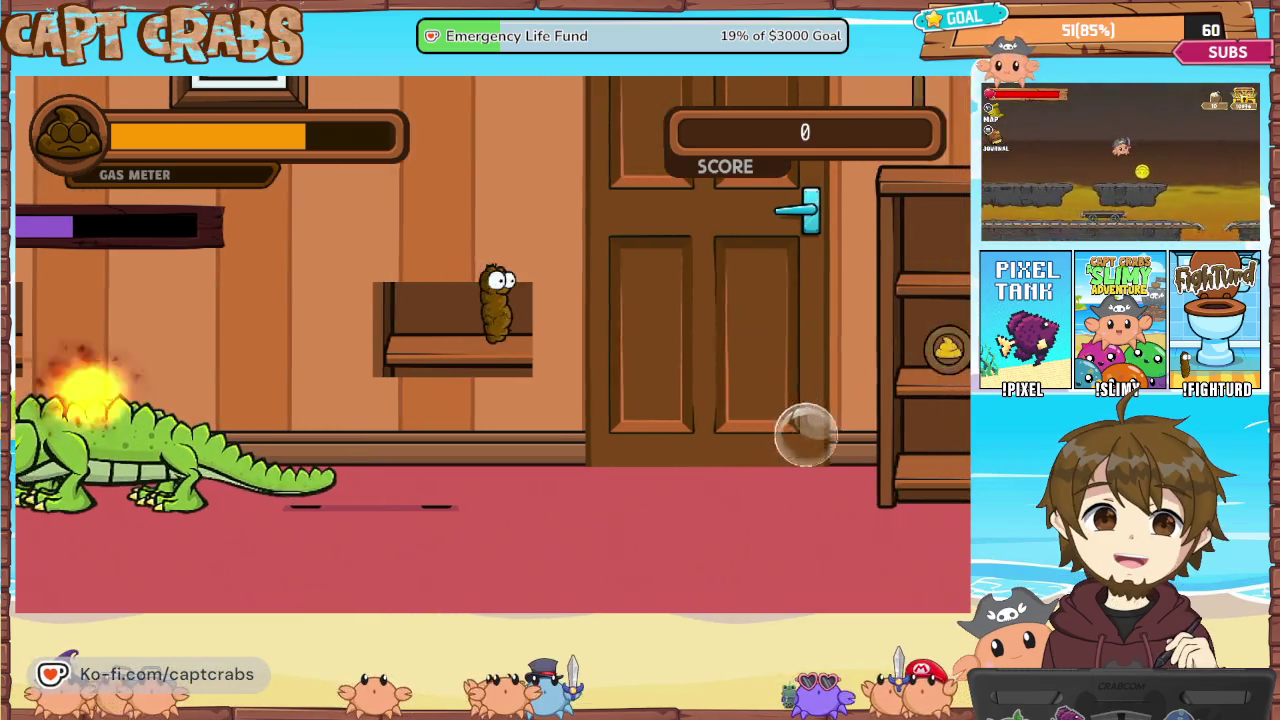
key(Up)
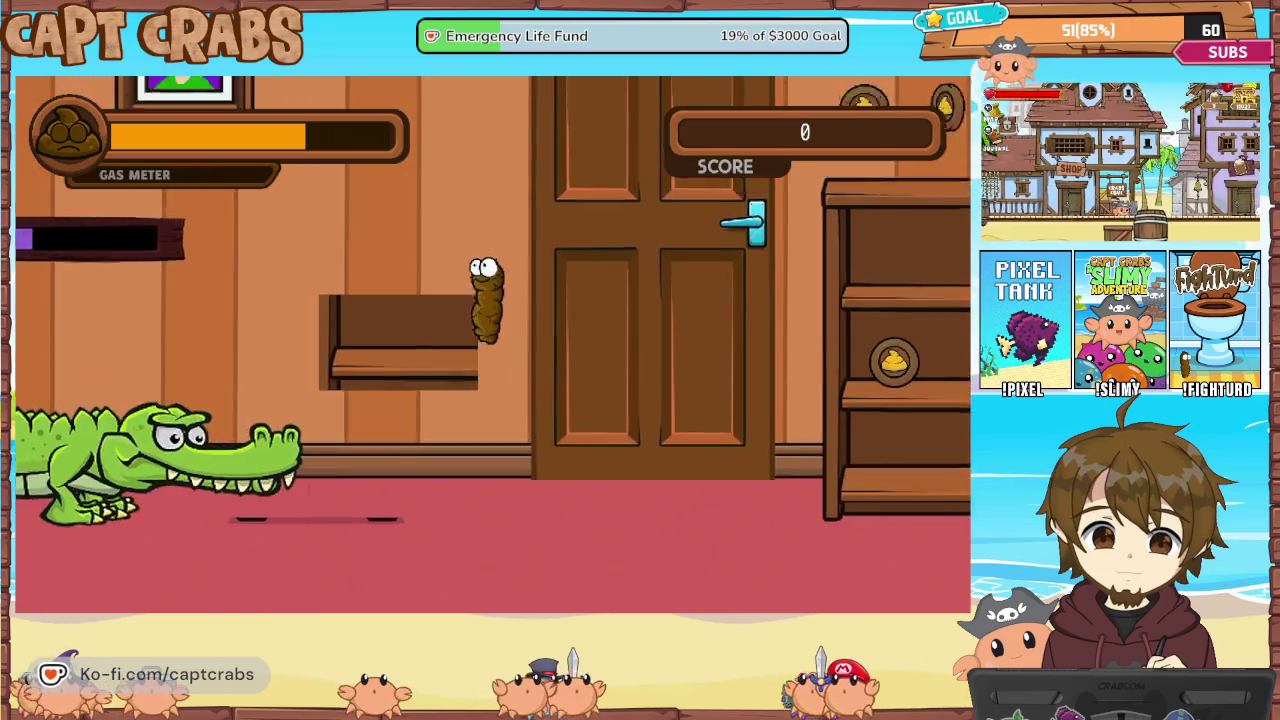
key(Left)
key(space)
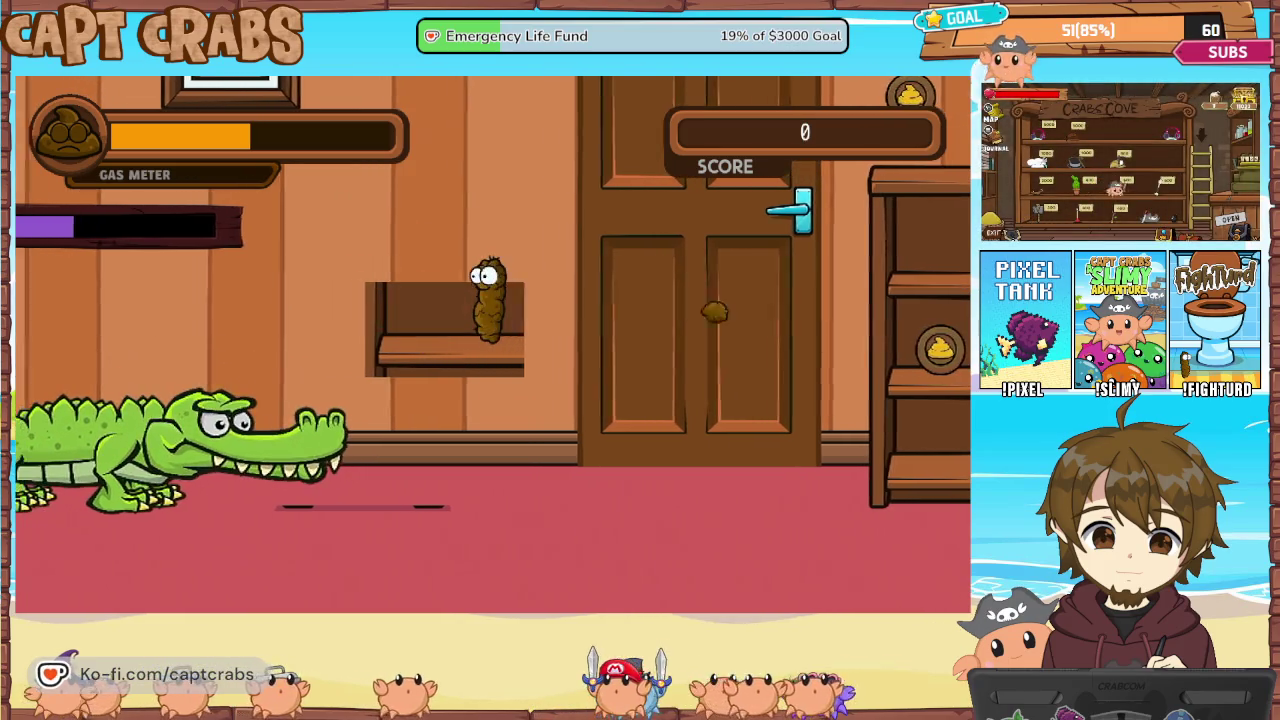
key(Right)
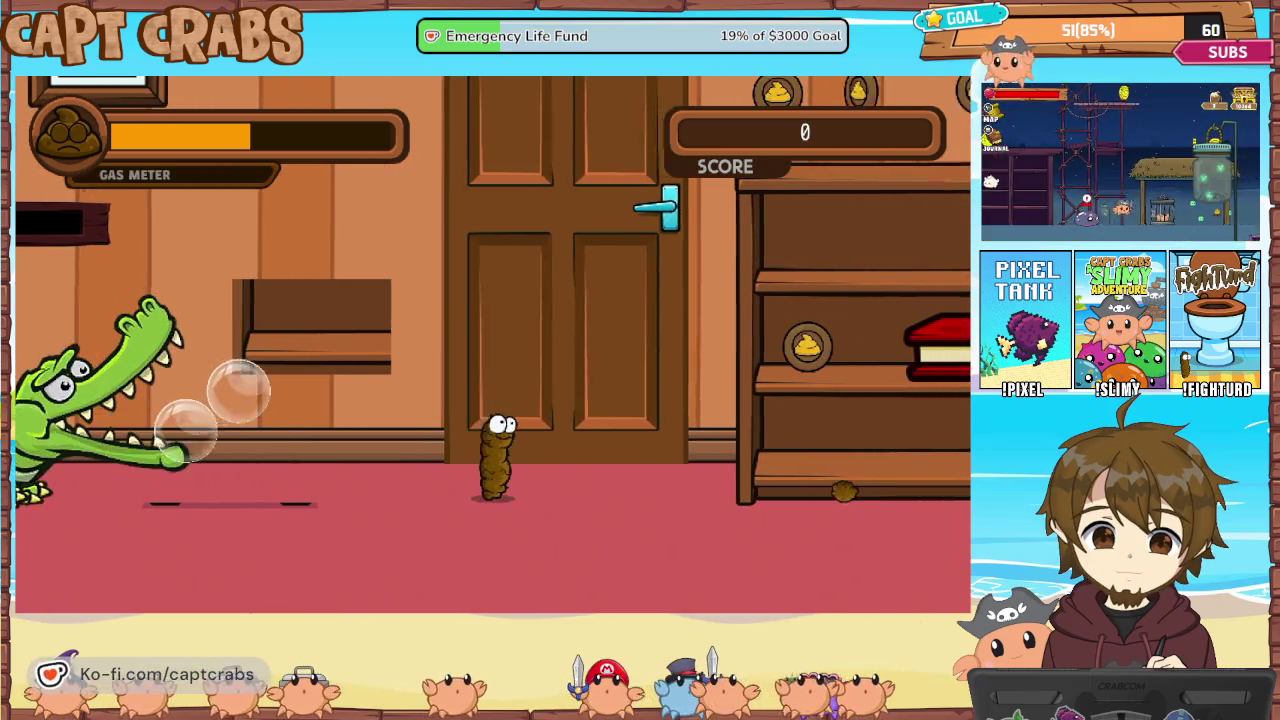
key(Left)
key(space)
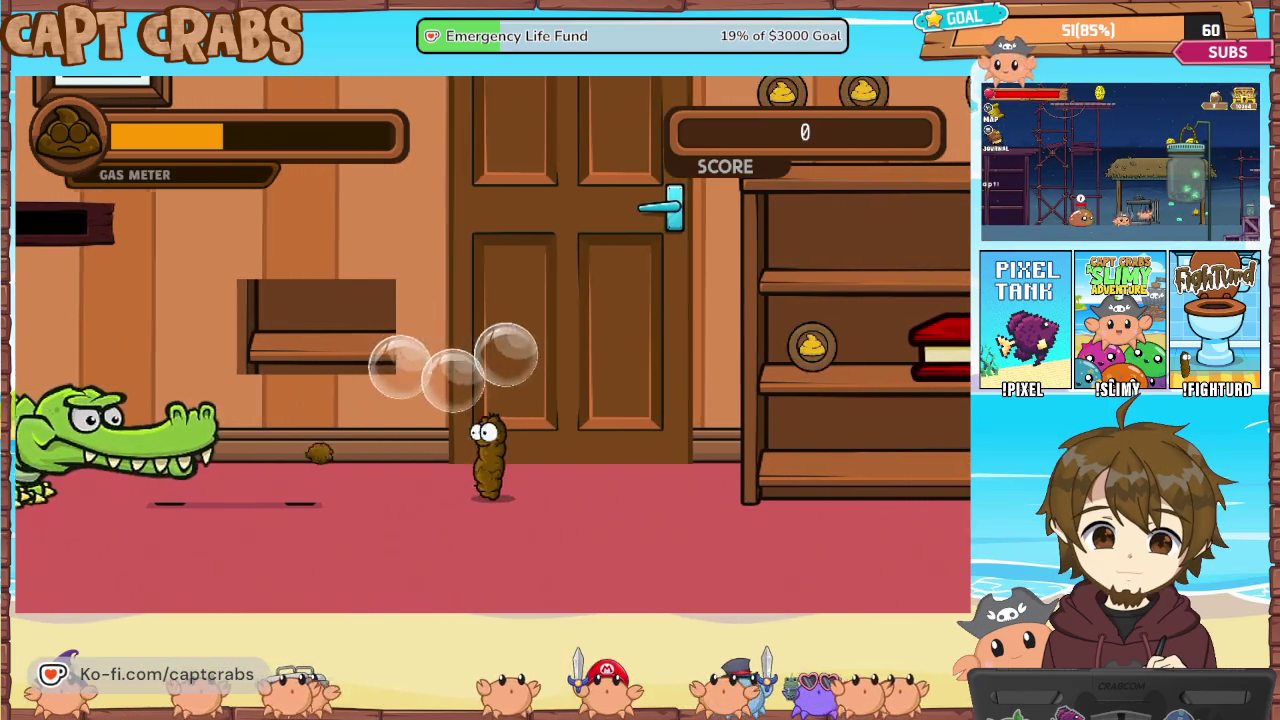
key(Right)
key(space)
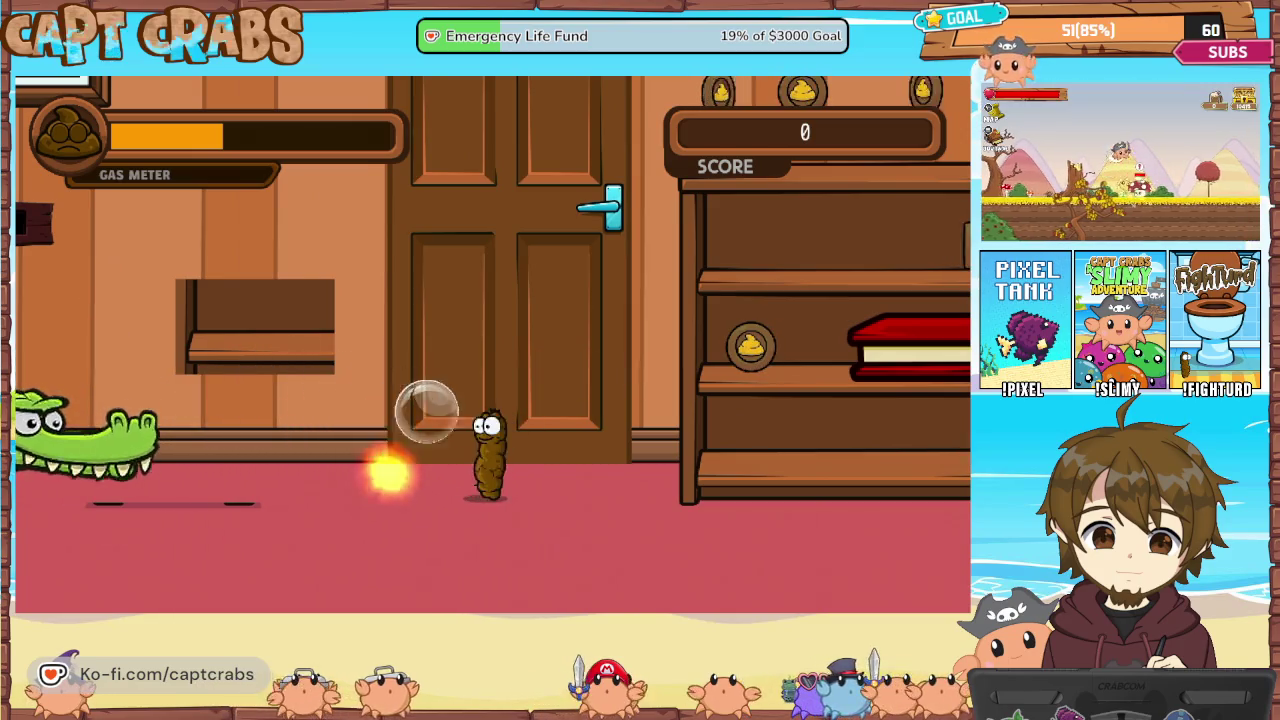
Blast the crocodile with gas clouds and fire, then walk left to collect the dropped coins
key(Right)
key(Left)
key(space)
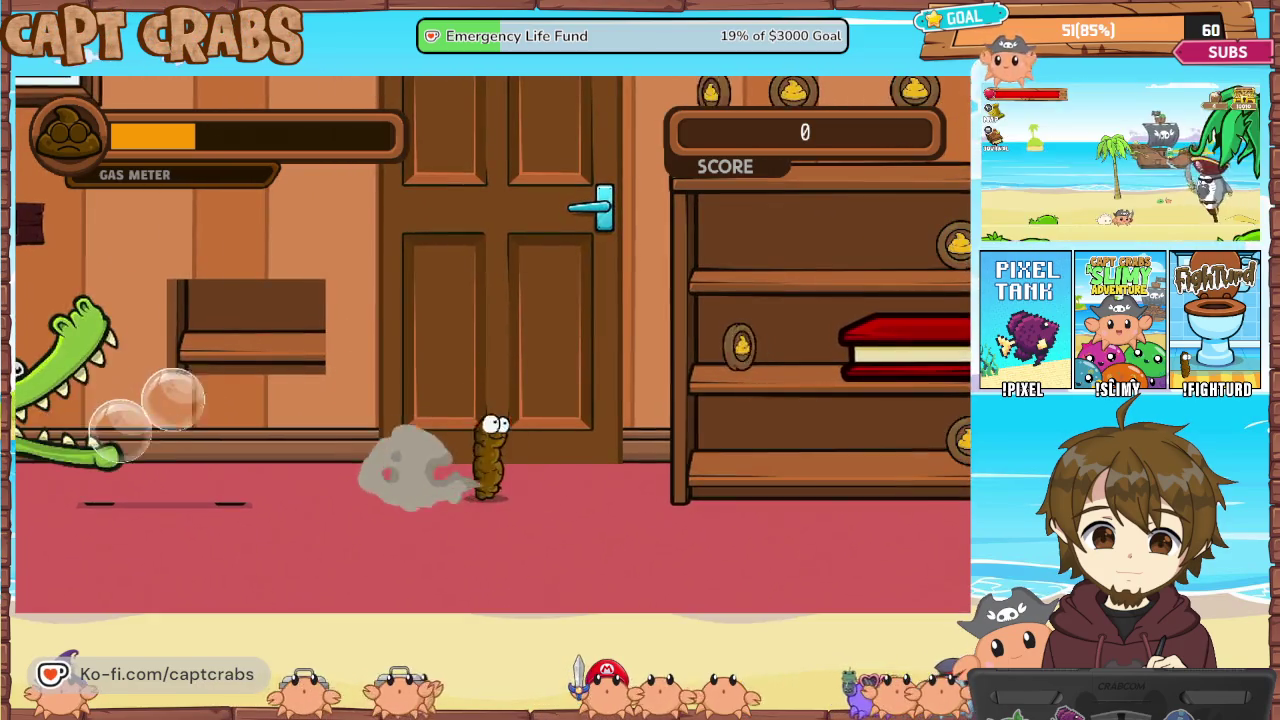
key(space)
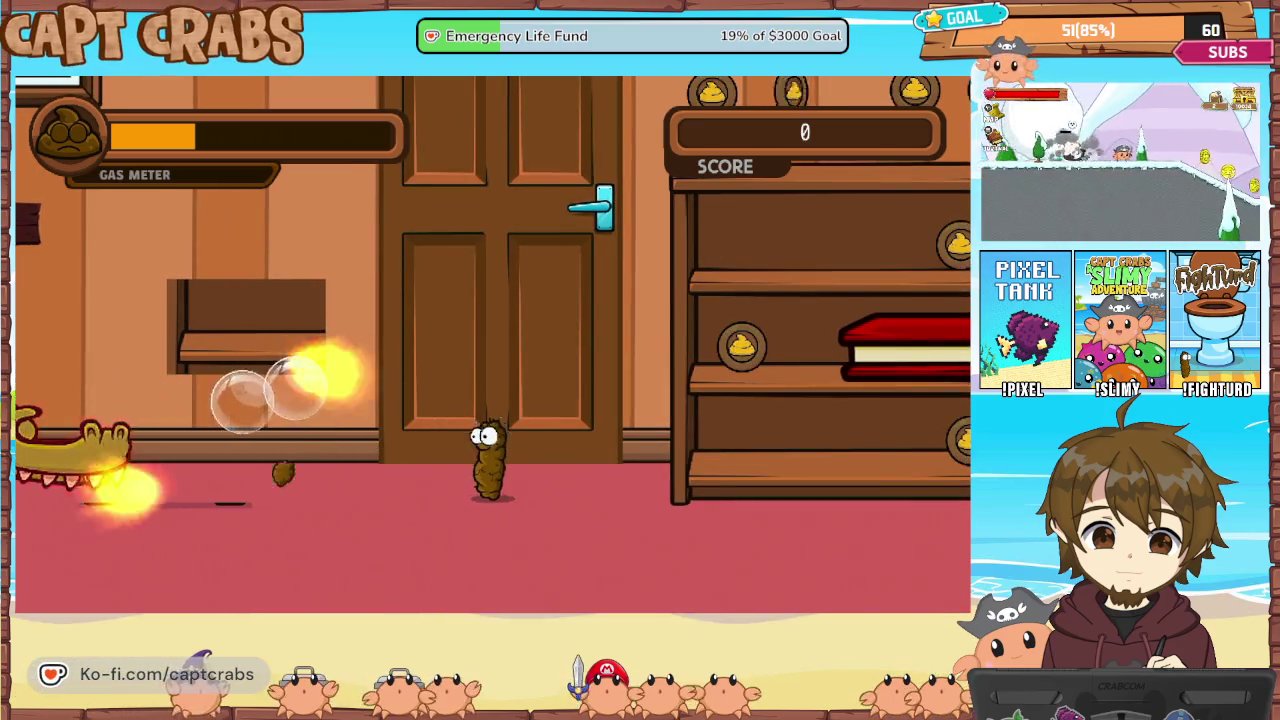
key(space)
key(Left)
key(space)
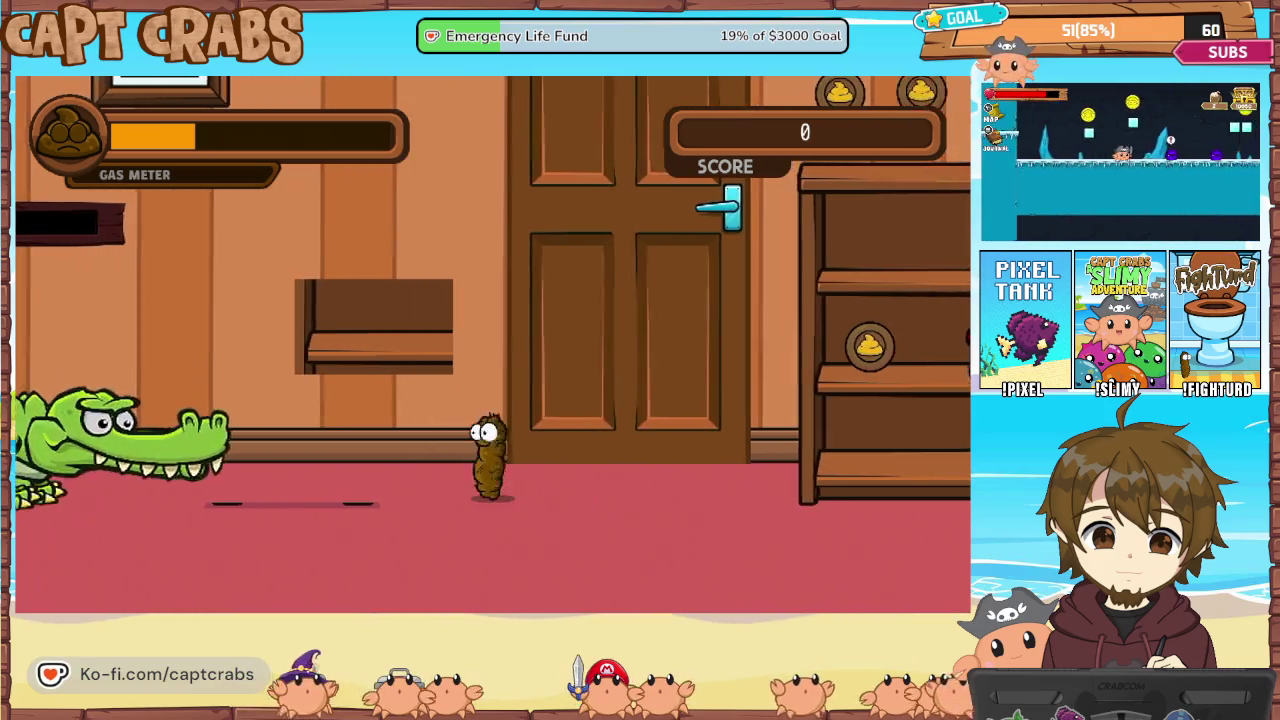
key(Up)
key(space)
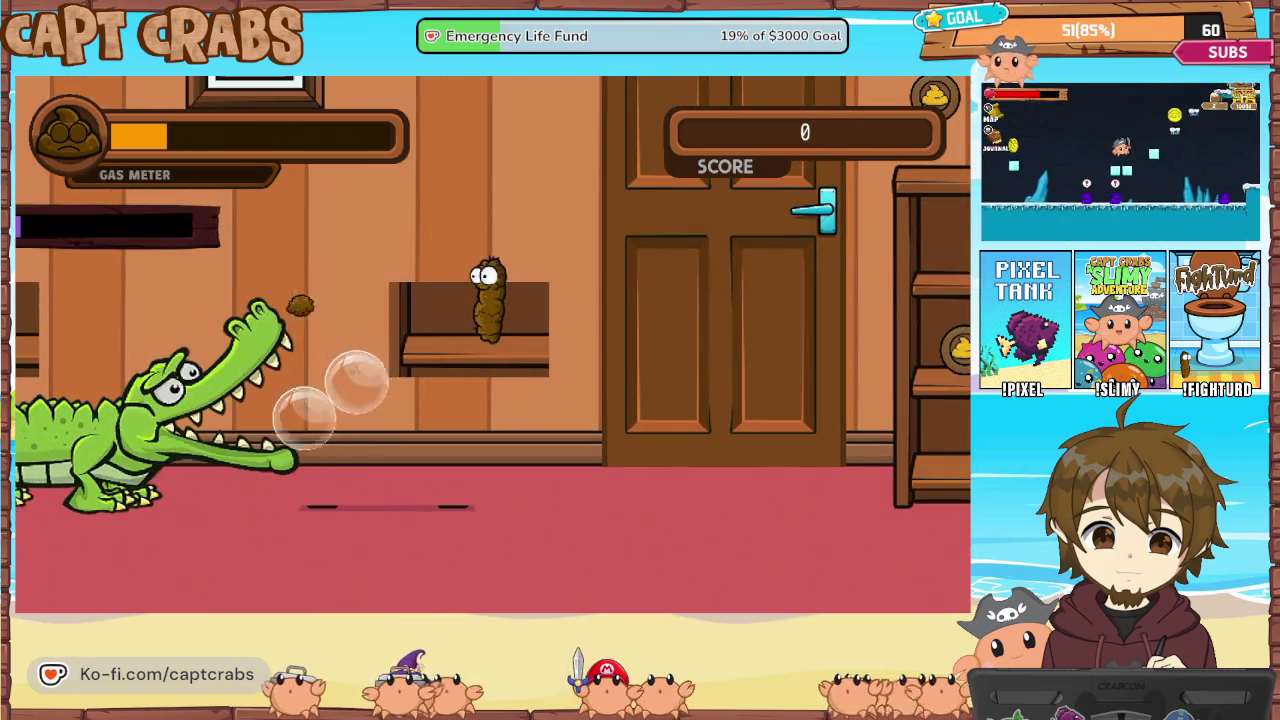
key(space)
key(Down)
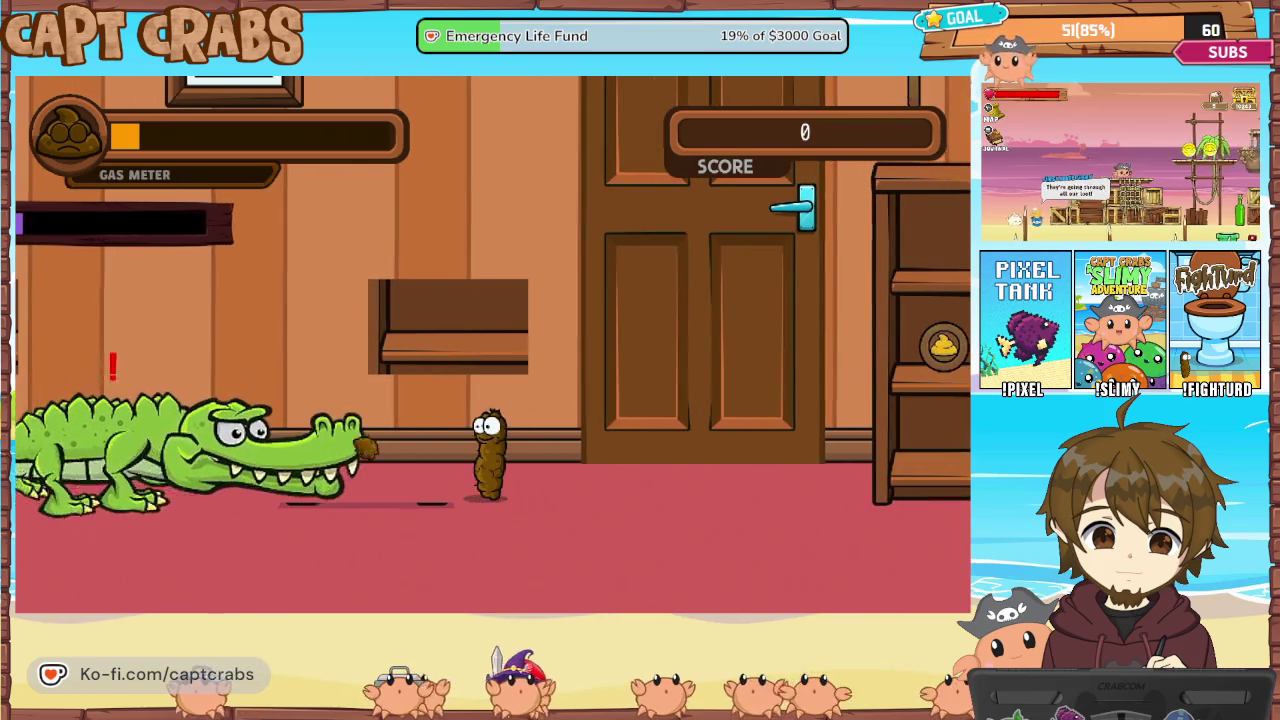
key(Left)
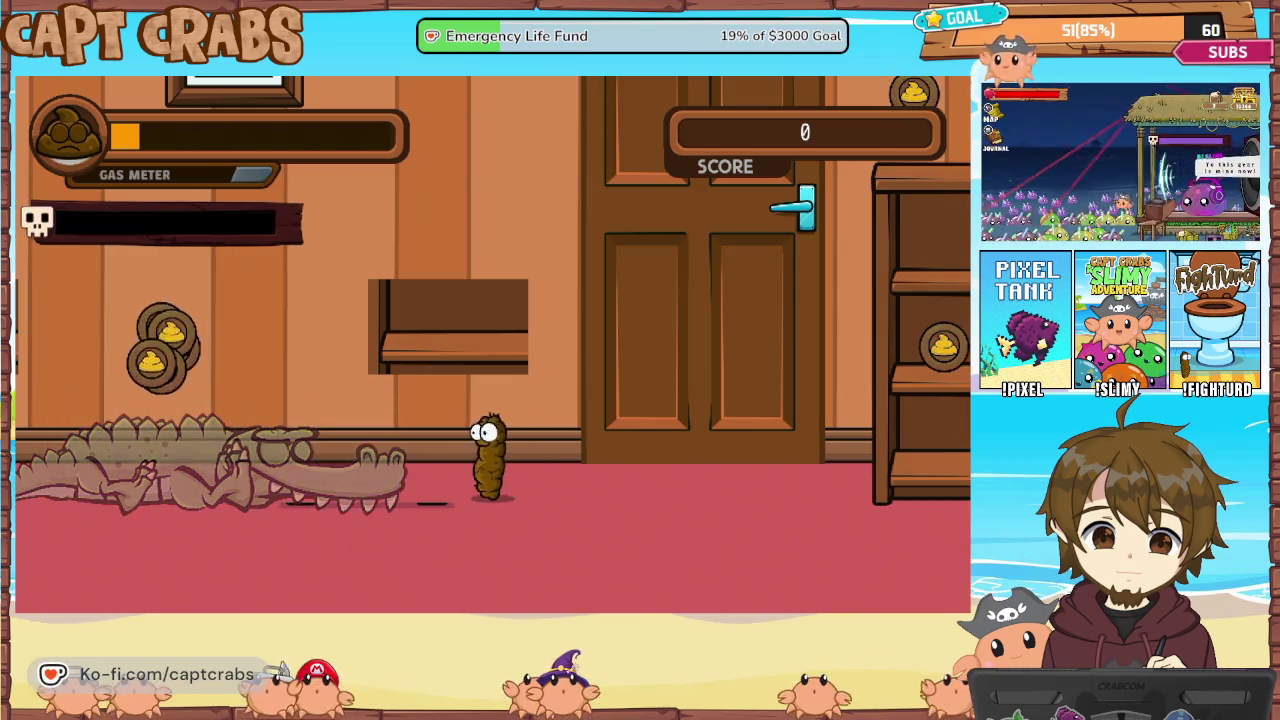
key(Left)
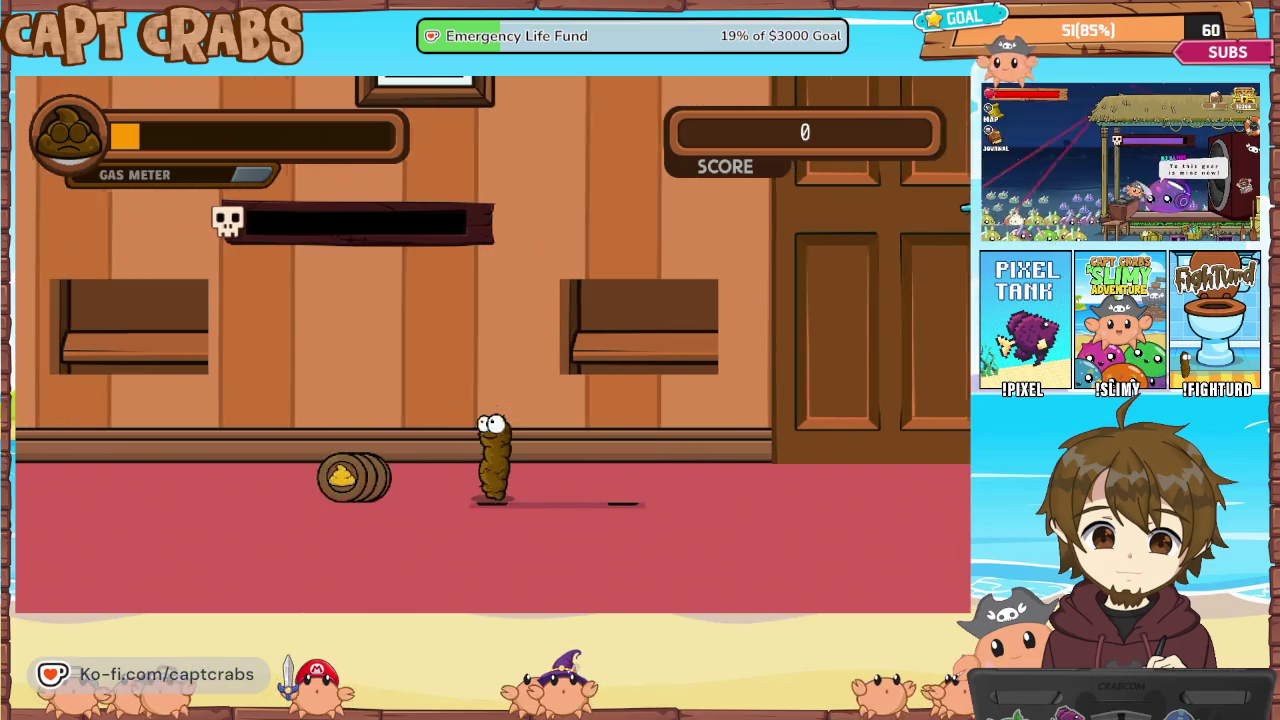
key(Left)
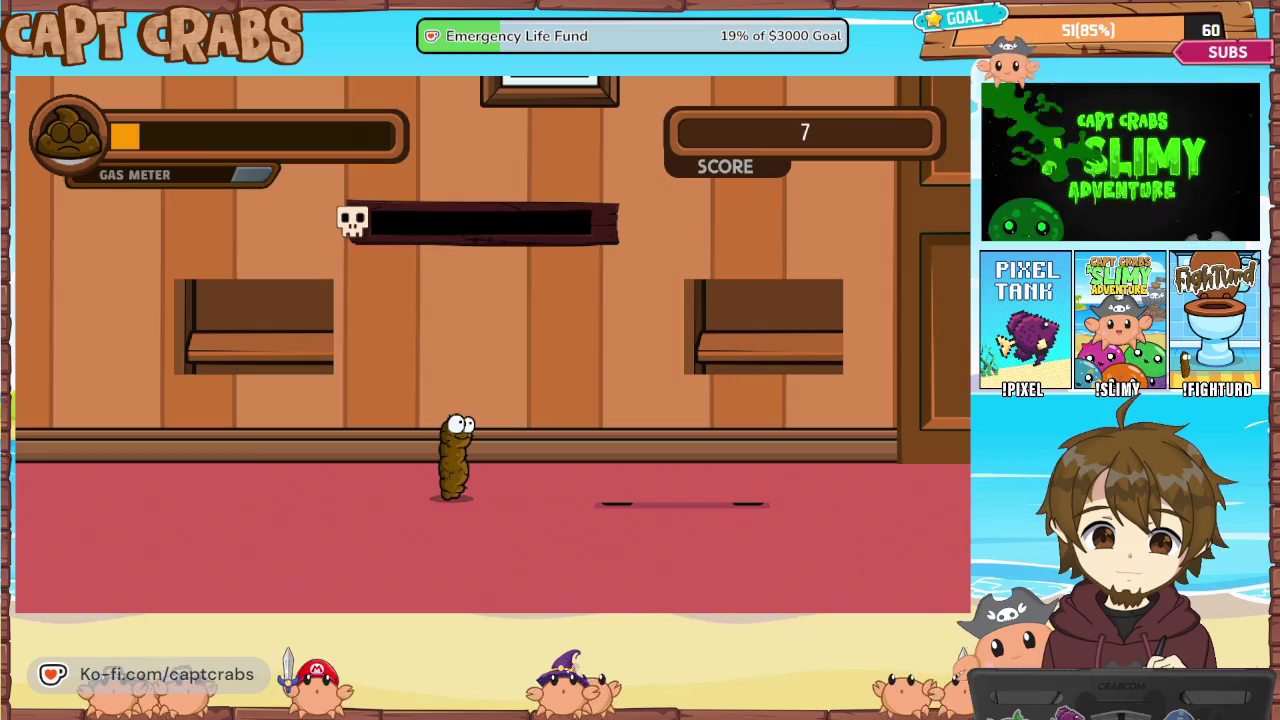
Pause the game and choose Exit Game to return to the editor
key(Escape)
key(Down)
key(Return)
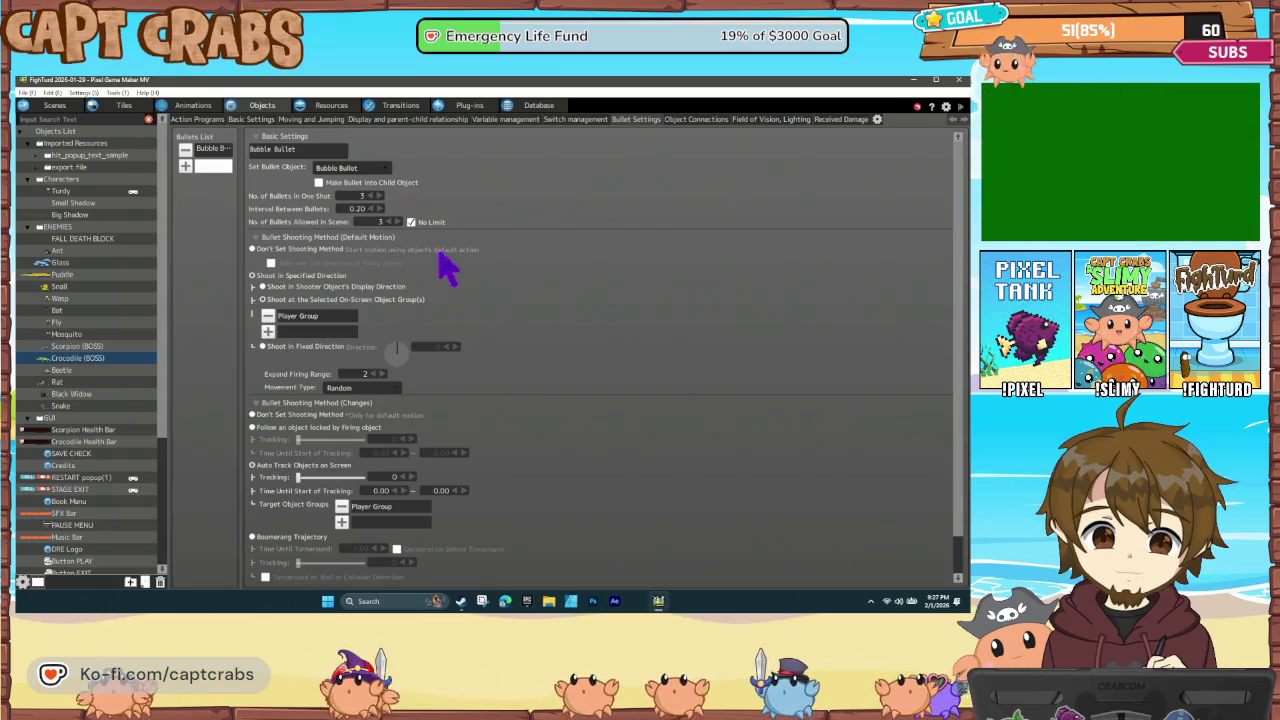
Show the object's action state graph and save the project
click(211, 124)
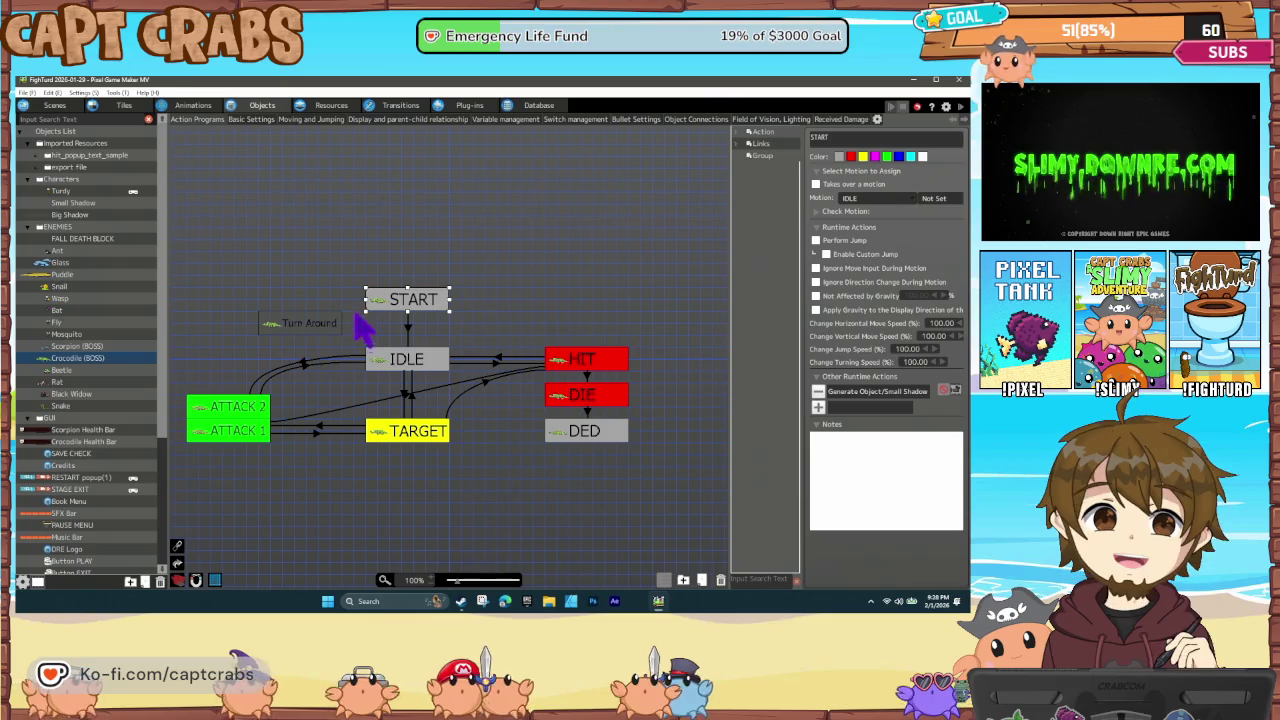
click(347, 258)
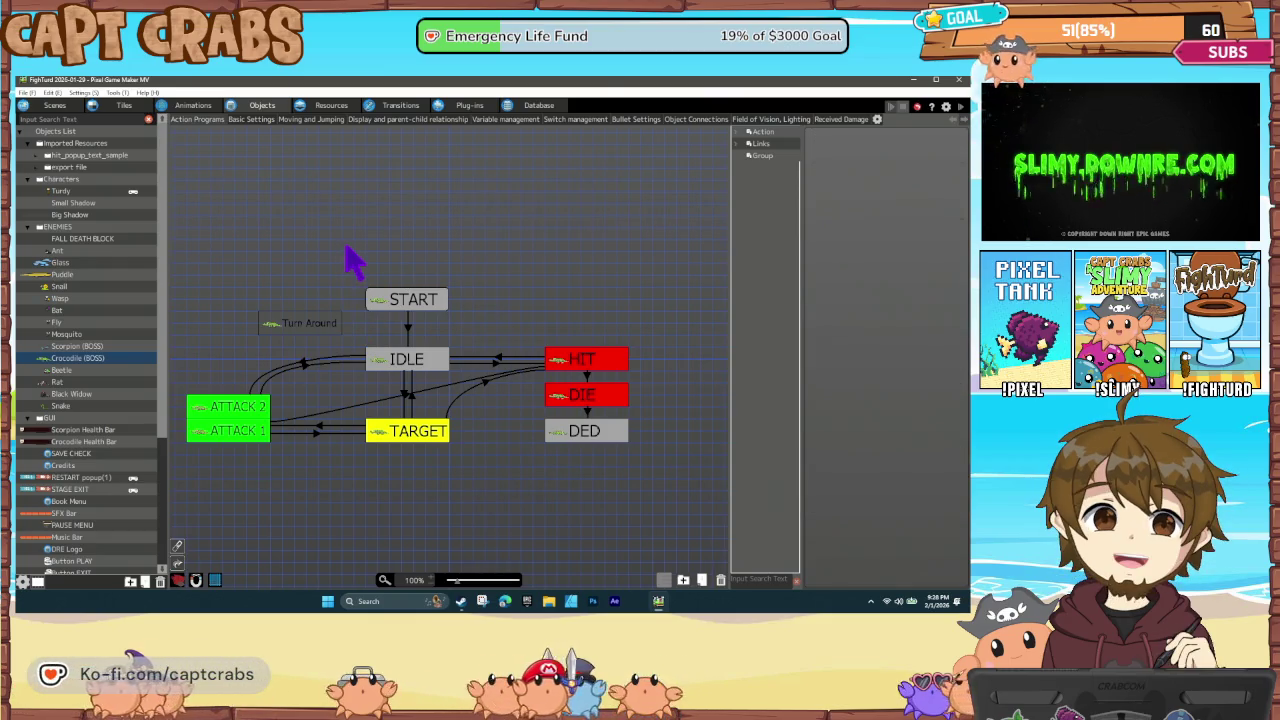
key(ctrl+s)
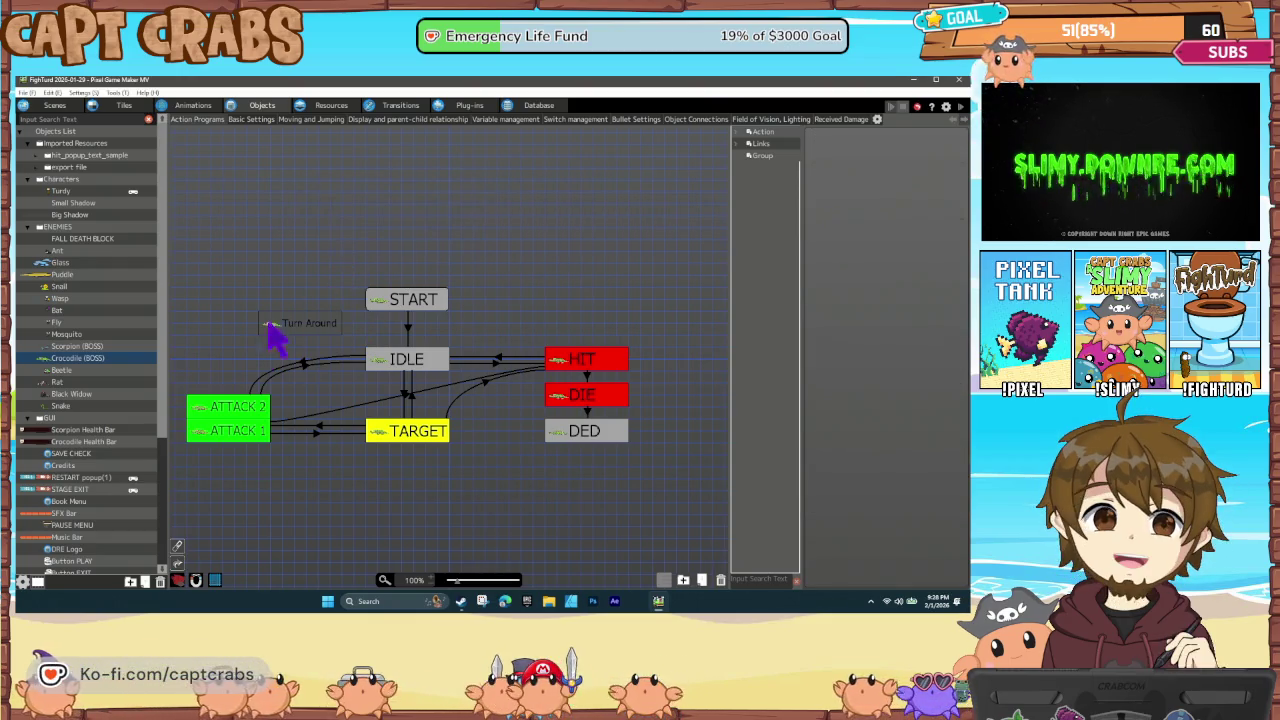
Select the Bubble Bullet projectile and its HIT ENEMY state
scroll(128, 466, down, 5)
scroll(100, 535, down, 2)
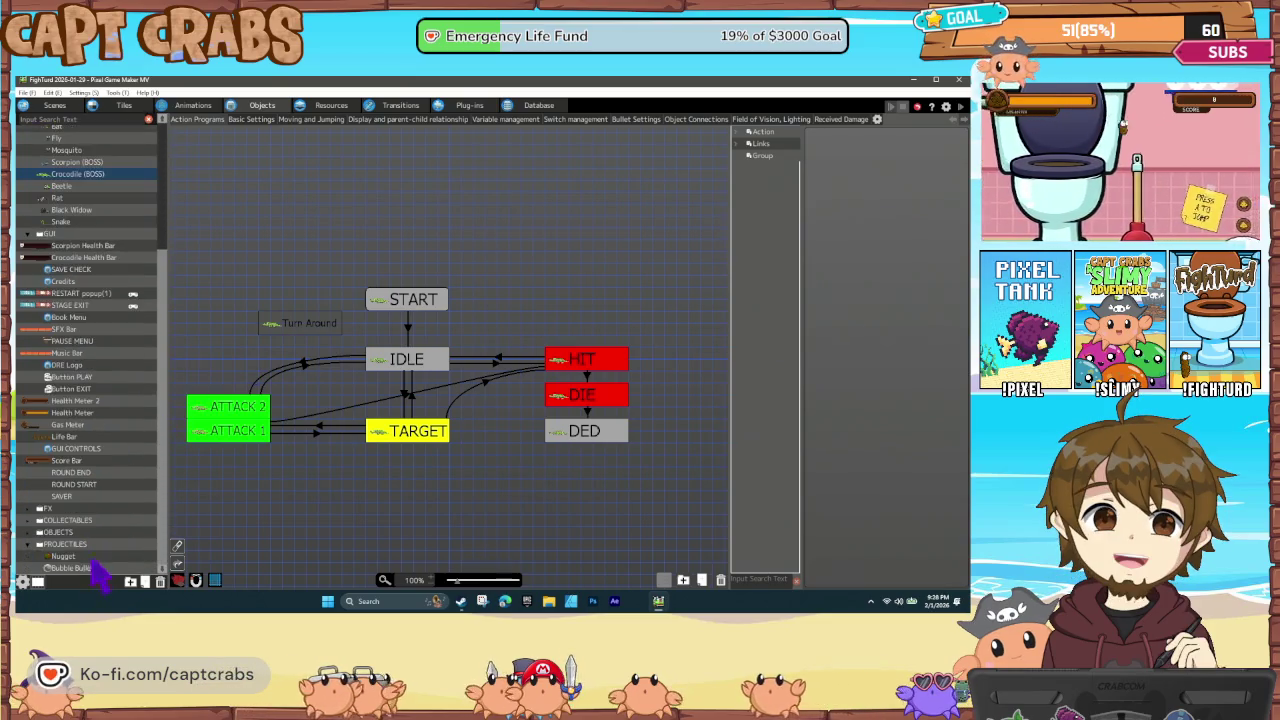
click(75, 568)
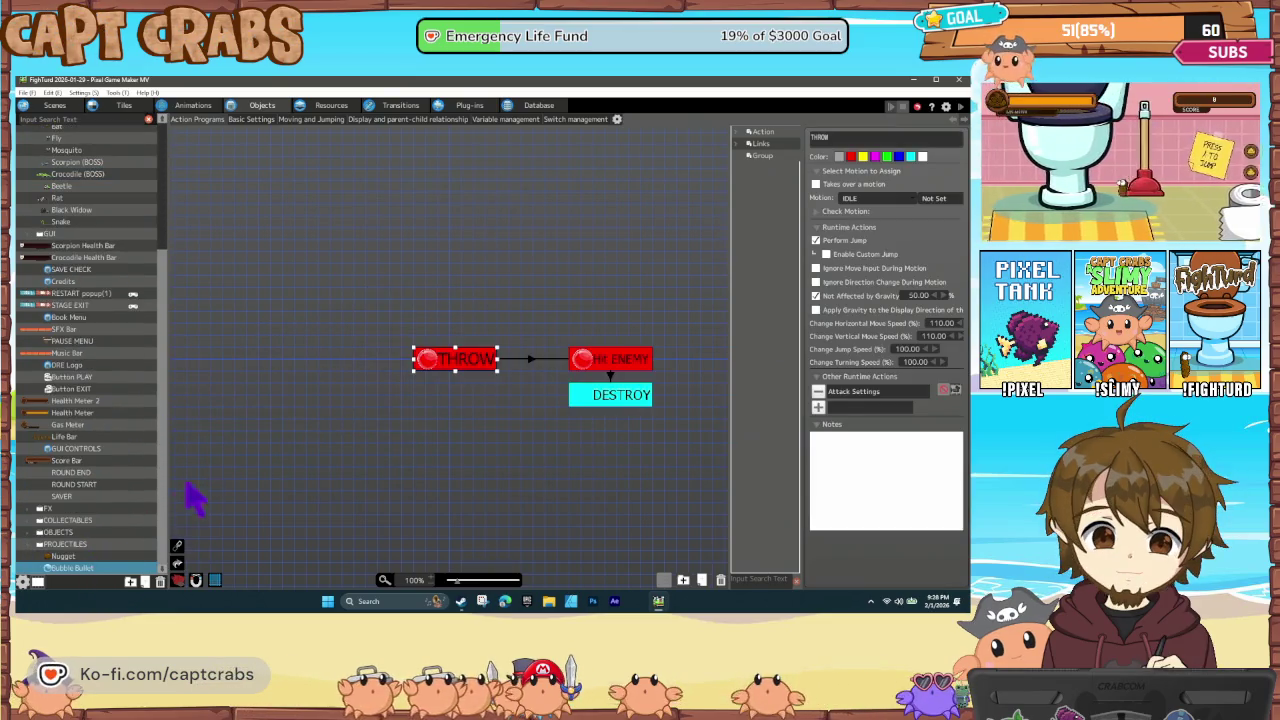
click(604, 372)
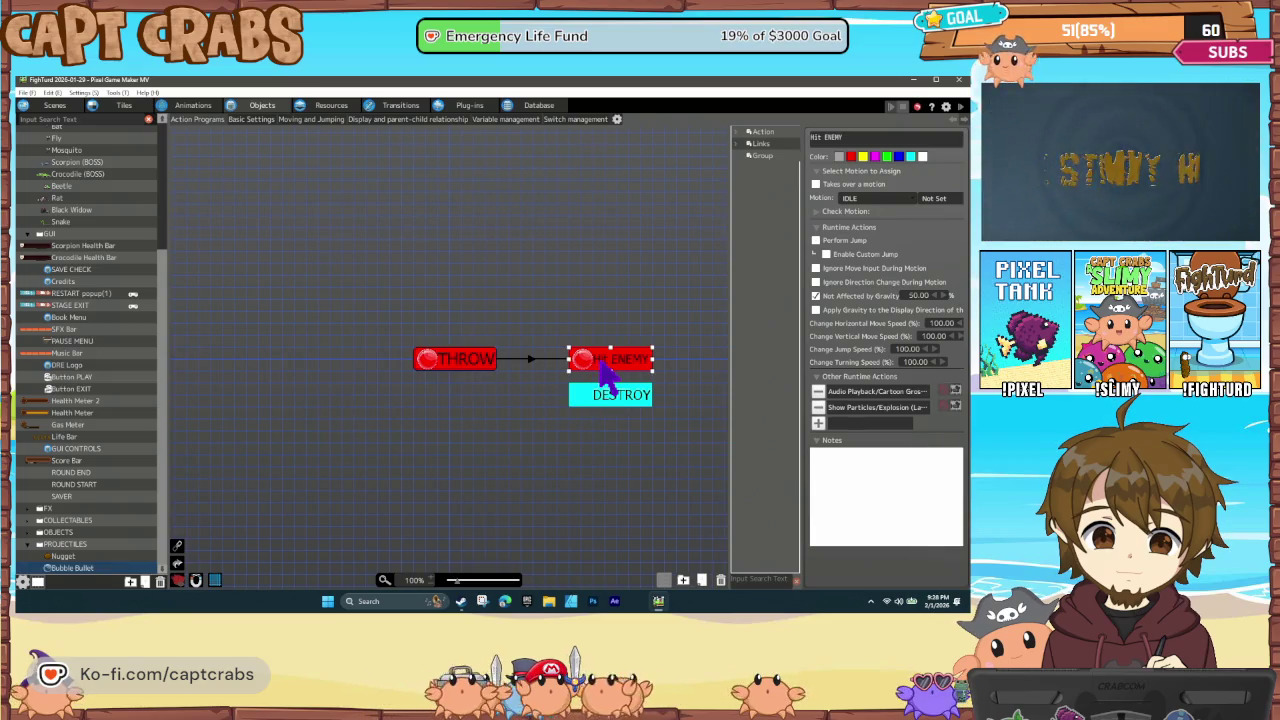
In the Audio Playback action, audition Gross Zombie Flesh, Cartoon Gross Goo, a bug poison bite and Gross Gremlin 8
double_click(882, 392)
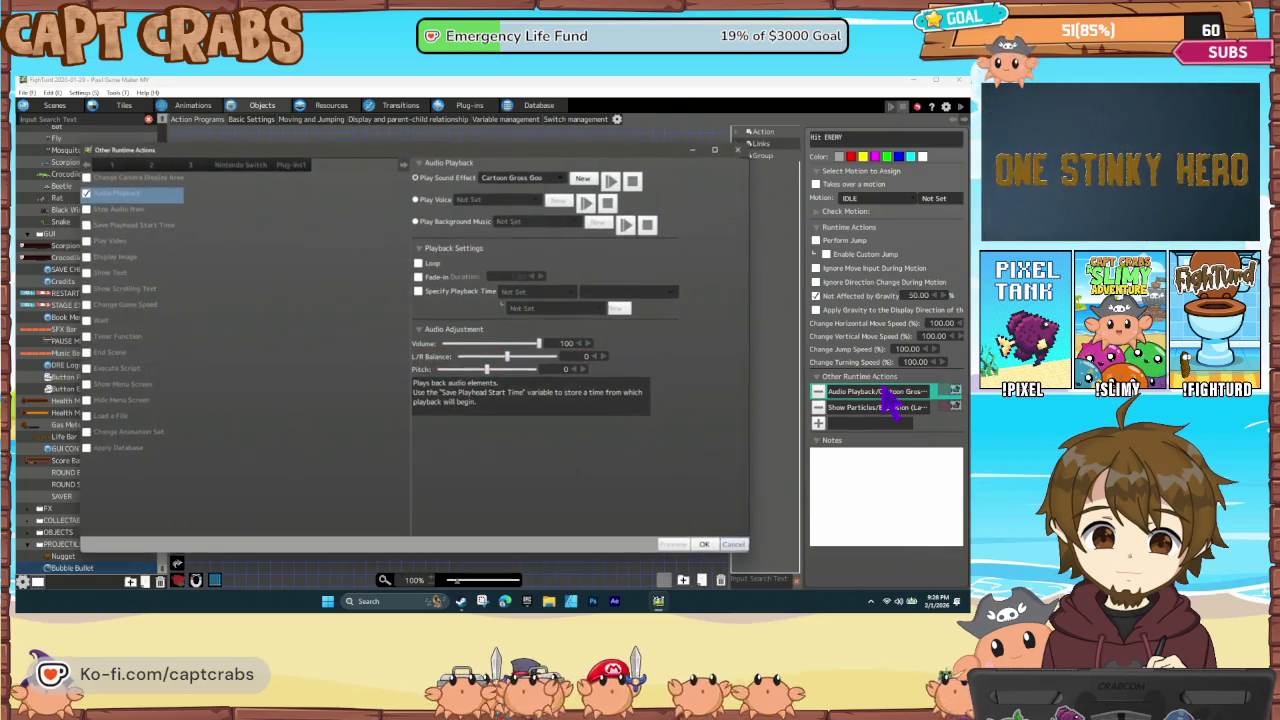
click(556, 182)
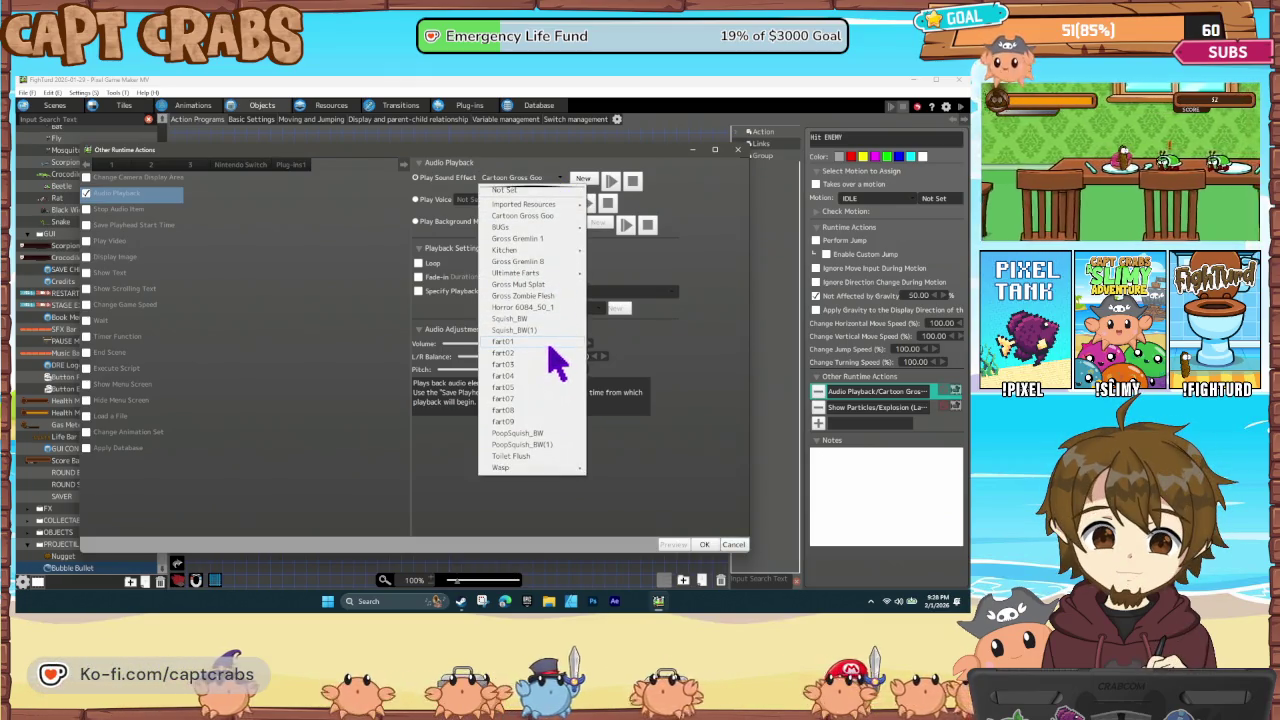
click(545, 298)
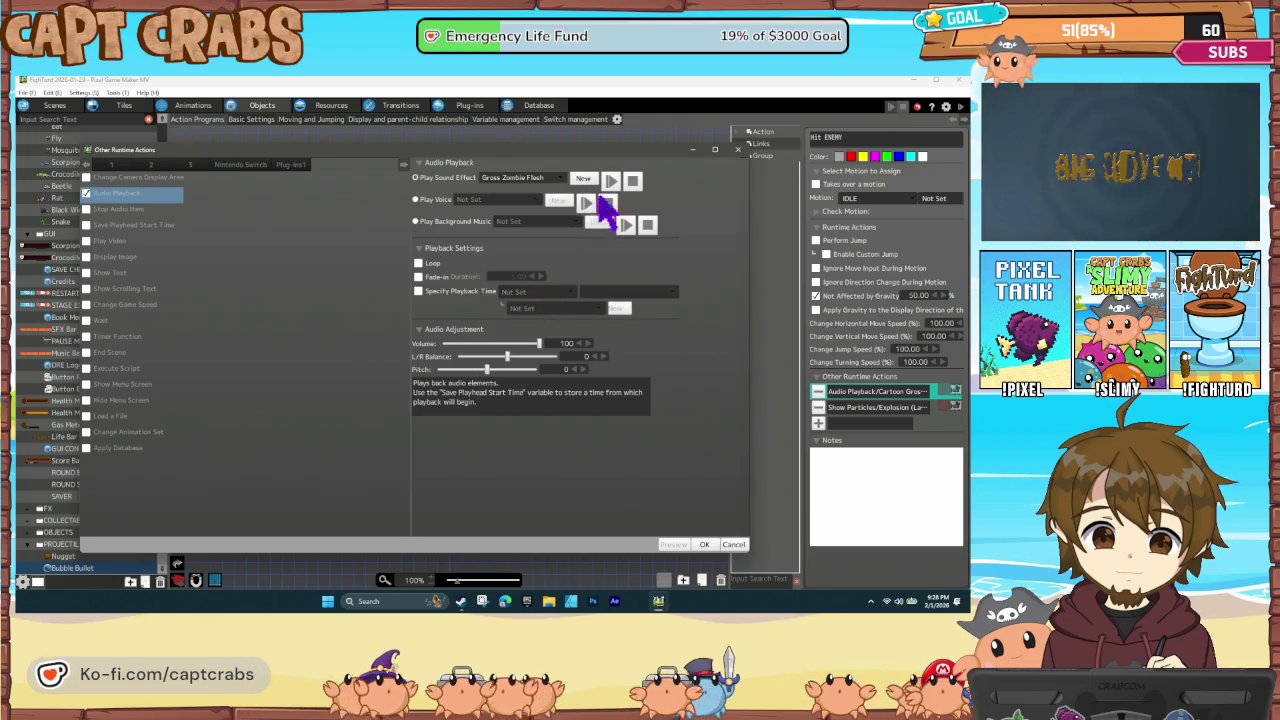
click(513, 180)
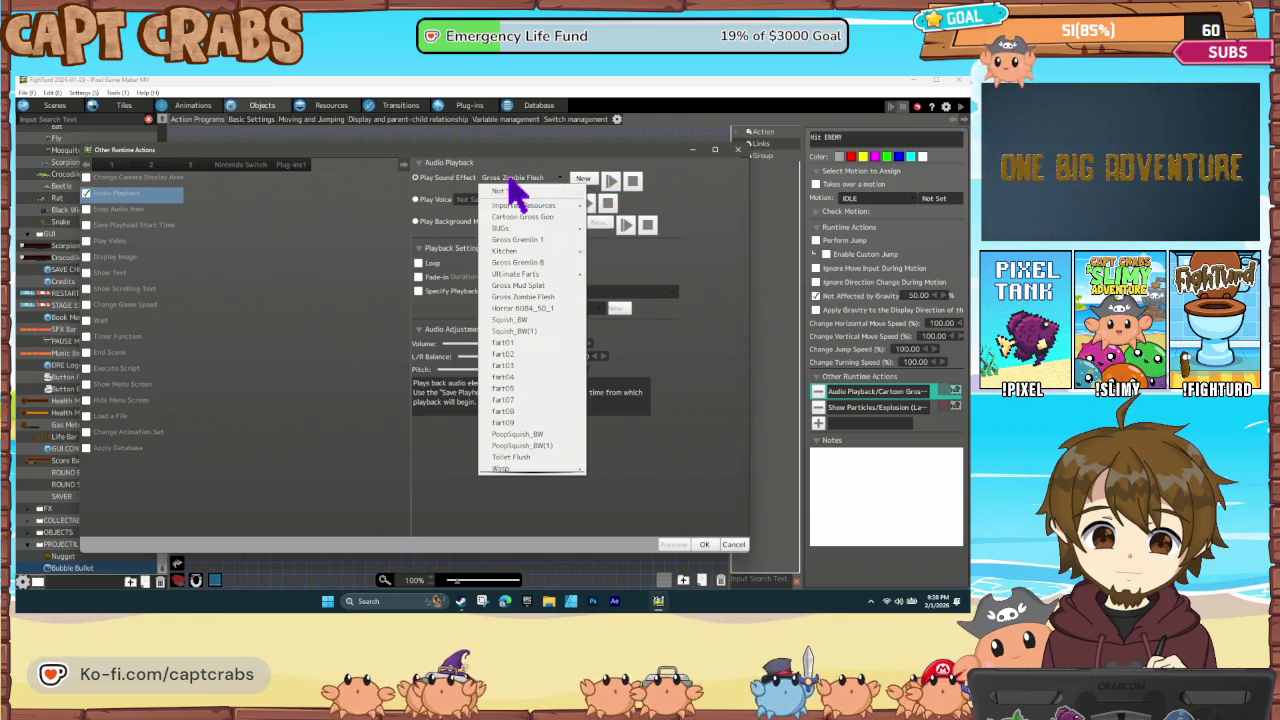
click(539, 217)
click(552, 180)
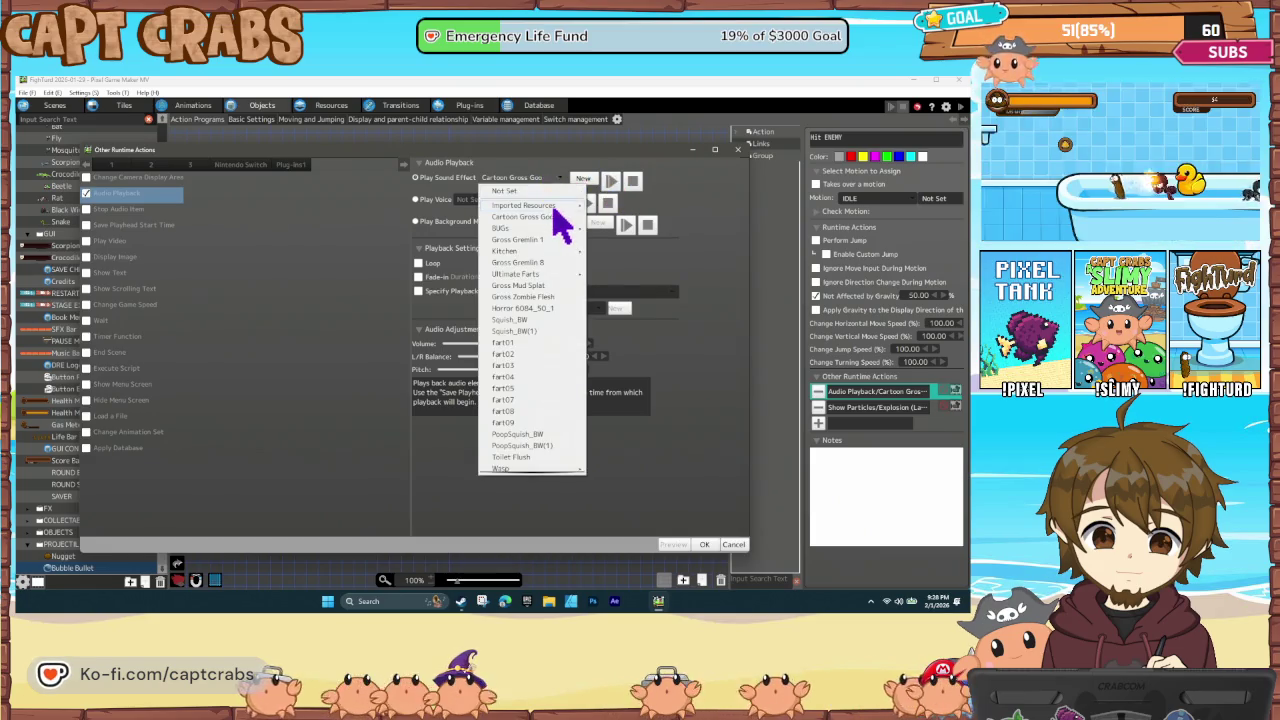
mouse_move(561, 230)
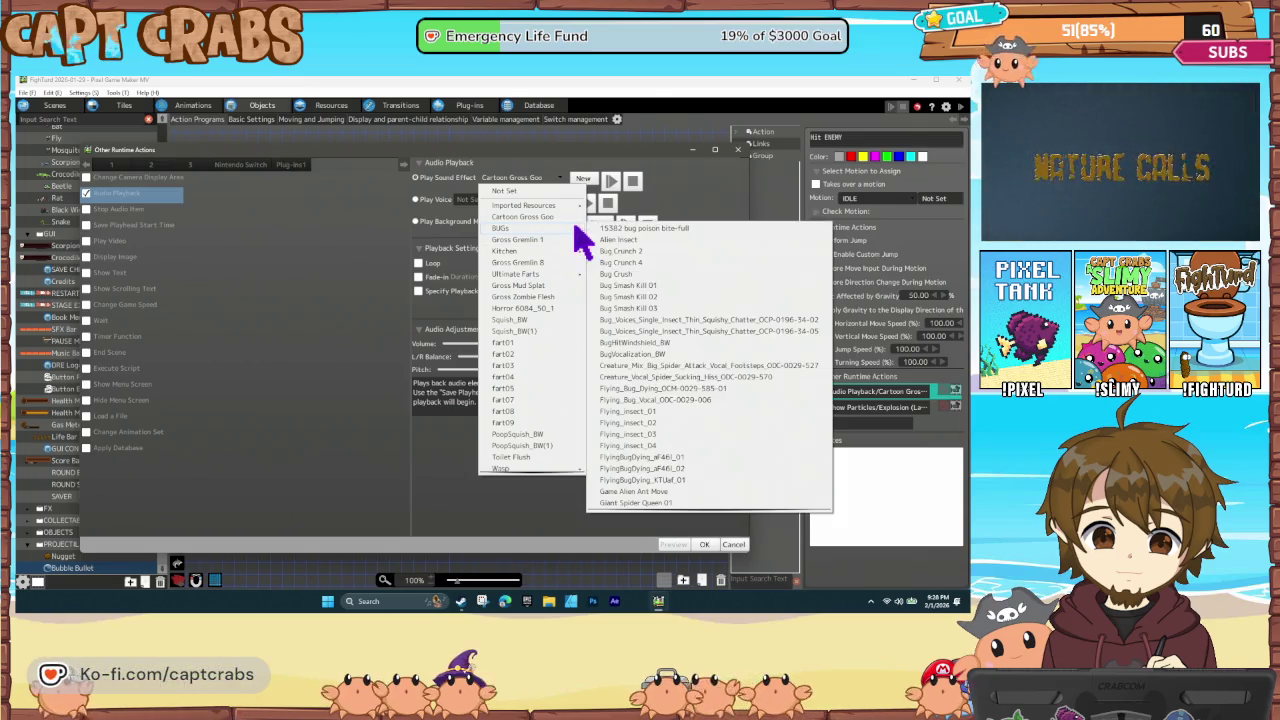
click(620, 228)
click(549, 180)
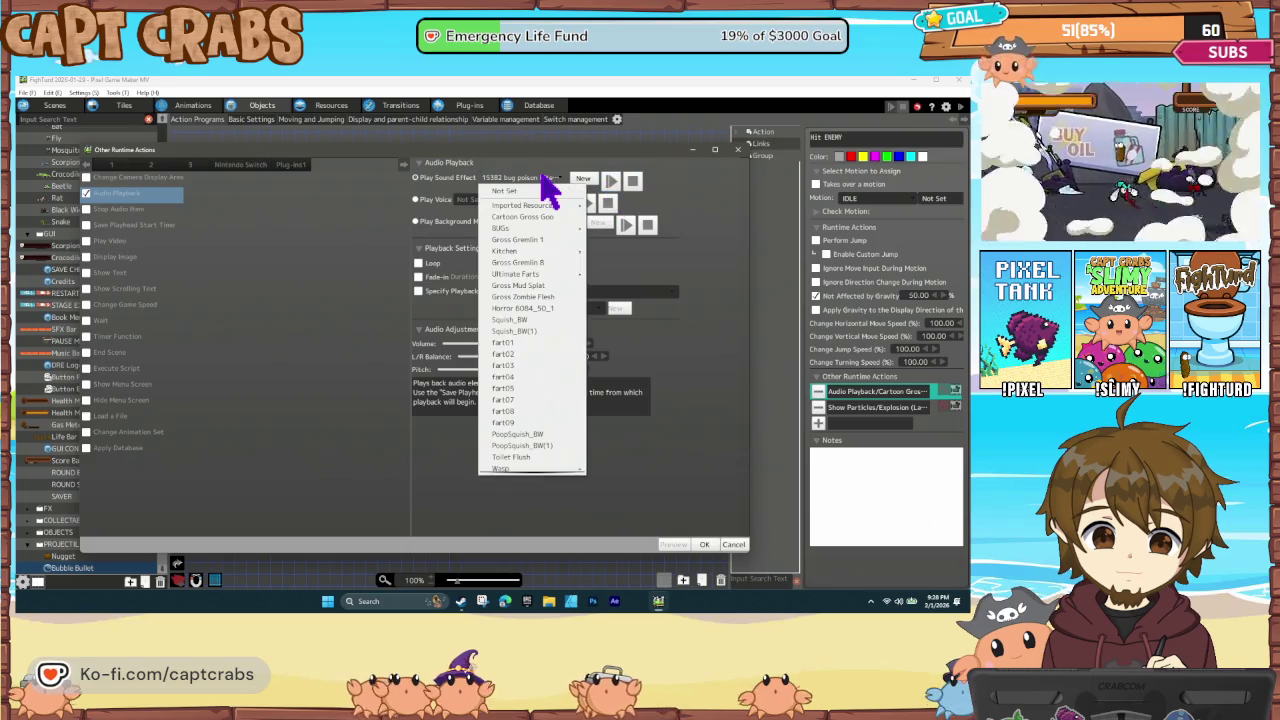
click(549, 261)
Try Gross Mud Splat and Horror 6084_50_1, then settle on Squish_BW(1) and confirm
click(552, 181)
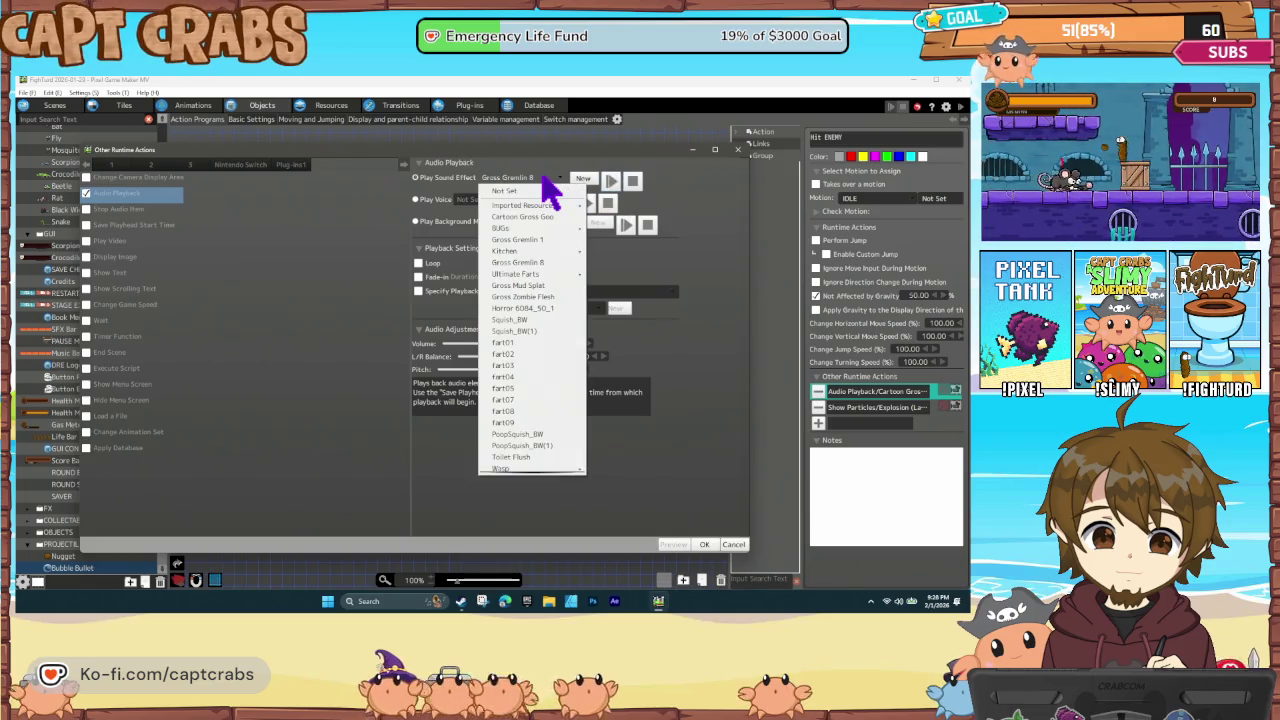
click(553, 286)
click(524, 182)
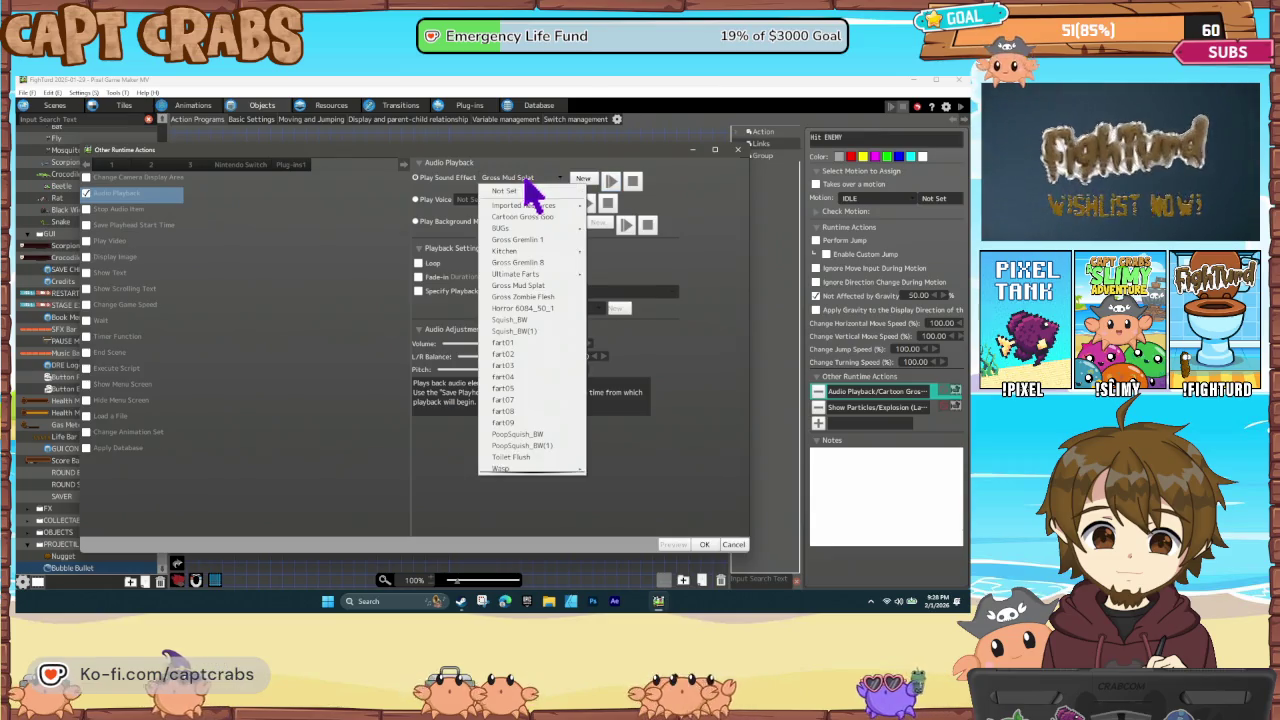
click(543, 309)
click(543, 185)
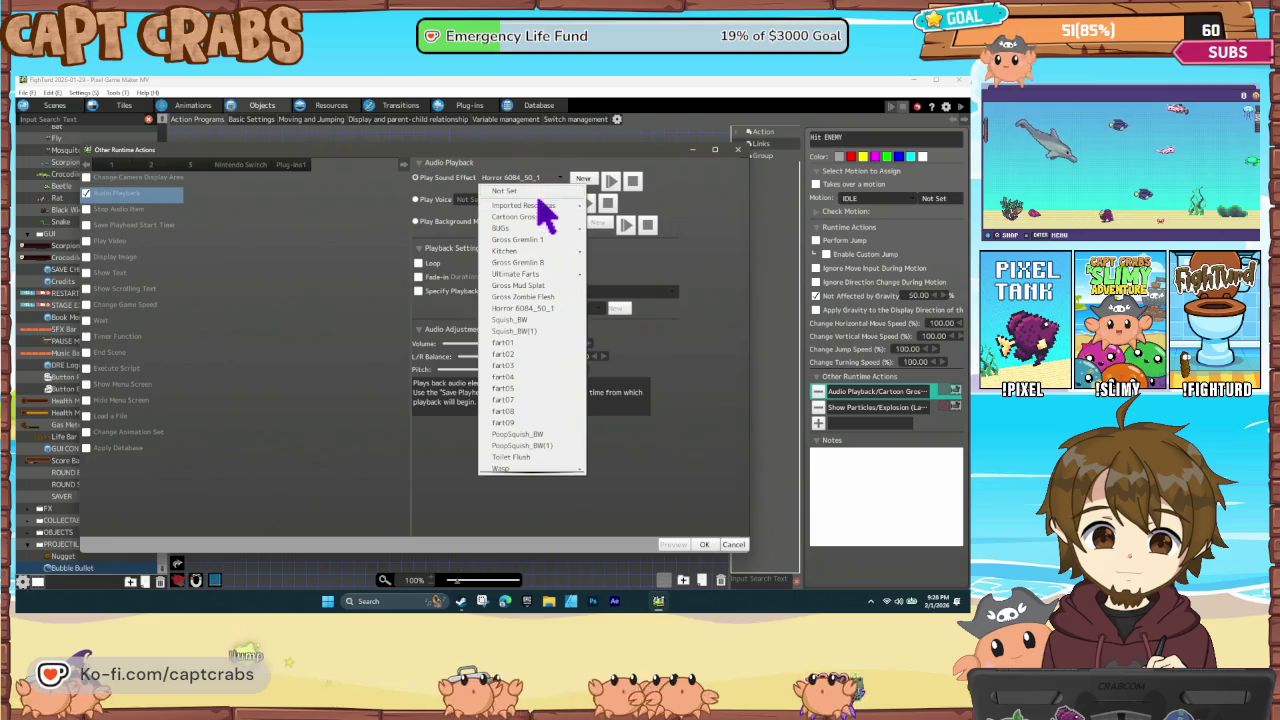
click(540, 320)
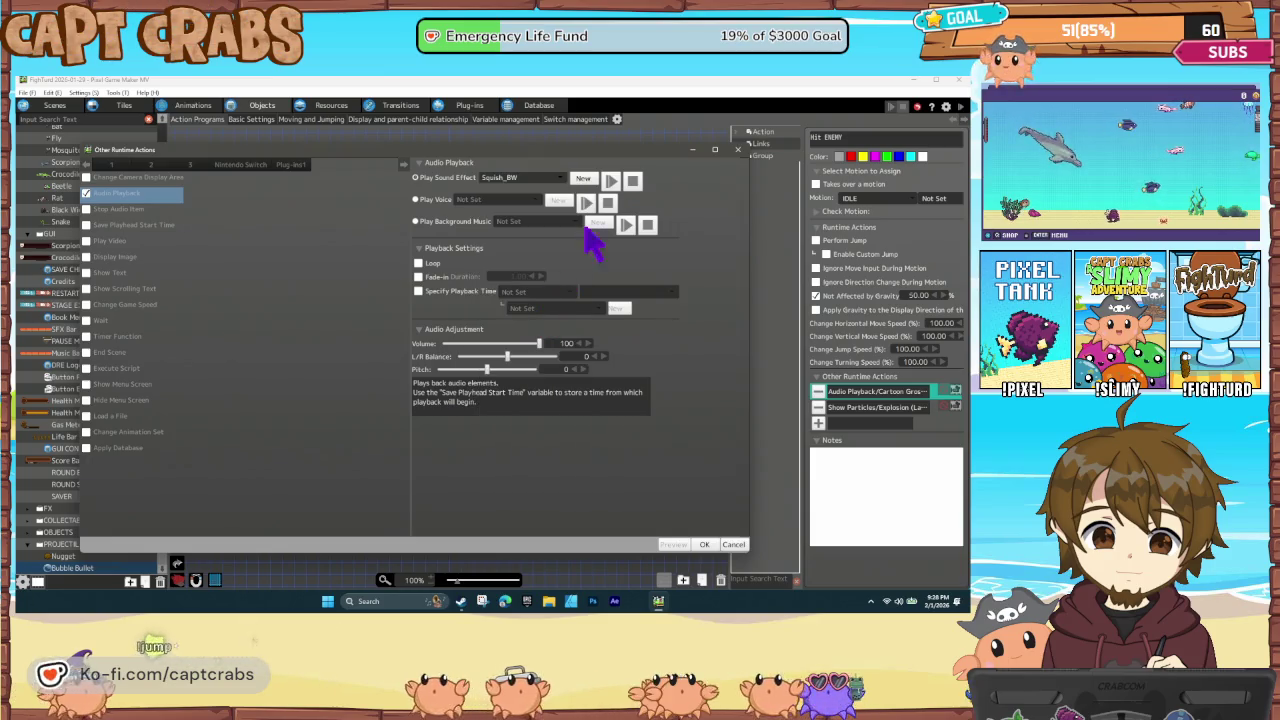
click(524, 179)
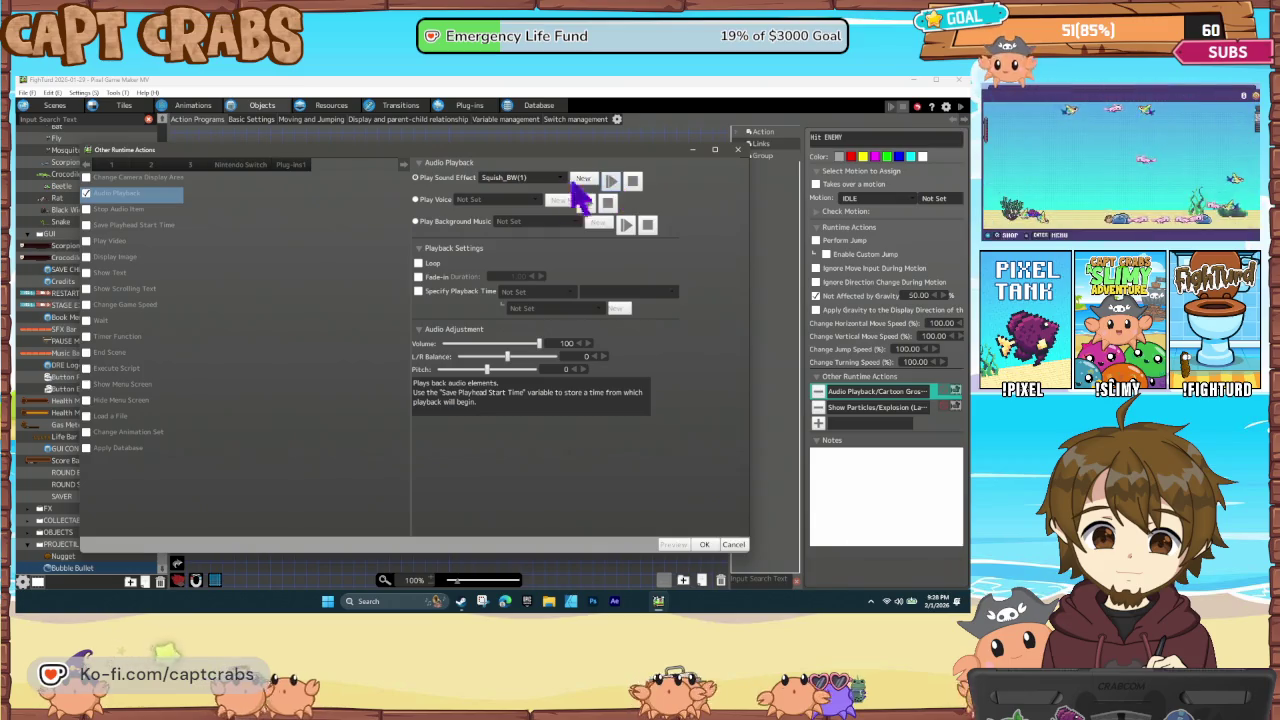
click(705, 545)
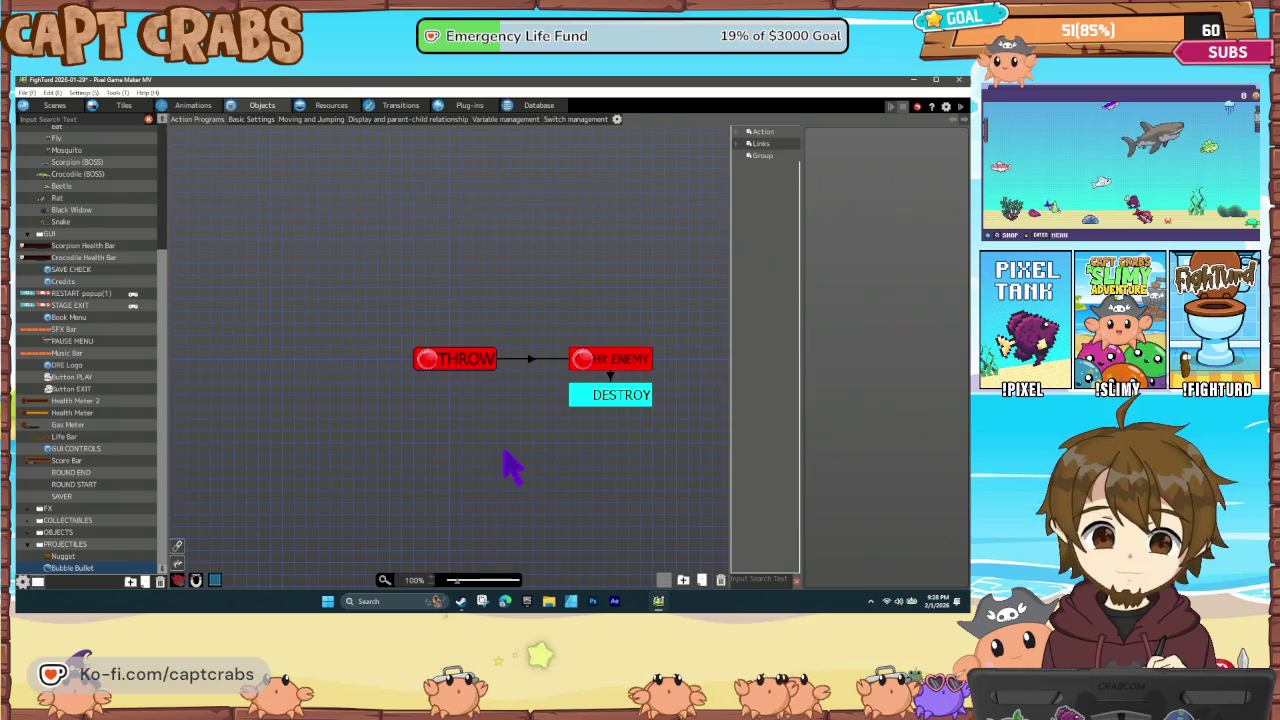
Save the project with Ctrl+S and select Crocodile (BOSS) to show its action program
key(ctrl+s)
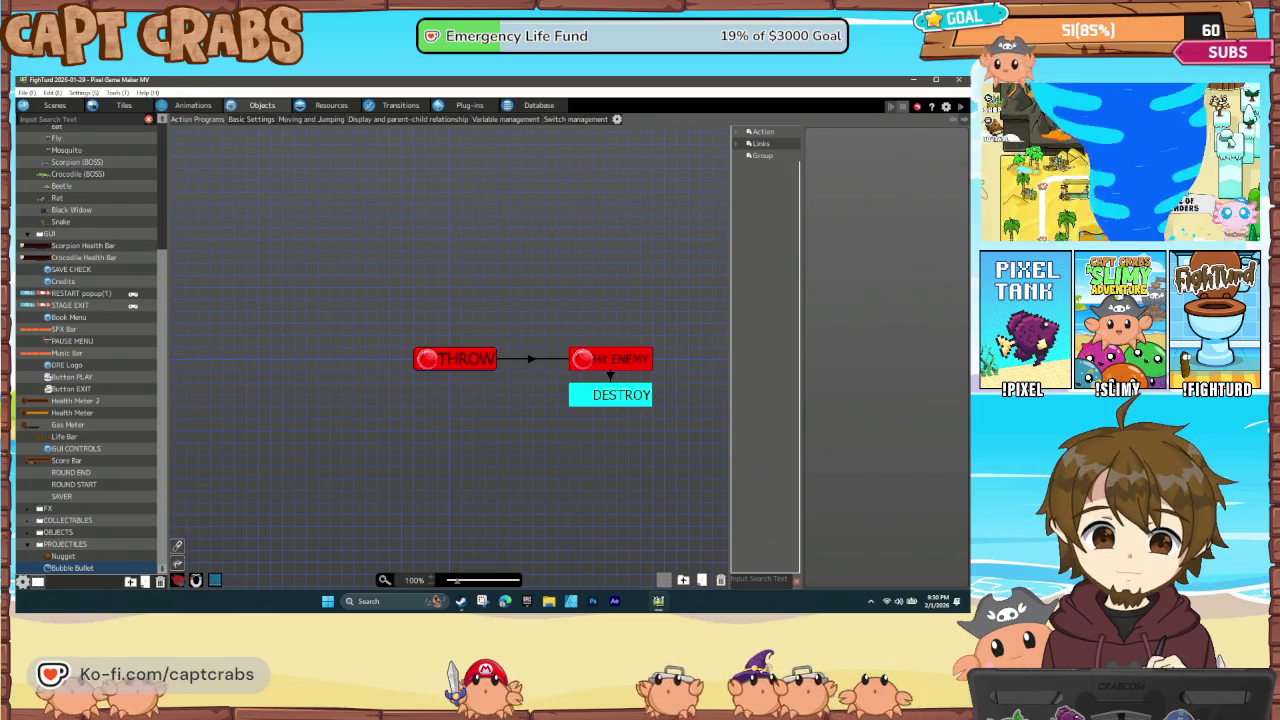
click(78, 175)
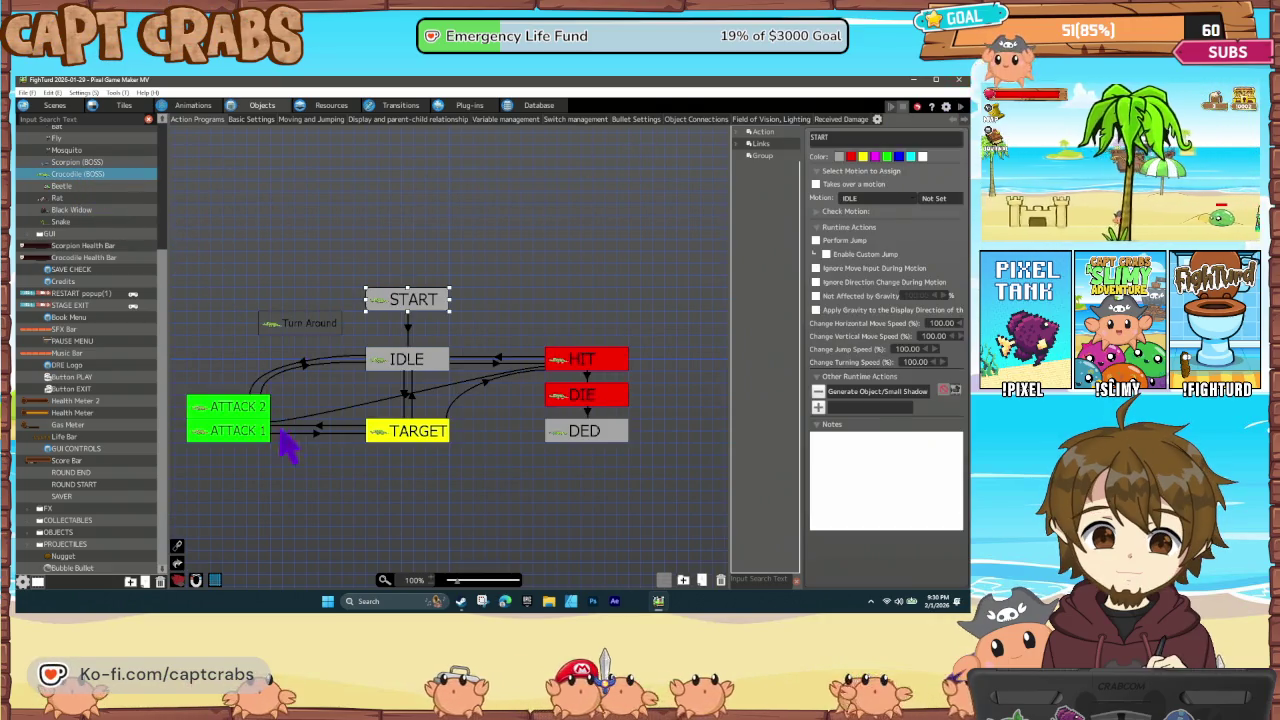